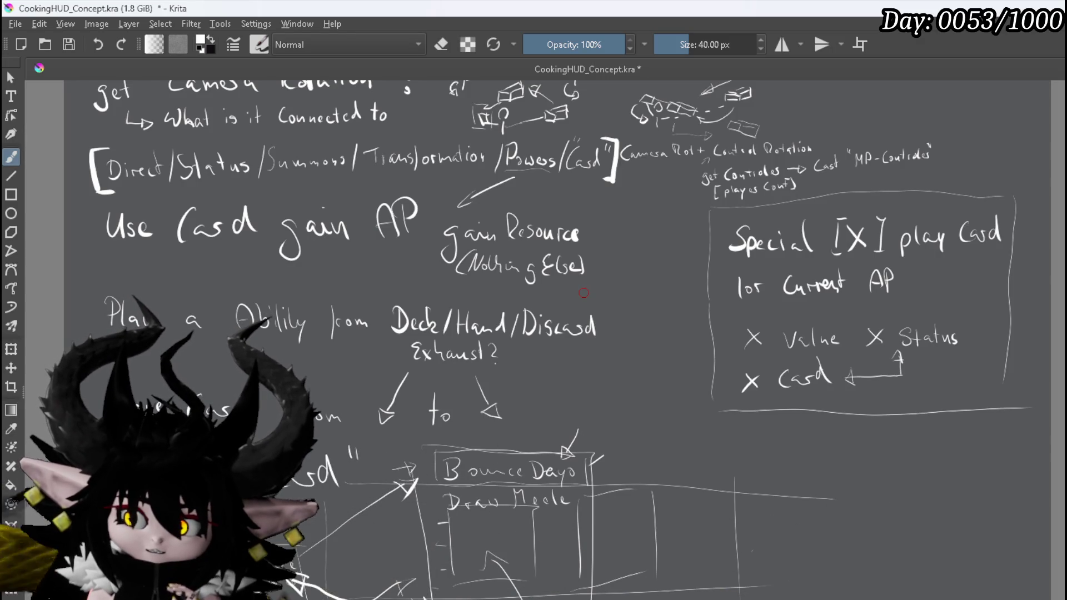
# Step: Pan the Krita canvas to review the handwritten card-play concept notes
pyautogui.moveTo(798, 565)
pyautogui.mouseDown()
pyautogui.moveTo(676, 479)
pyautogui.moveTo(453, 286)
pyautogui.moveTo(565, 387)
pyautogui.moveTo(767, 492)
pyautogui.mouseUp()
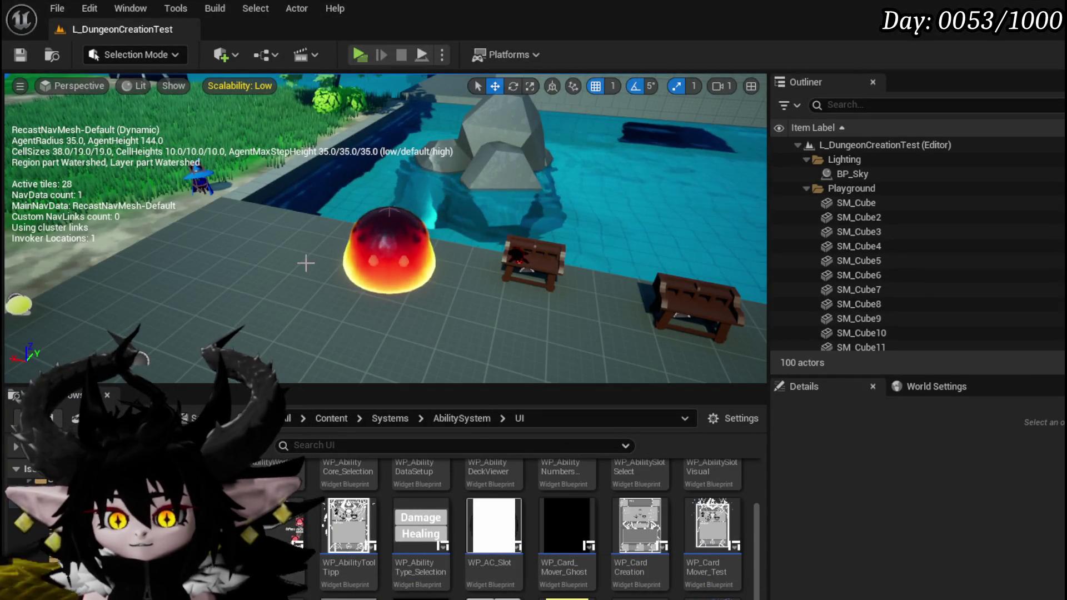
# Step: Open the AbilityWorkBenchUI widget blueprint from the Content Browser
pyautogui.moveTo(305, 264); pyautogui.dragTo(489, 272)
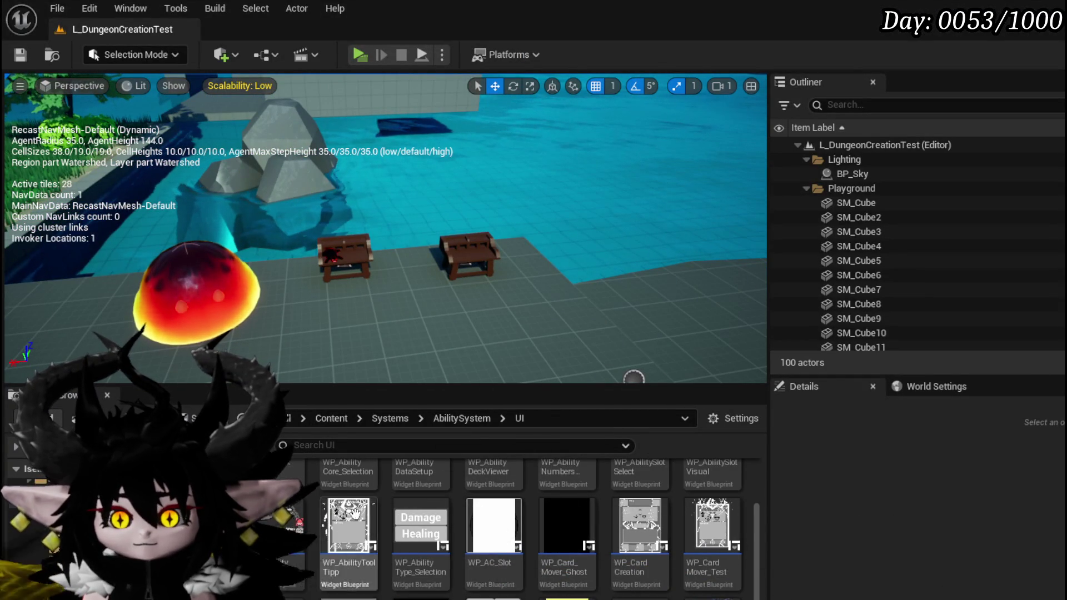
pyautogui.scroll(2, 517, 528)
pyautogui.doubleClick(281, 494)
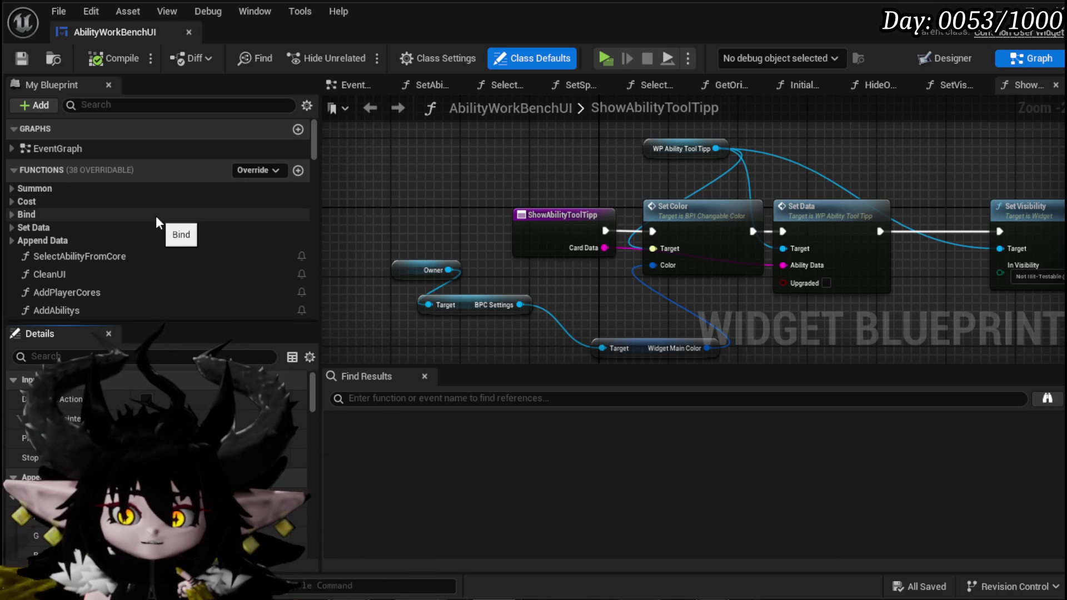
# Step: Expand the Set Data group, open SetData_Direct/Status, and select its Set Type node
pyautogui.scroll(-1, 156, 219)
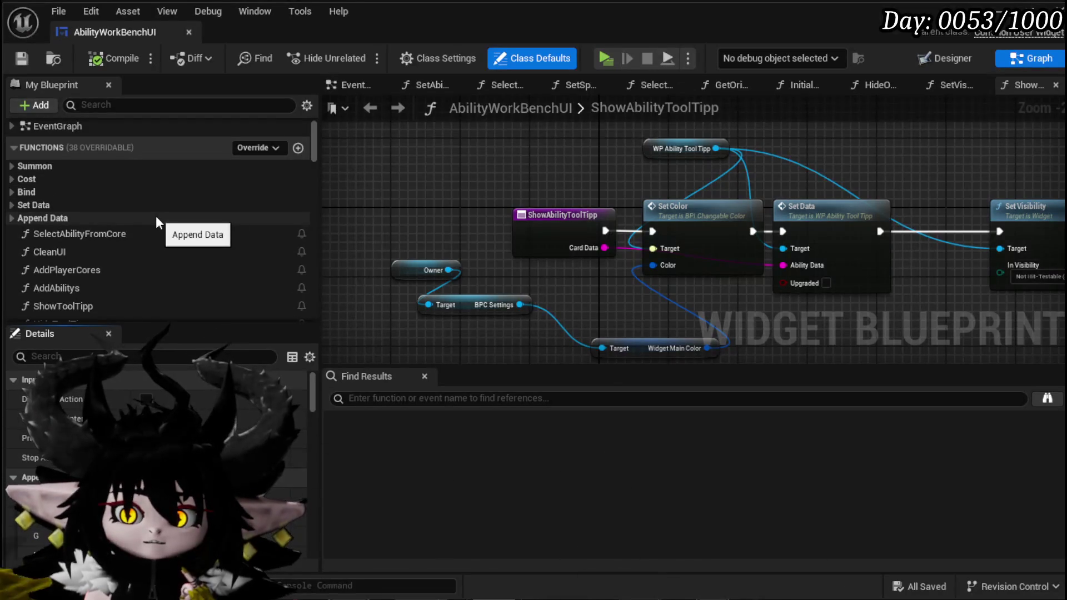
pyautogui.click(15, 218)
pyautogui.click(16, 217)
pyautogui.click(14, 206)
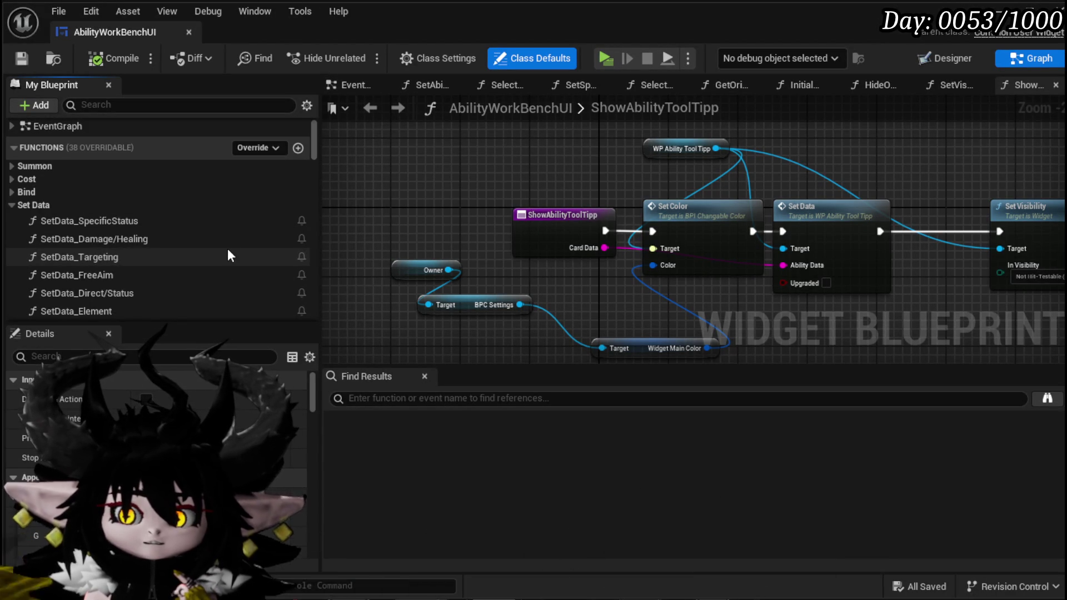
pyautogui.doubleClick(129, 293)
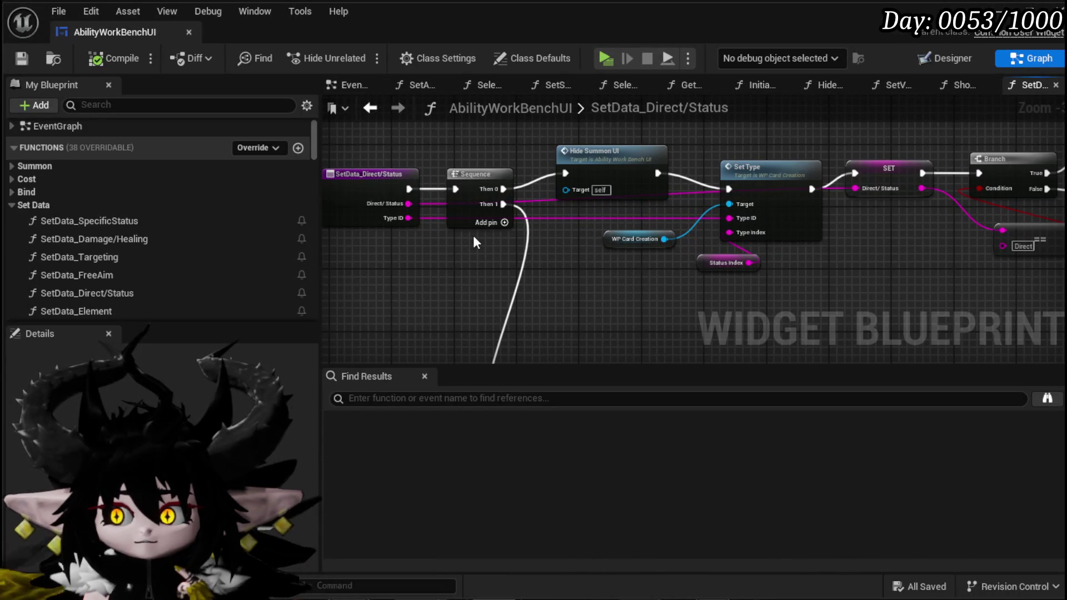
pyautogui.click(760, 179)
# Step: Open the SetType function in WP_CardCreation and add a Card case to Switch on String
pyautogui.doubleClick(747, 181)
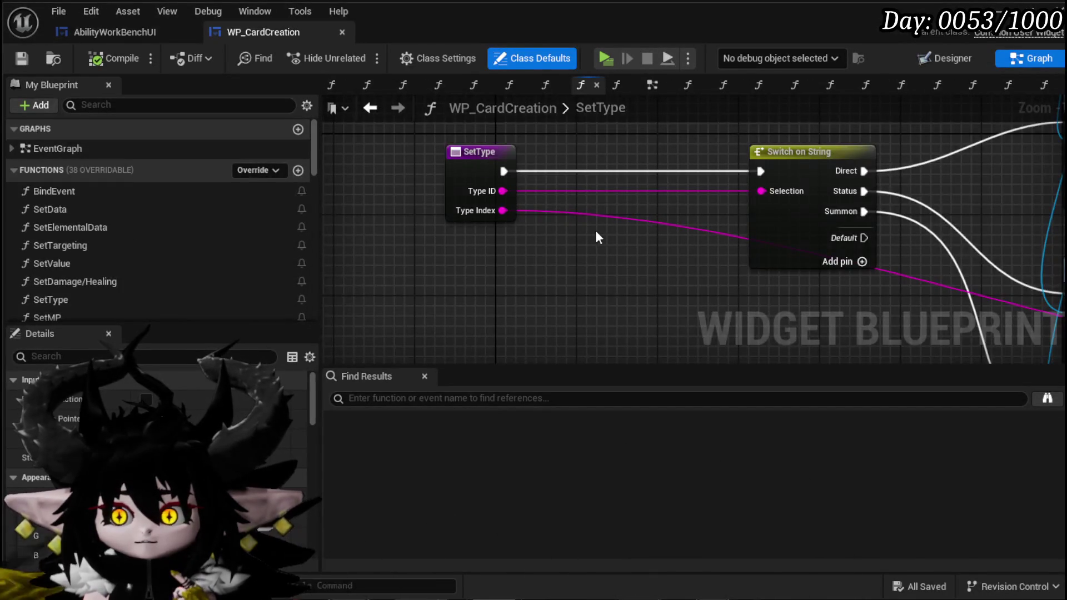
pyautogui.press('Home')
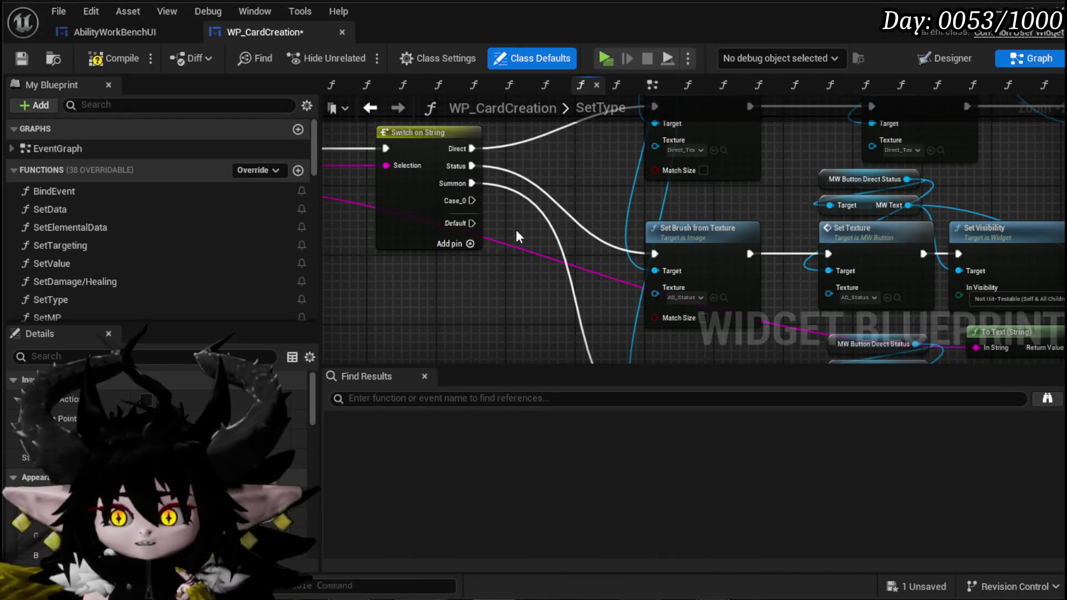
pyautogui.click(470, 226)
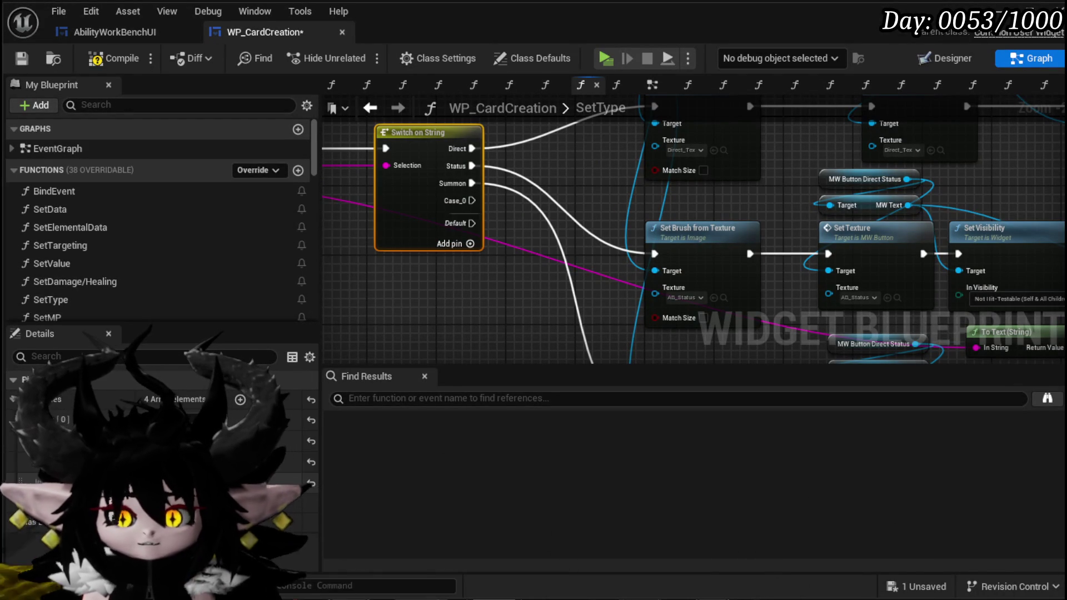
pyautogui.write('Card')
pyautogui.press('Return')
# Step: Compile and save WP_CardCreation
pyautogui.moveTo(412, 225)
pyautogui.mouseDown()
pyautogui.moveTo(371, 222)
pyautogui.moveTo(540, 279)
pyautogui.moveTo(499, 252)
pyautogui.mouseUp()
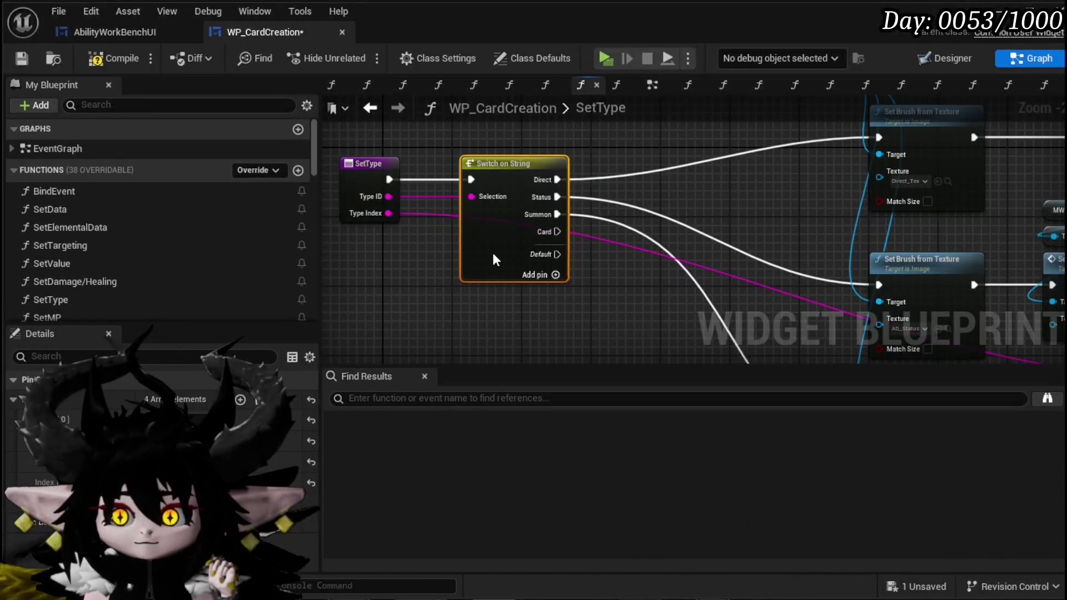
pyautogui.scroll(-3, 726, 225)
pyautogui.moveTo(726, 225); pyautogui.dragTo(451, 195)
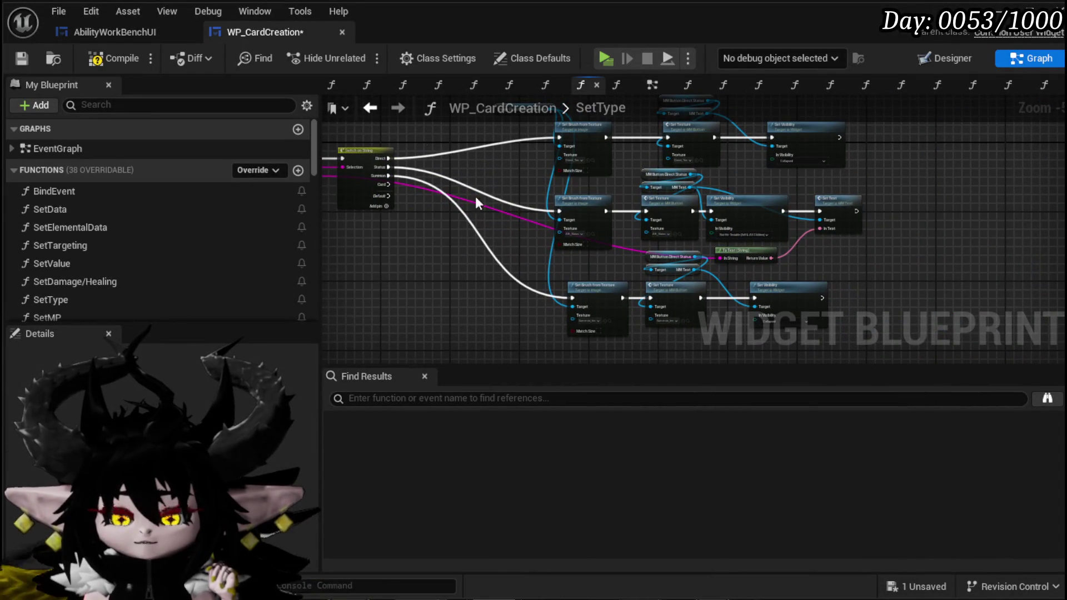
pyautogui.click(88, 62)
pyautogui.click(21, 58)
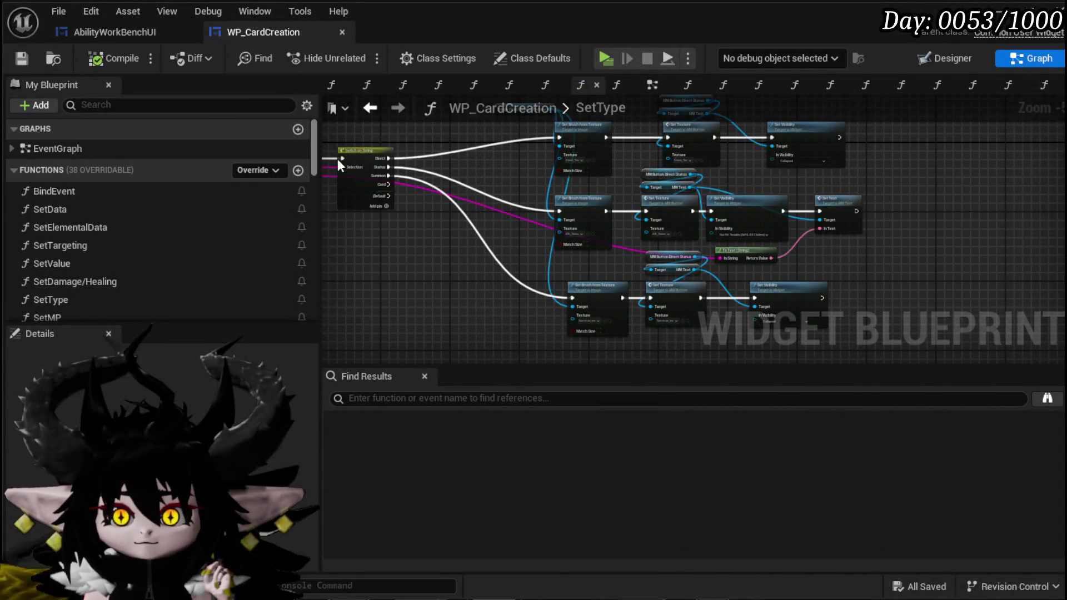
pyautogui.moveTo(479, 171)
pyautogui.mouseDown()
pyautogui.moveTo(477, 258)
pyautogui.moveTo(431, 167)
pyautogui.moveTo(489, 222)
pyautogui.moveTo(554, 199)
pyautogui.mouseUp()
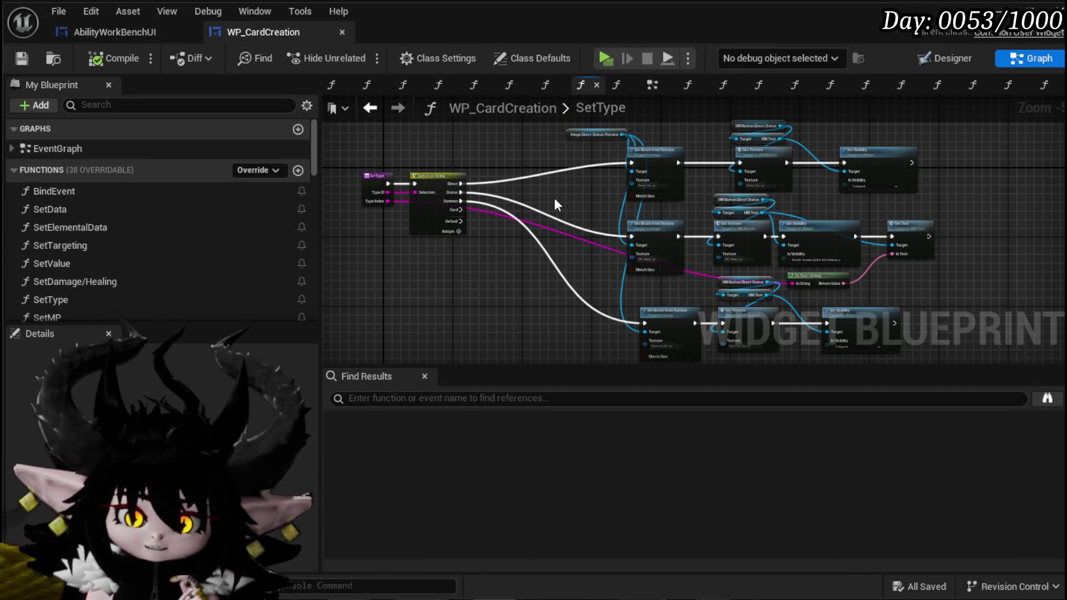
# Step: Navigate the SetType graph to the Status case's Set Brush, Set Texture, Set Visibility and Set Text nodes
pyautogui.scroll(4, 555, 198)
pyautogui.moveTo(555, 197)
pyautogui.mouseDown()
pyautogui.moveTo(560, 255)
pyautogui.moveTo(373, 220)
pyautogui.mouseUp()
pyautogui.scroll(-2, 373, 220)
pyautogui.moveTo(452, 117); pyautogui.dragTo(451, 185)
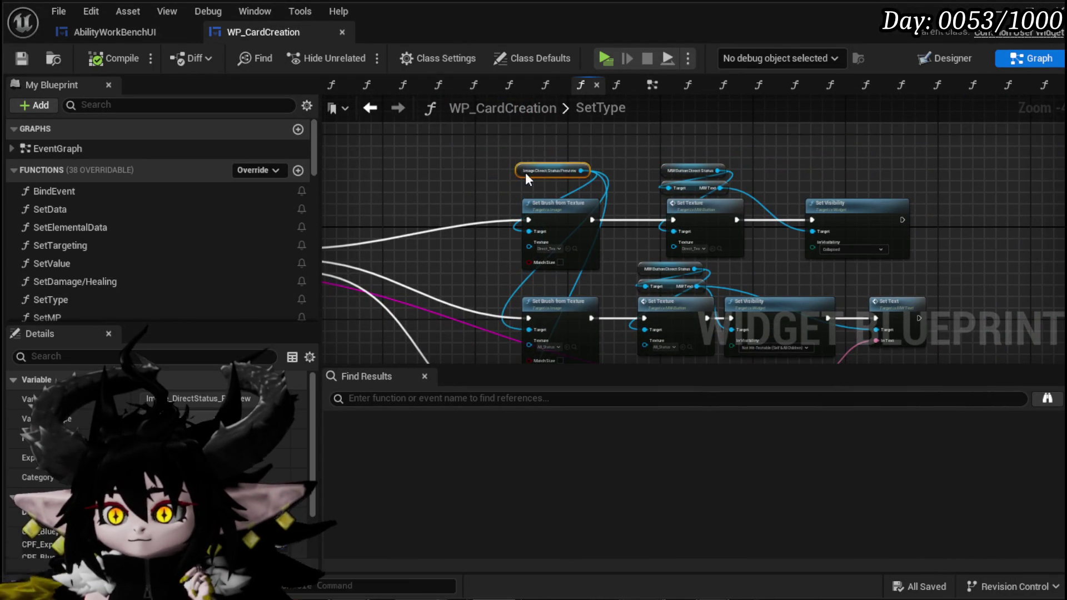
pyautogui.moveTo(525, 177); pyautogui.dragTo(660, 133)
pyautogui.moveTo(536, 167); pyautogui.dragTo(559, 165)
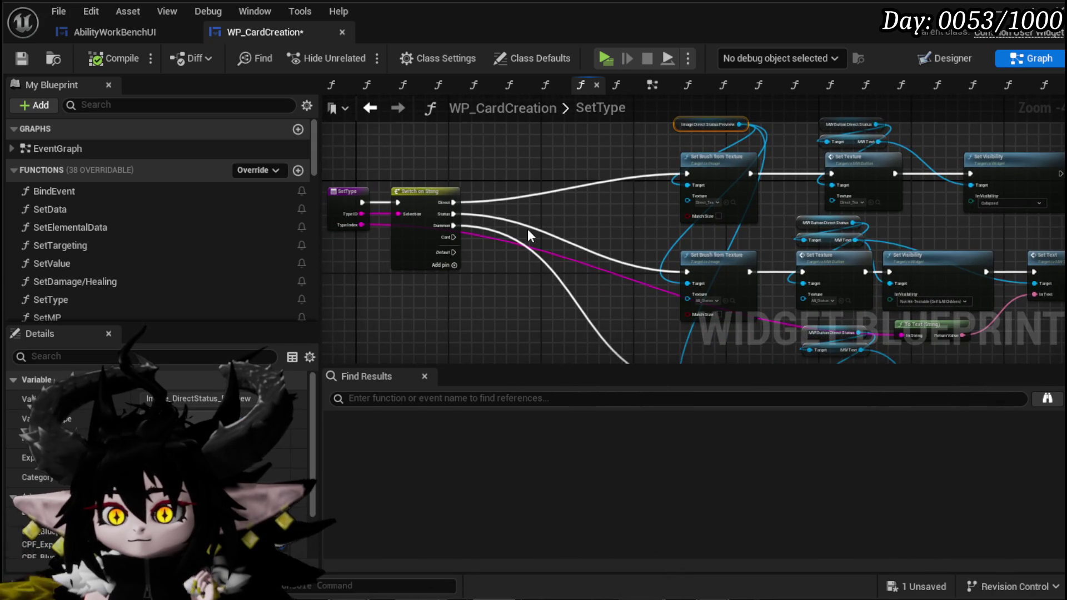
pyautogui.scroll(2, 528, 229)
pyautogui.scroll(1, 781, 262)
pyautogui.moveTo(781, 262)
pyautogui.mouseDown()
pyautogui.moveTo(864, 217)
pyautogui.moveTo(865, 198)
pyautogui.moveTo(893, 231)
pyautogui.moveTo(608, 264)
pyautogui.moveTo(732, 271)
pyautogui.mouseUp()
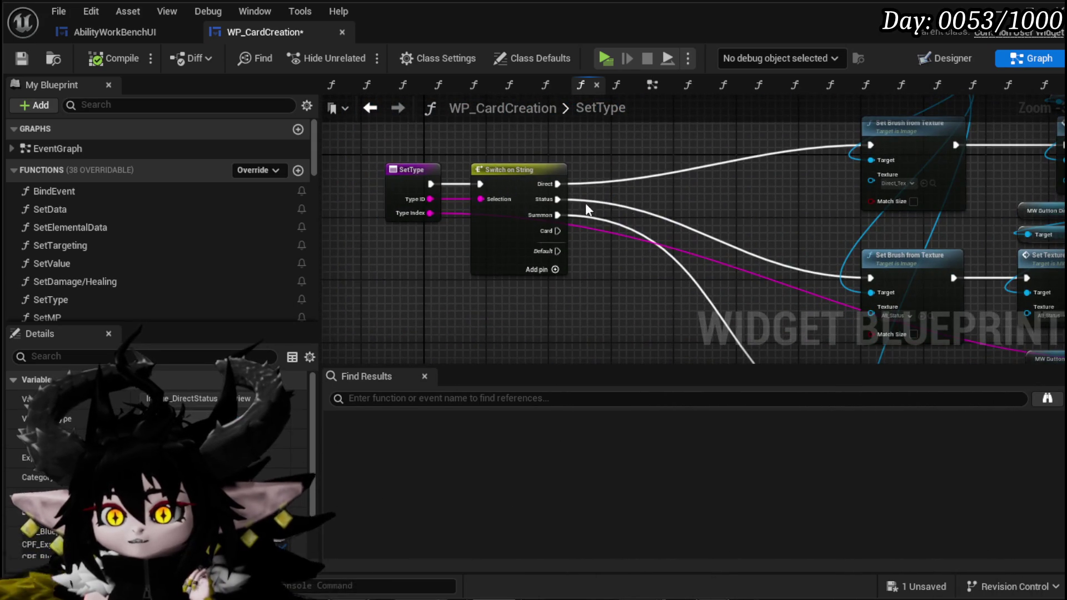
pyautogui.doubleClick(557, 200)
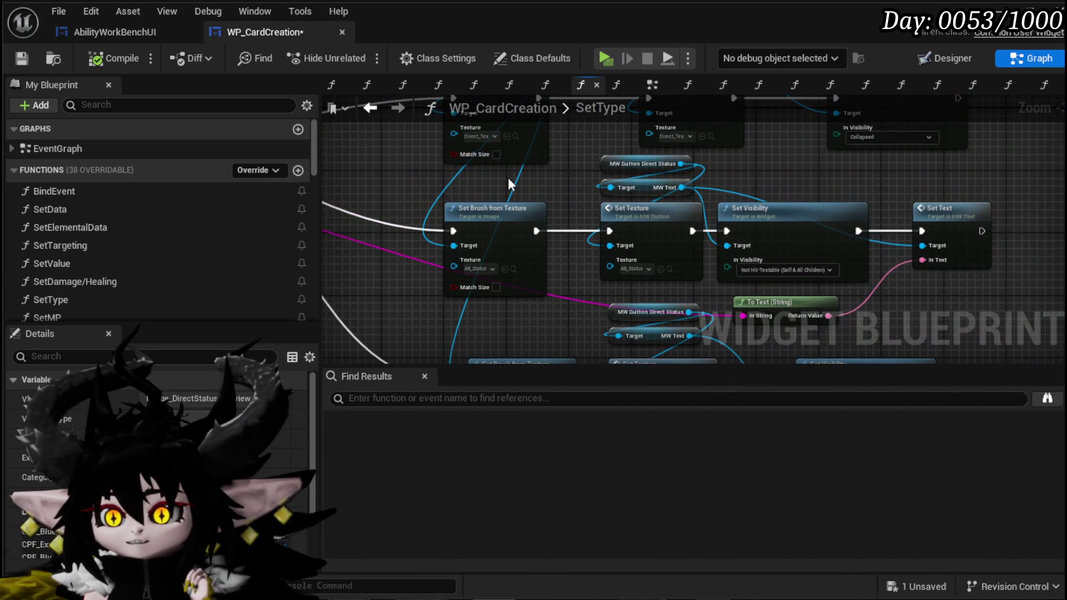
pyautogui.moveTo(508, 178)
pyautogui.mouseDown()
pyautogui.moveTo(459, 154)
pyautogui.moveTo(467, 185)
pyautogui.moveTo(443, 256)
pyautogui.moveTo(515, 266)
pyautogui.moveTo(742, 253)
pyautogui.mouseUp()
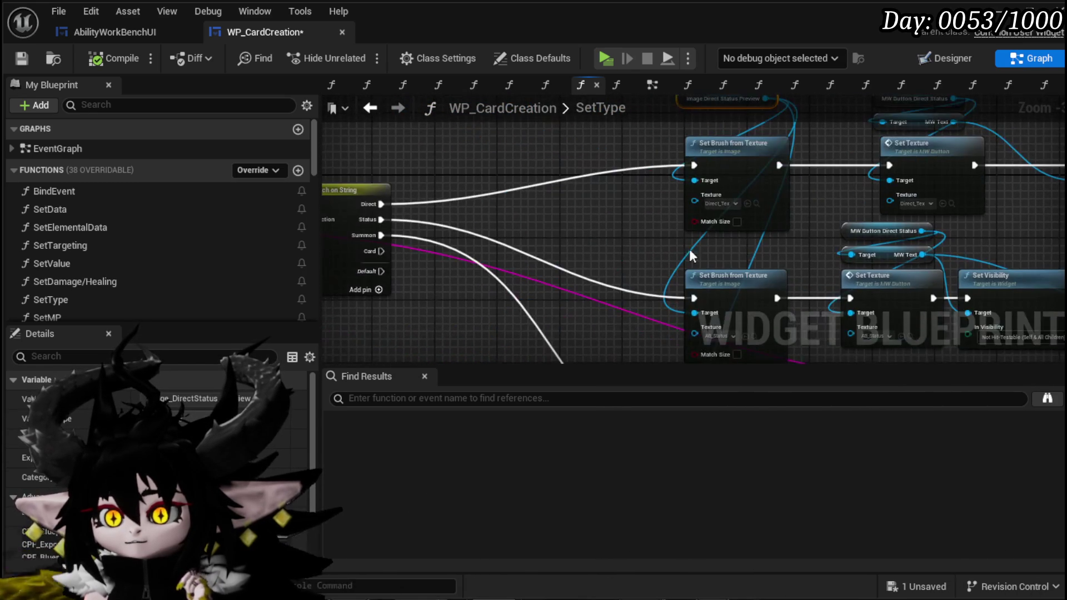
pyautogui.moveTo(582, 252)
pyautogui.mouseDown()
pyautogui.moveTo(399, 191)
pyautogui.moveTo(826, 232)
pyautogui.mouseUp()
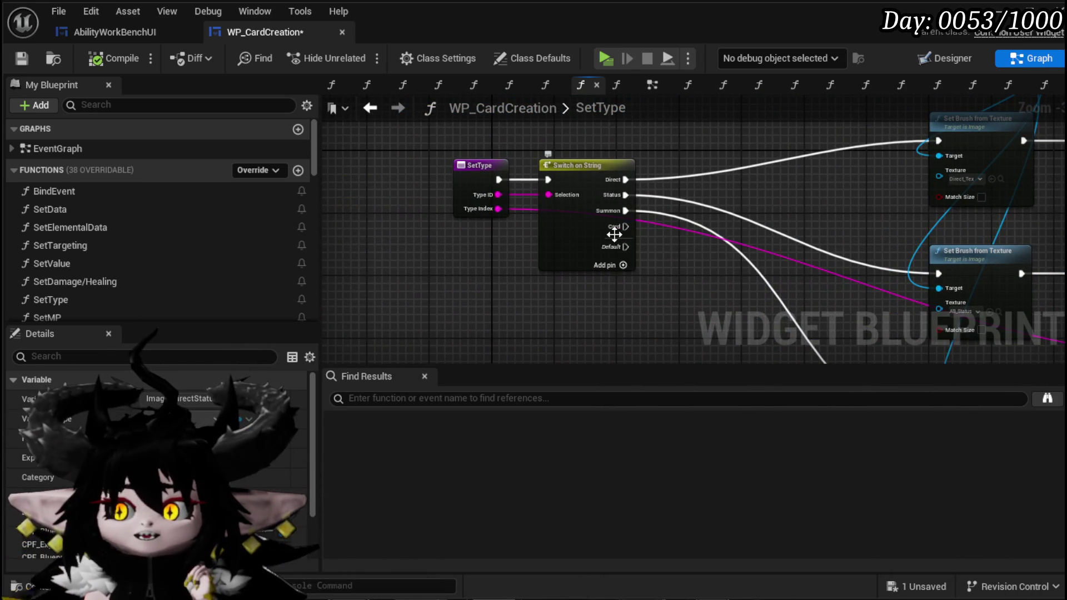
pyautogui.moveTo(738, 245)
pyautogui.mouseDown()
pyautogui.moveTo(688, 217)
pyautogui.moveTo(463, 185)
pyautogui.mouseUp()
pyautogui.moveTo(425, 217)
pyautogui.mouseDown()
pyautogui.moveTo(385, 113)
pyautogui.moveTo(381, 126)
pyautogui.mouseUp()
# Step: Duplicate the Status node chain and wire the Card case into the copy's Set Brush from Texture
pyautogui.click(486, 261)
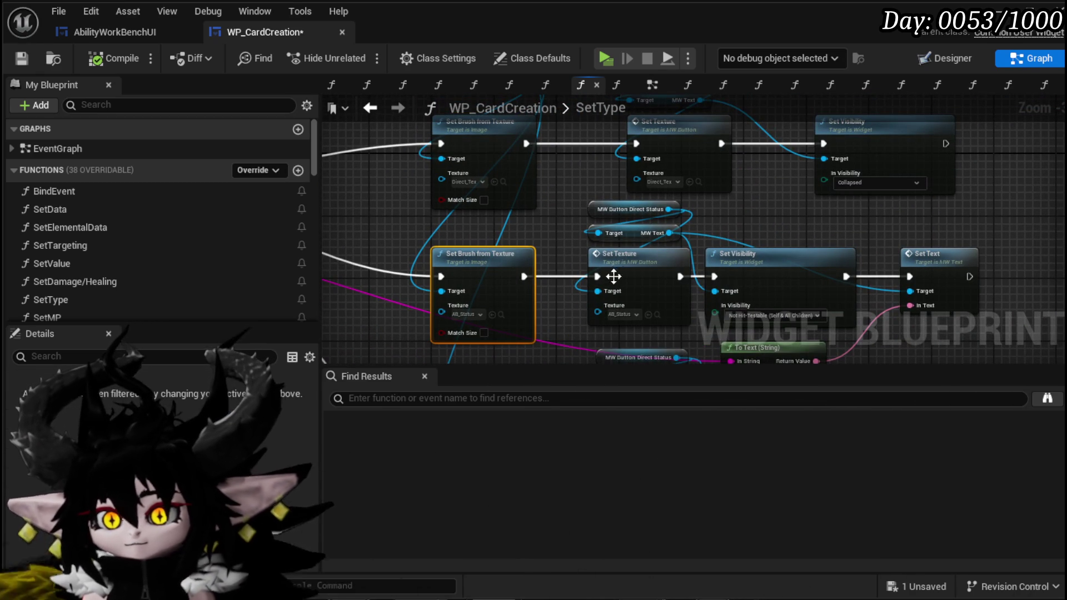
pyautogui.moveTo(700, 224)
pyautogui.mouseDown()
pyautogui.moveTo(1045, 355)
pyautogui.moveTo(821, 269)
pyautogui.moveTo(677, 334)
pyautogui.moveTo(689, 281)
pyautogui.moveTo(612, 266)
pyautogui.moveTo(578, 280)
pyautogui.moveTo(497, 248)
pyautogui.mouseUp()
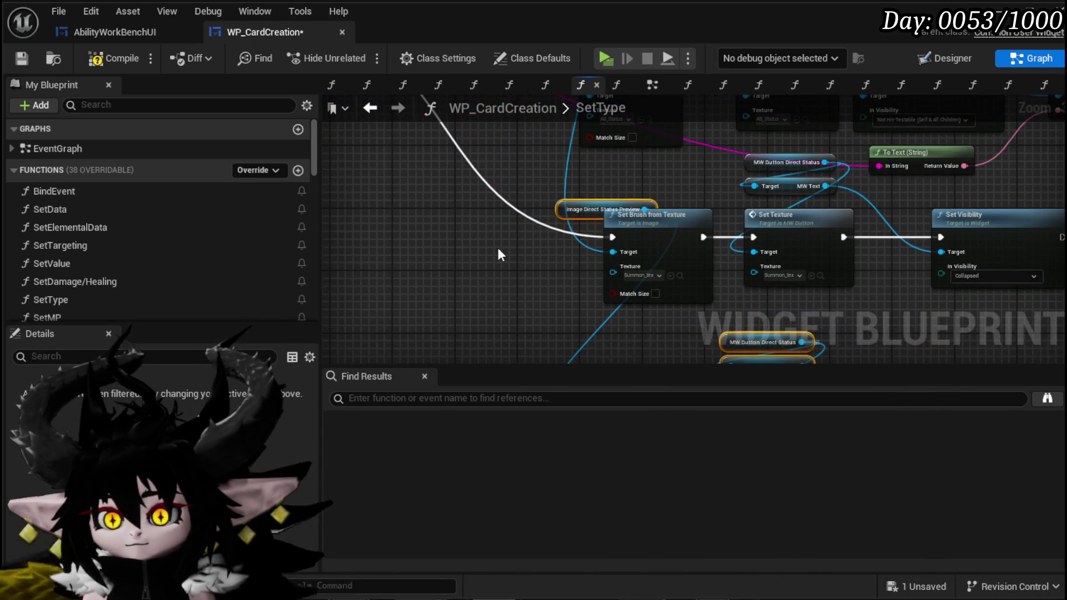
pyautogui.moveTo(568, 214); pyautogui.dragTo(537, 366)
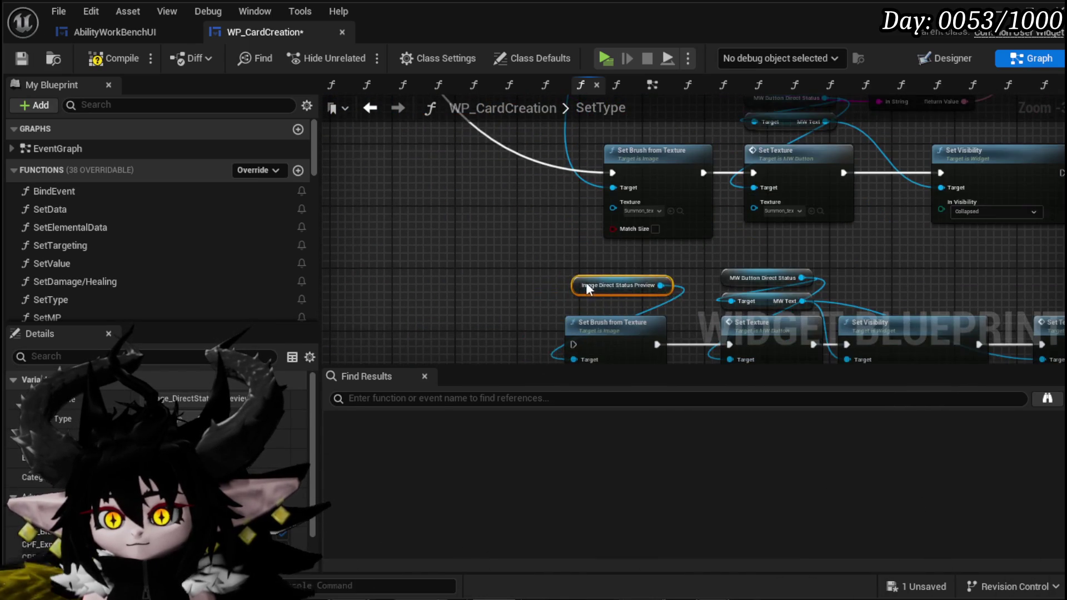
pyautogui.scroll(-3, 571, 288)
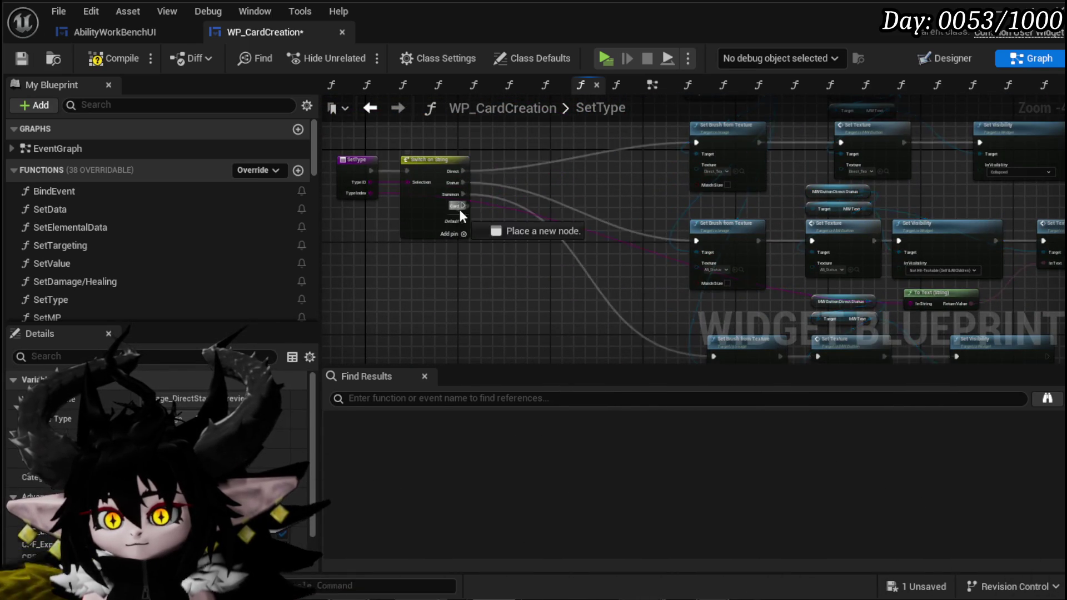
pyautogui.moveTo(462, 207)
pyautogui.mouseDown()
pyautogui.moveTo(592, 328)
pyautogui.moveTo(685, 213)
pyautogui.mouseUp()
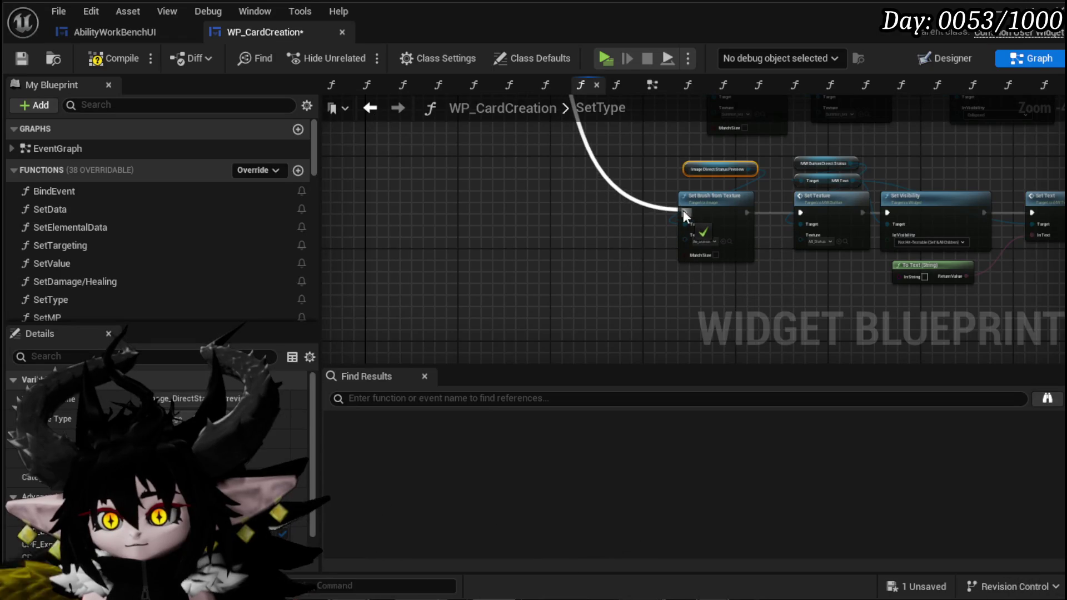
# Step: Save and compile WP_CardCreation, then review the new Card wiring
pyautogui.click(913, 589)
pyautogui.click(809, 544)
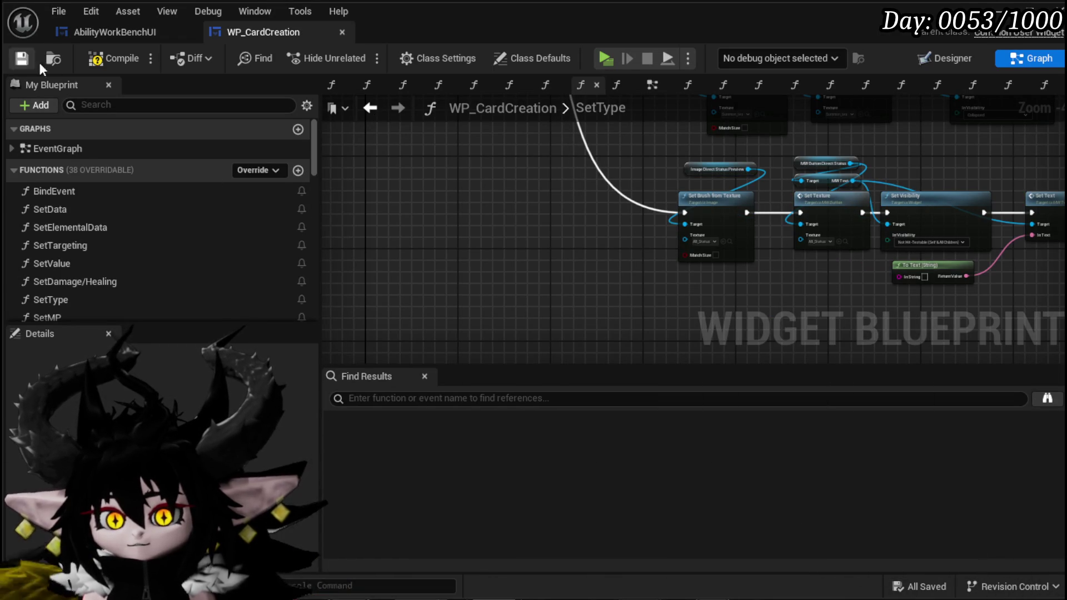
pyautogui.click(111, 63)
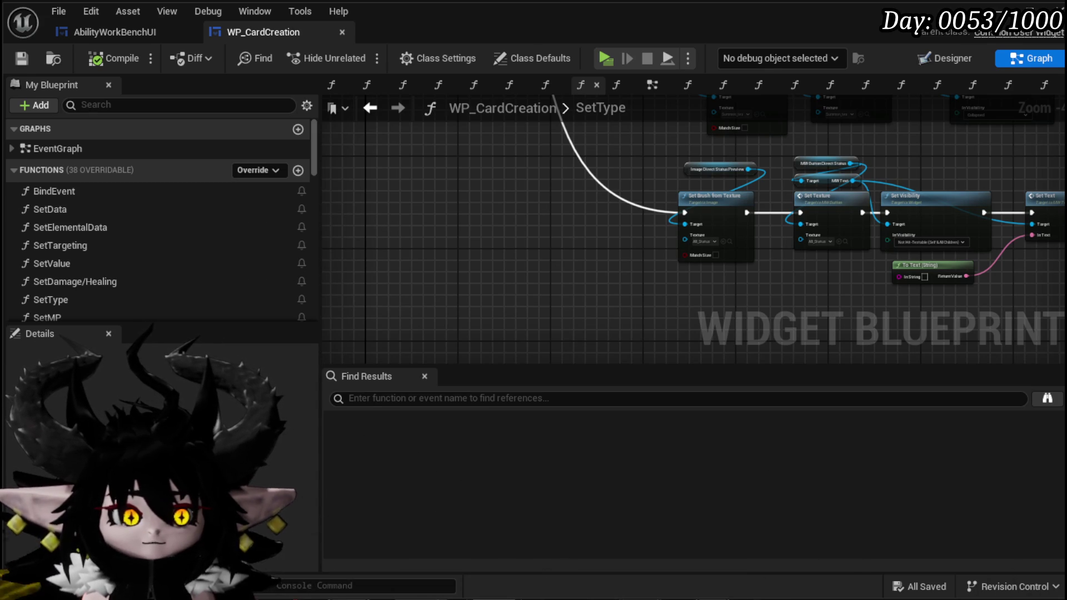
pyautogui.moveTo(407, 356)
pyautogui.mouseDown()
pyautogui.moveTo(487, 320)
pyautogui.moveTo(451, 220)
pyautogui.mouseUp()
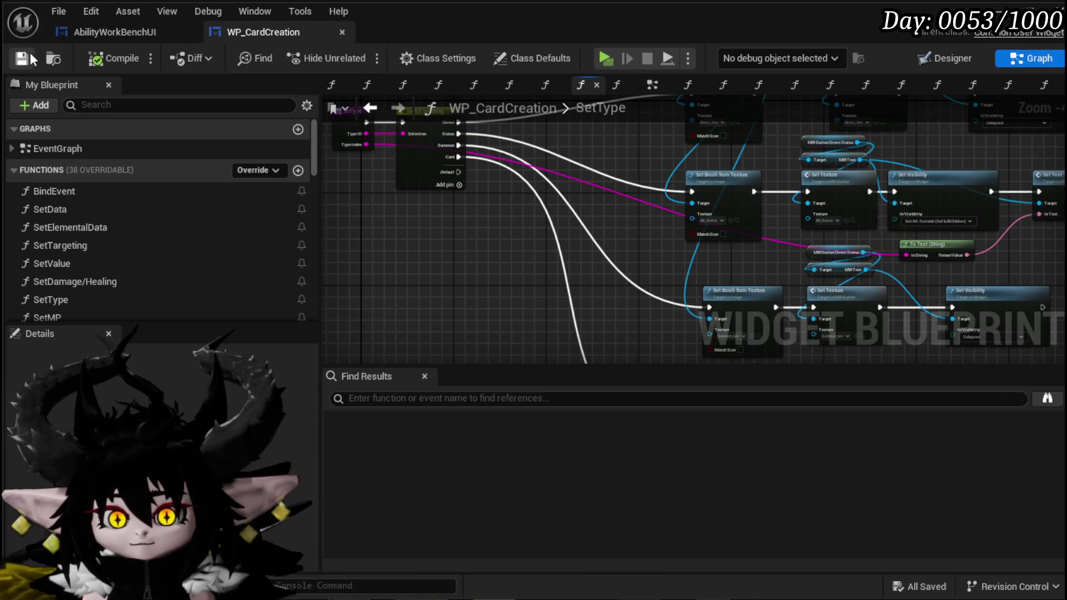
# Step: In the Designer, select MW_Button_Direct/Status and jump to its On Pressed event logic
pyautogui.click(951, 58)
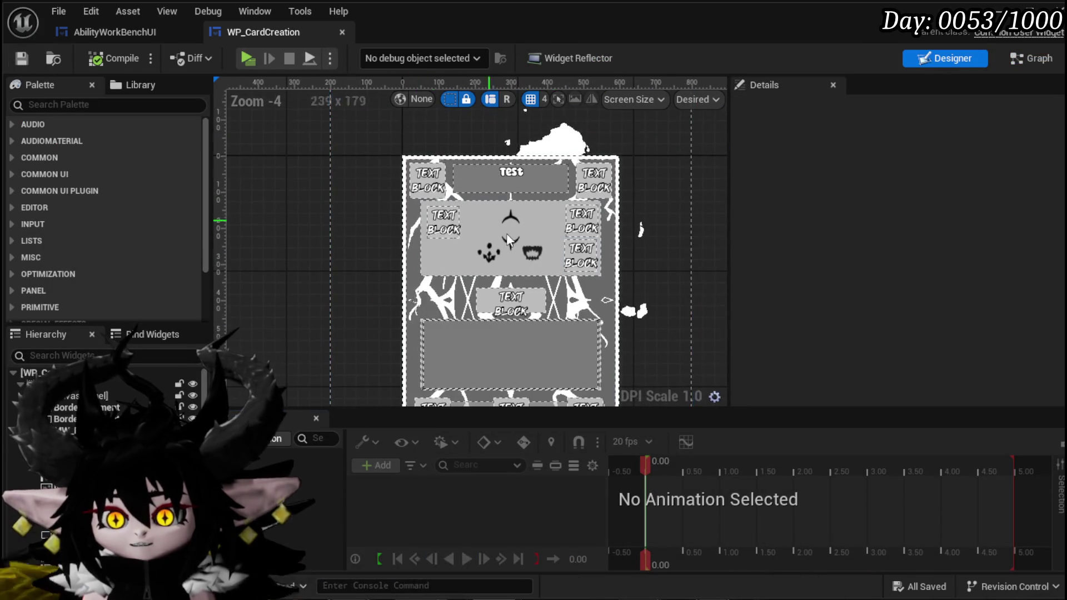
pyautogui.moveTo(479, 333); pyautogui.dragTo(403, 188)
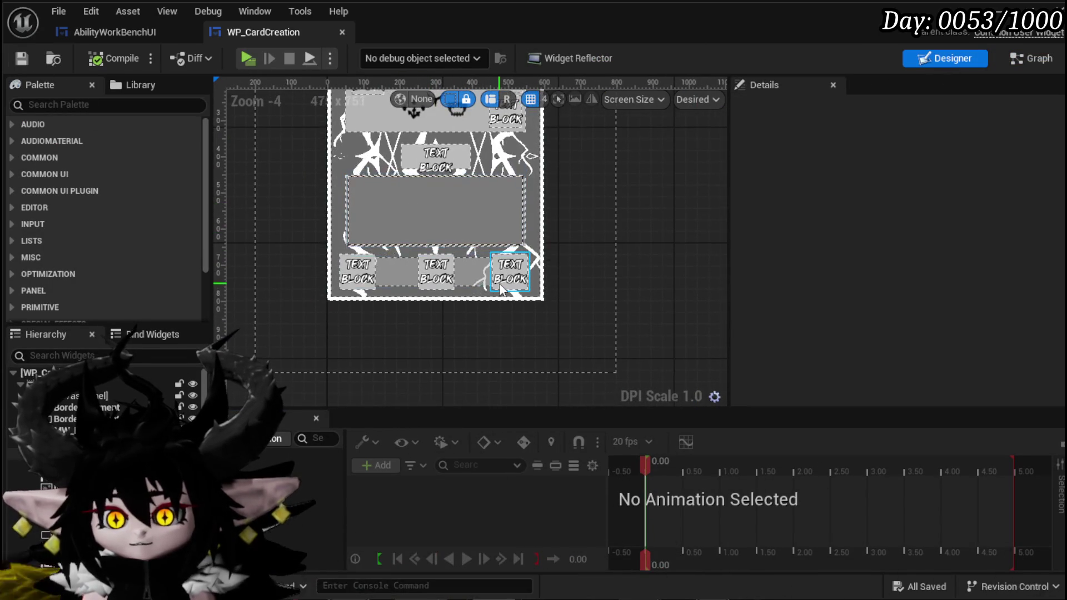
pyautogui.click(502, 289)
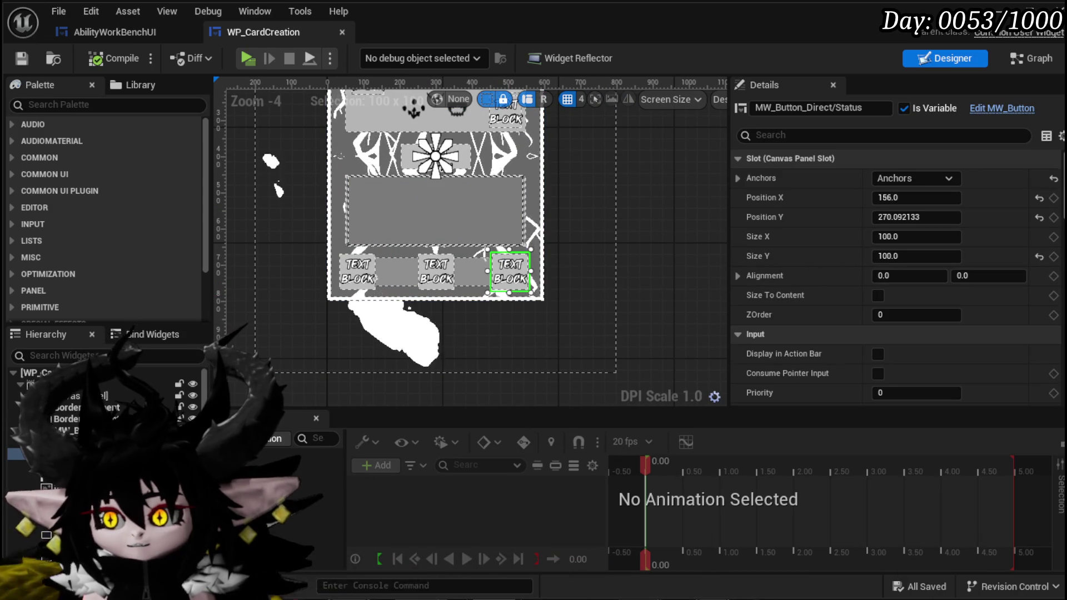
pyautogui.scroll(-10, 895, 278)
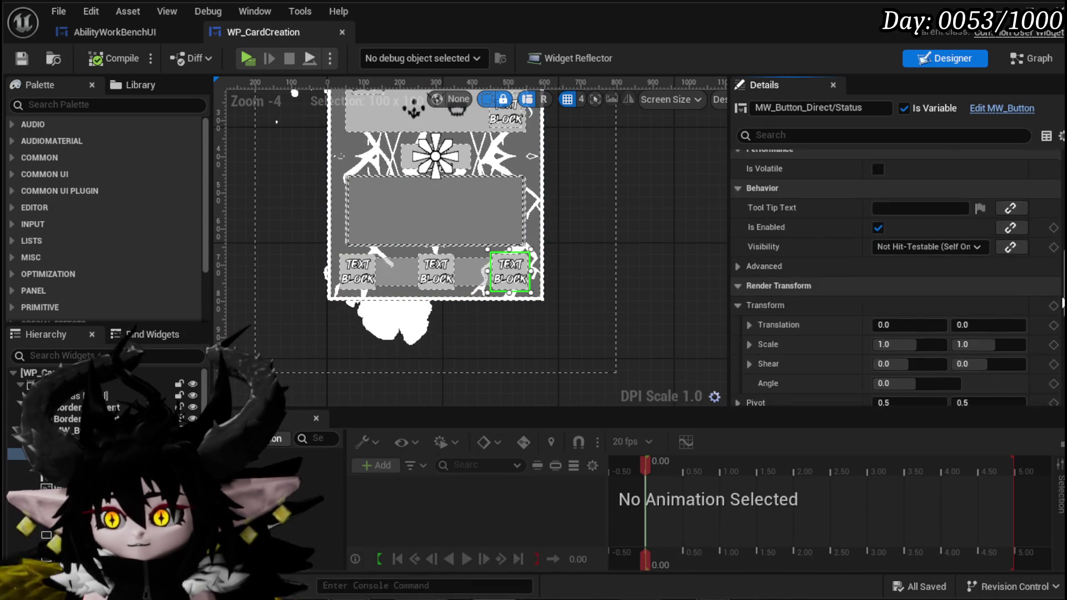
pyautogui.scroll(-15, 1047, 383)
pyautogui.scroll(-3, 1045, 377)
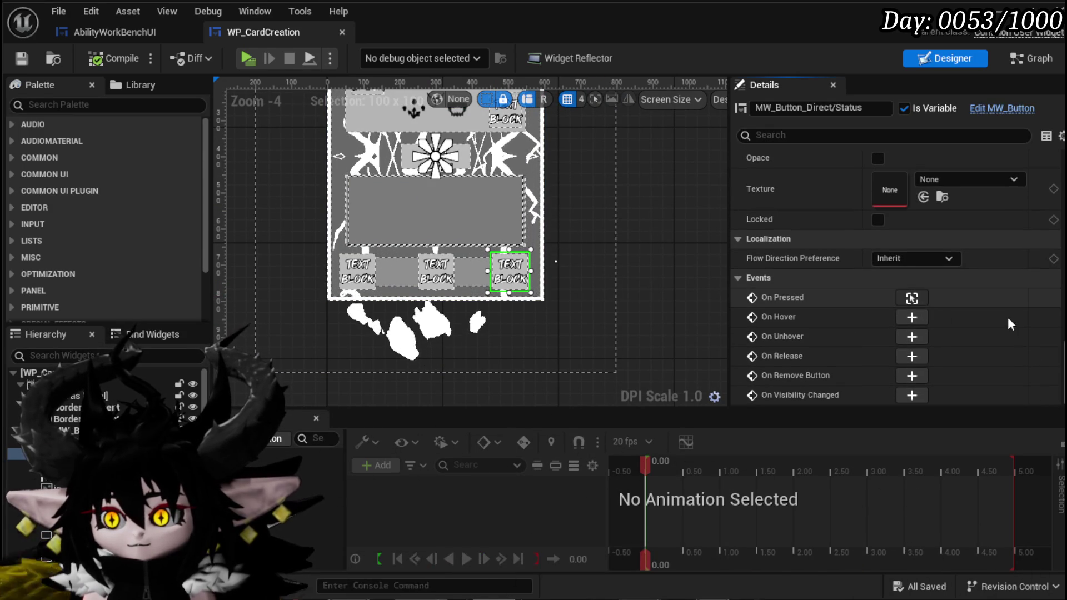
pyautogui.click(911, 298)
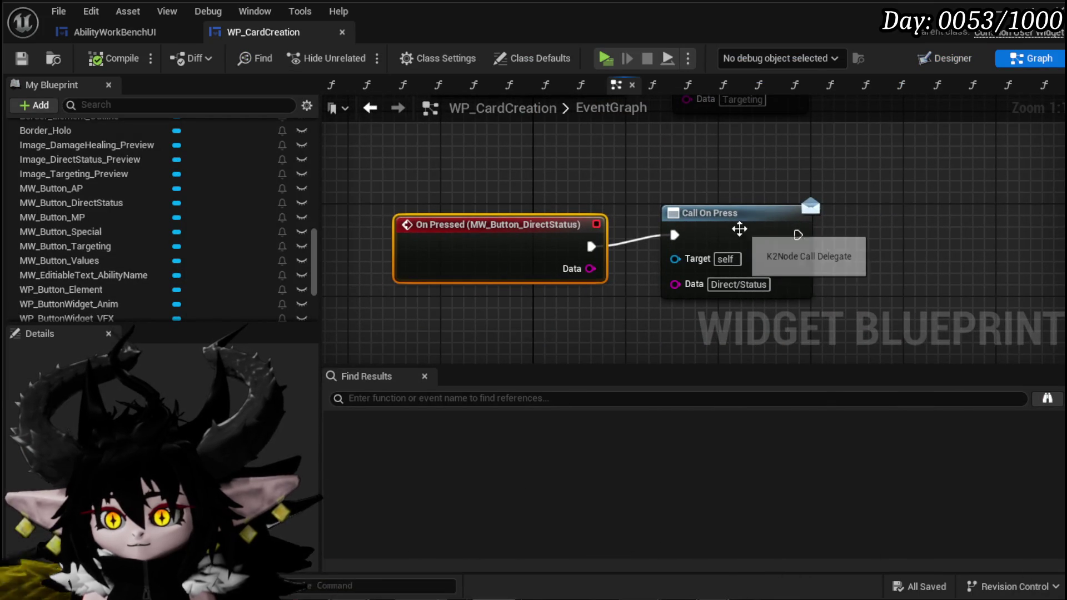
# Step: Straighten the Call On Press connection, then open AbilityWorkBenchUI's BindEvent function graph
pyautogui.moveTo(809, 190); pyautogui.dragTo(809, 202)
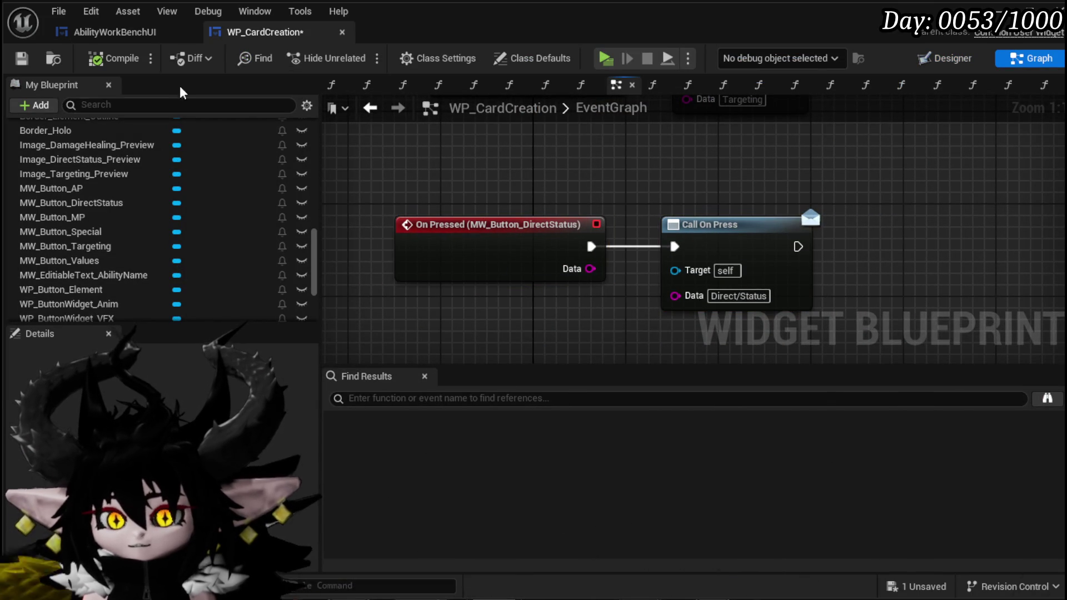
pyautogui.click(108, 38)
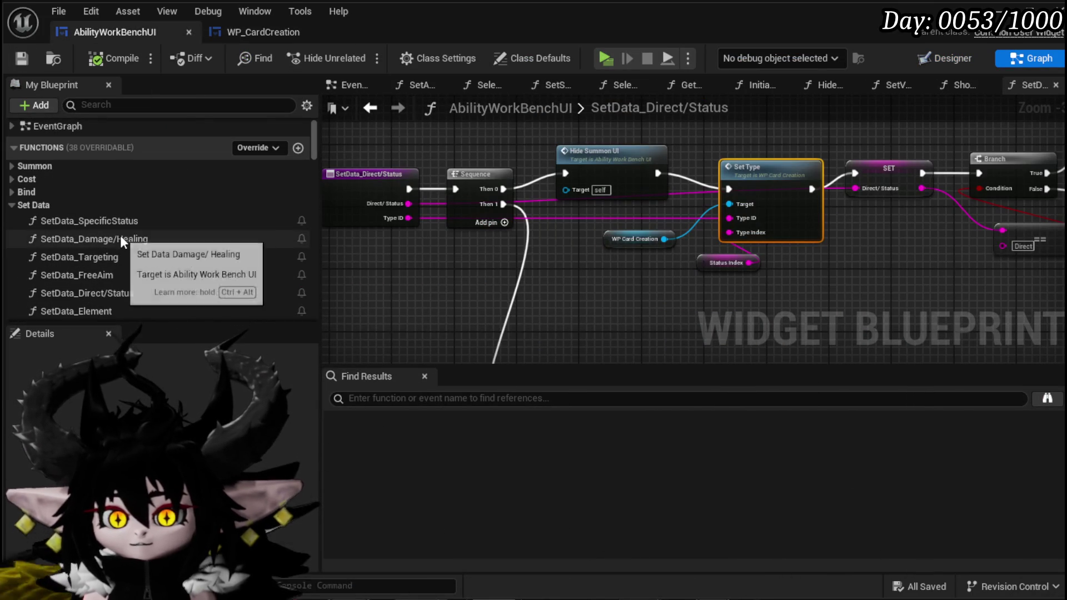
pyautogui.click(17, 191)
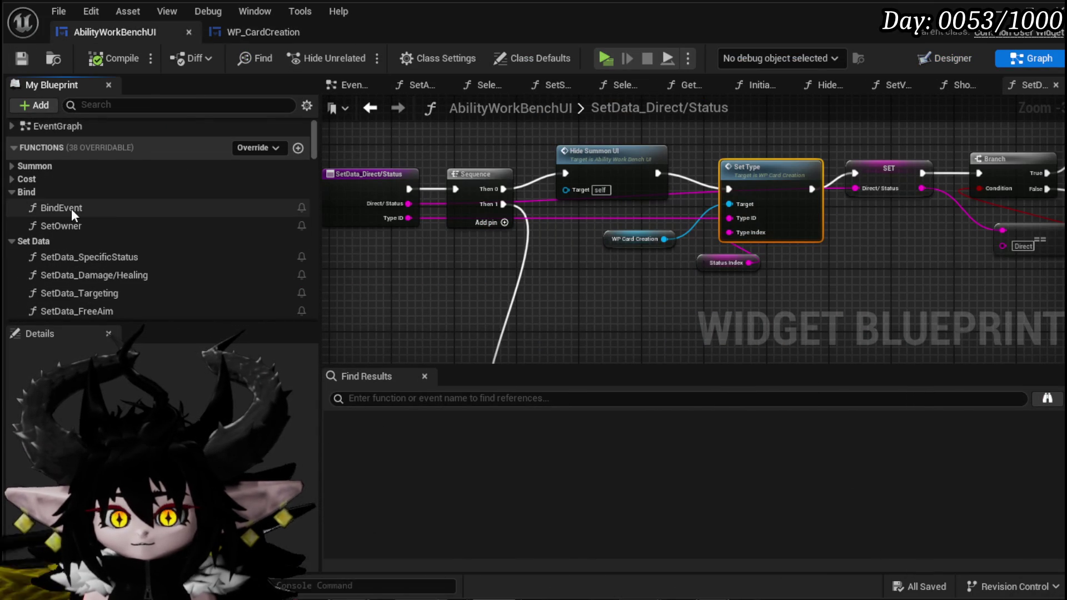
pyautogui.doubleClick(105, 210)
# Step: Pan along the BindEvent chain to review its text, number, select, hover and On Press bindings
pyautogui.scroll(10, 445, 231)
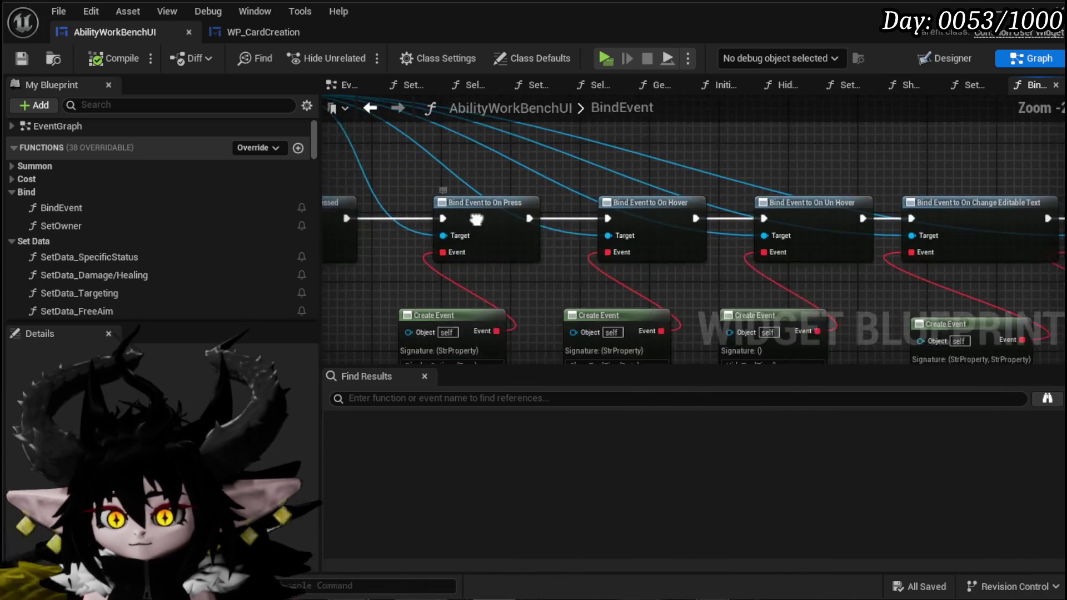
pyautogui.moveTo(722, 284)
pyautogui.mouseDown()
pyautogui.moveTo(607, 184)
pyautogui.moveTo(645, 167)
pyautogui.moveTo(627, 153)
pyautogui.moveTo(499, 145)
pyautogui.mouseUp()
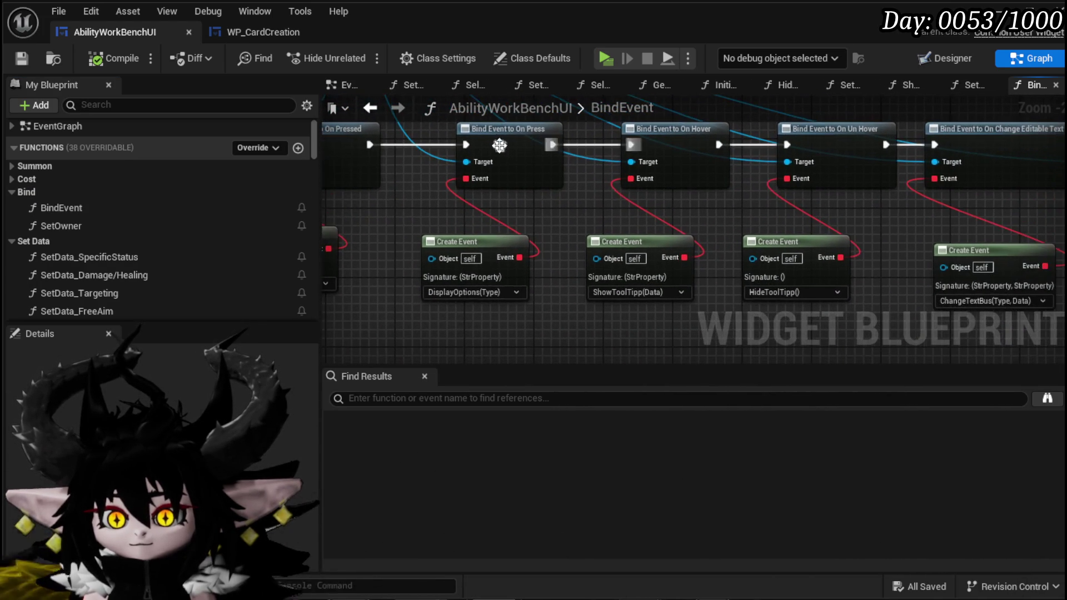
pyautogui.moveTo(576, 238); pyautogui.dragTo(520, 308)
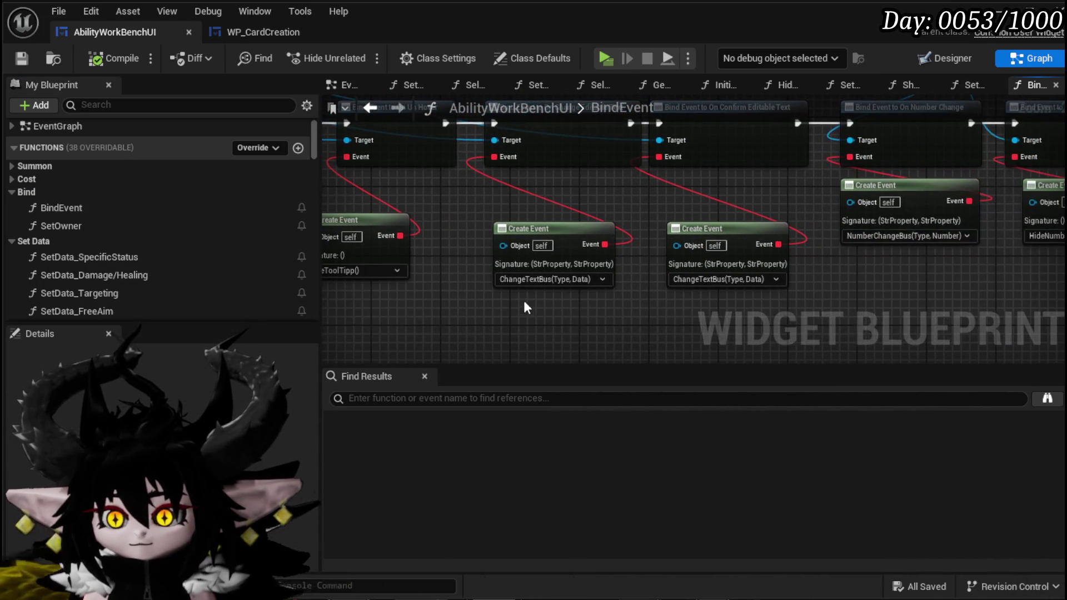
pyautogui.moveTo(809, 308); pyautogui.dragTo(611, 320)
pyautogui.moveTo(818, 315); pyautogui.dragTo(603, 335)
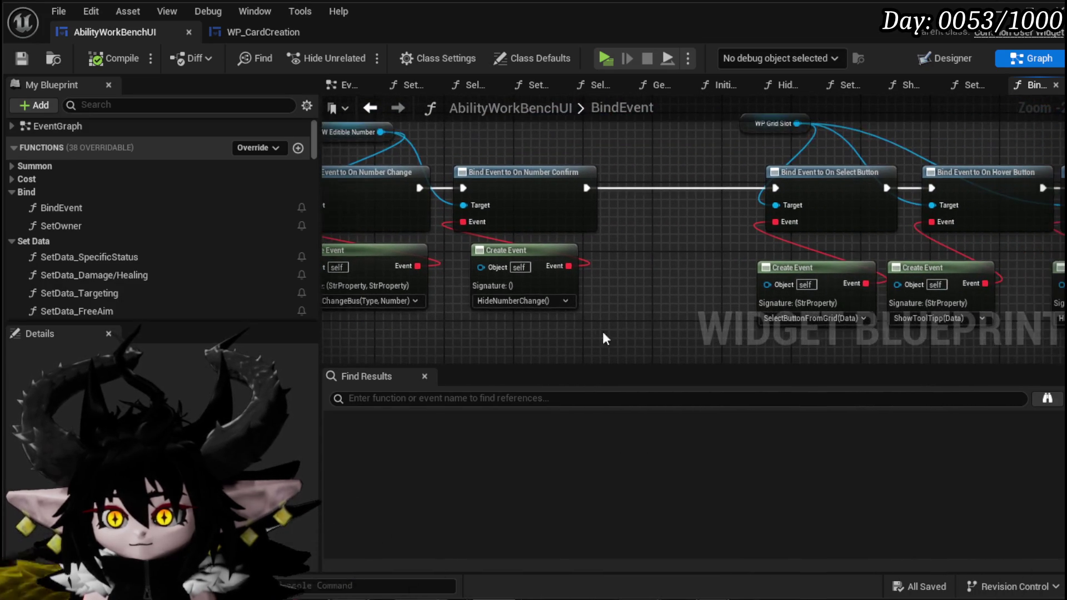
pyautogui.moveTo(750, 332); pyautogui.dragTo(422, 347)
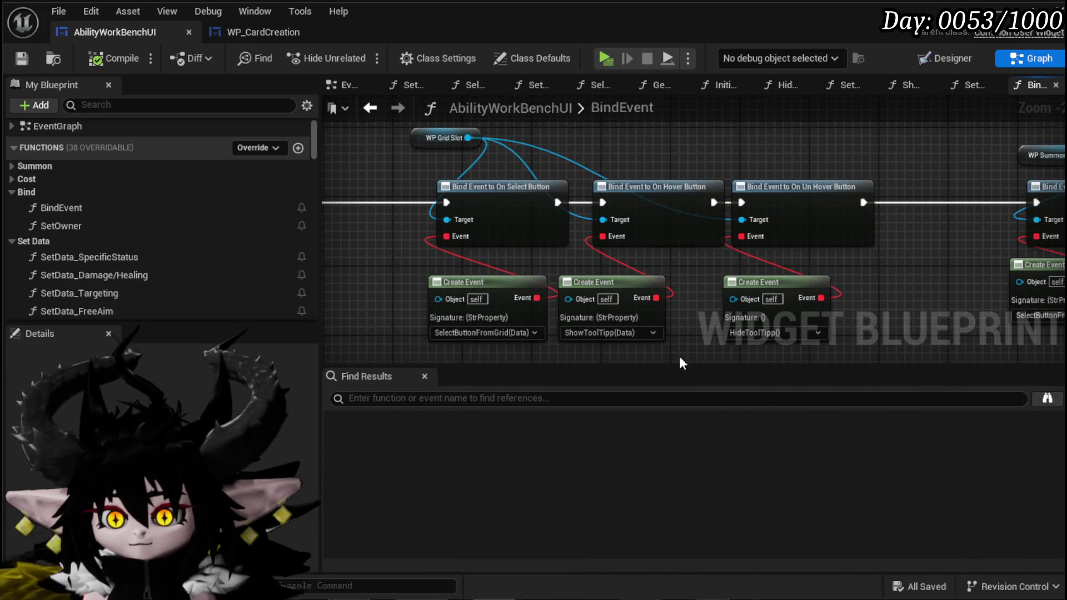
pyautogui.moveTo(682, 364); pyautogui.dragTo(459, 340)
pyautogui.moveTo(778, 334); pyautogui.dragTo(461, 318)
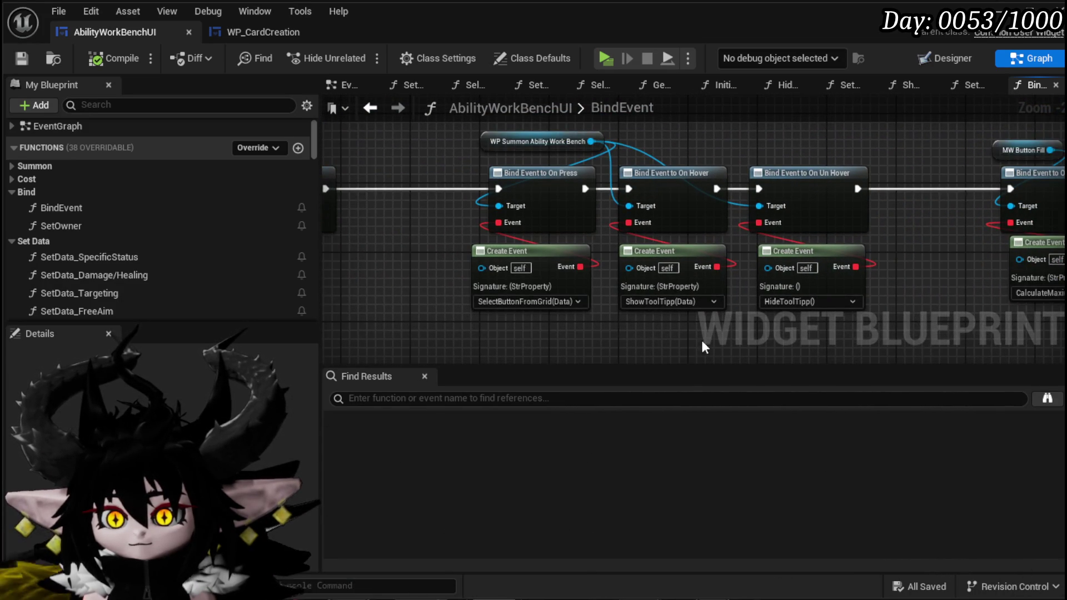
pyautogui.moveTo(701, 341); pyautogui.dragTo(591, 330)
pyautogui.scroll(-2, 505, 303)
pyautogui.scroll(1, 509, 292)
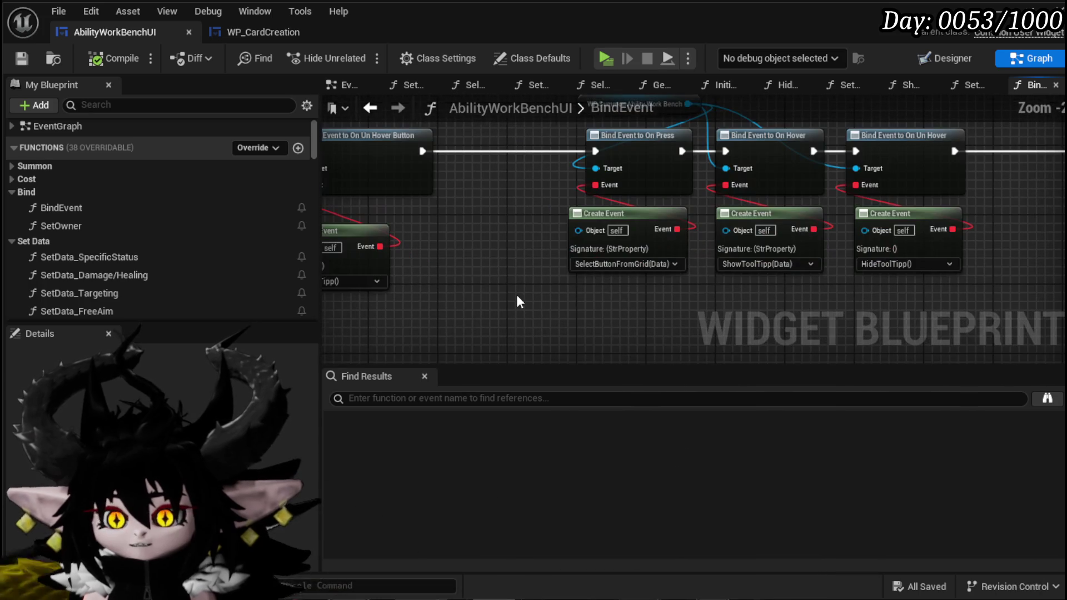
pyautogui.scroll(1, 507, 290)
pyautogui.moveTo(507, 290)
pyautogui.mouseDown()
pyautogui.moveTo(543, 283)
pyautogui.moveTo(719, 295)
pyautogui.mouseUp()
pyautogui.moveTo(464, 318); pyautogui.dragTo(676, 313)
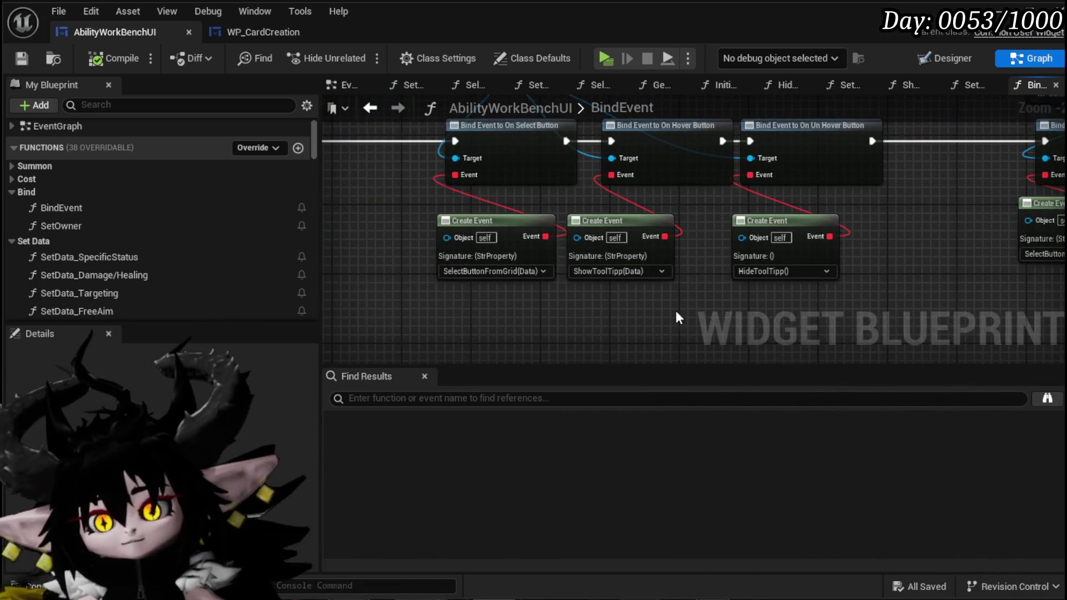
pyautogui.moveTo(408, 312); pyautogui.dragTo(674, 324)
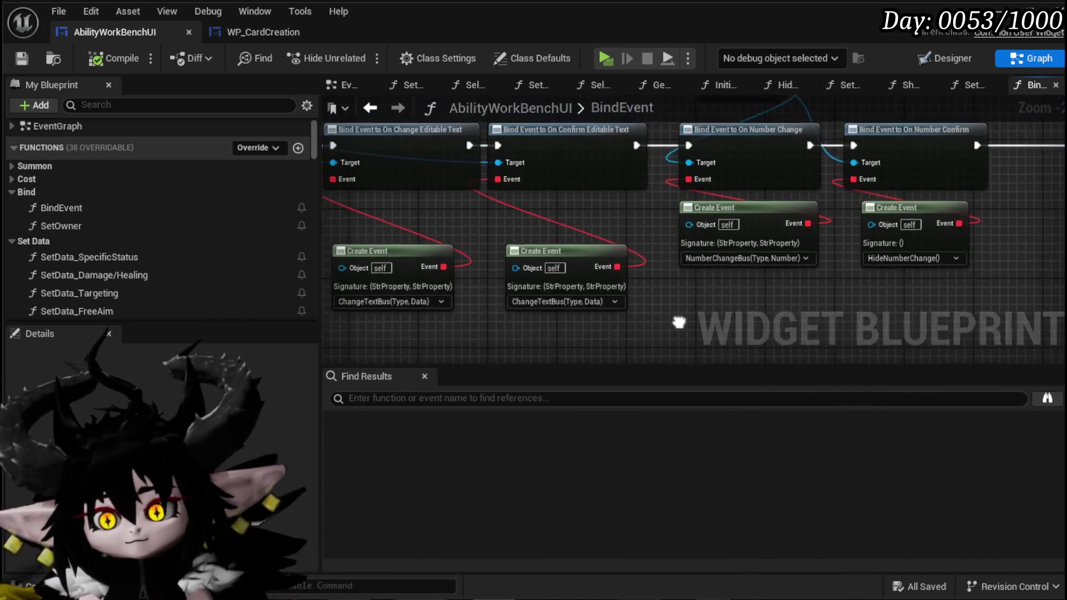
pyautogui.moveTo(490, 344); pyautogui.dragTo(723, 316)
pyautogui.moveTo(518, 314)
pyautogui.mouseDown()
pyautogui.moveTo(536, 315)
pyautogui.moveTo(532, 340)
pyautogui.moveTo(627, 340)
pyautogui.mouseUp()
pyautogui.moveTo(459, 333); pyautogui.dragTo(644, 333)
pyautogui.moveTo(512, 350); pyautogui.dragTo(793, 347)
# Step: Check the WP_CardCreation event graph, then select the On Press binding with its Create Event
pyautogui.click(242, 35)
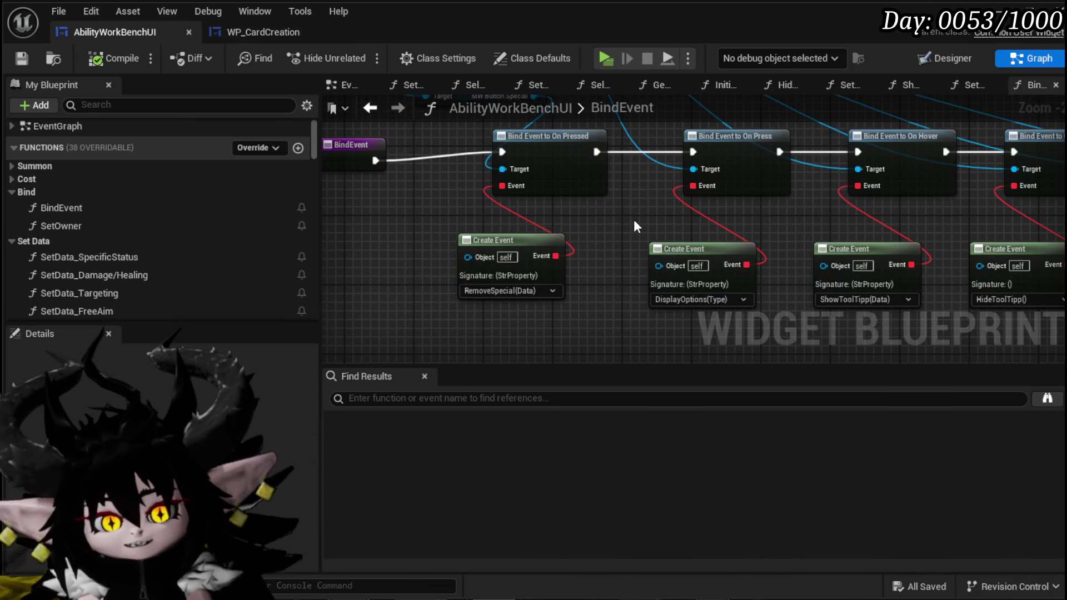
pyautogui.moveTo(627, 221)
pyautogui.mouseDown()
pyautogui.moveTo(560, 219)
pyautogui.moveTo(373, 162)
pyautogui.mouseUp()
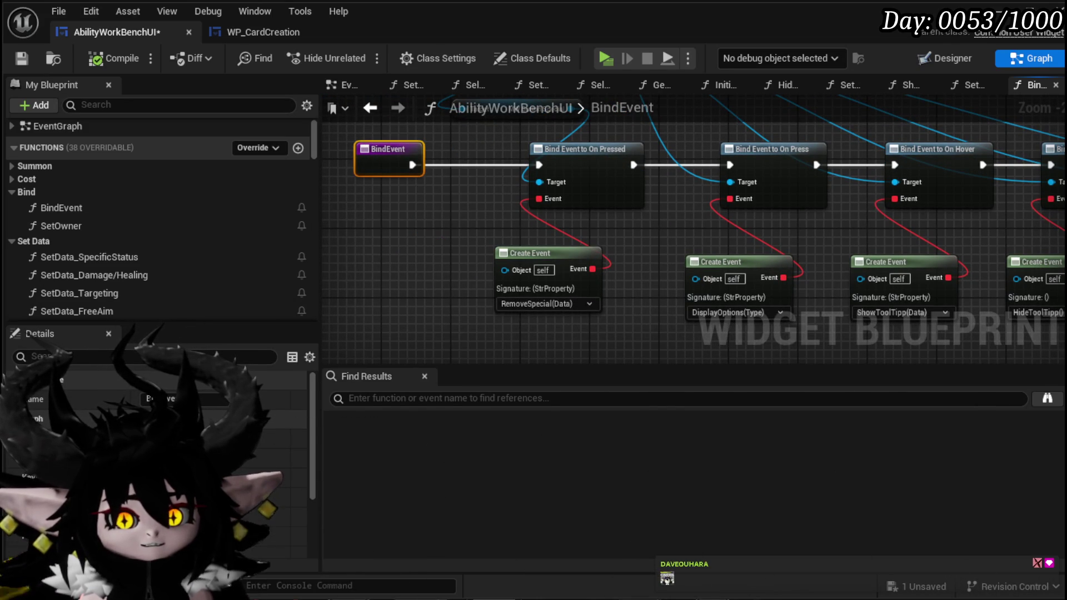
pyautogui.moveTo(723, 222)
pyautogui.mouseDown()
pyautogui.moveTo(667, 222)
pyautogui.moveTo(654, 318)
pyautogui.mouseUp()
pyautogui.moveTo(545, 218)
pyautogui.mouseDown()
pyautogui.moveTo(541, 147)
pyautogui.moveTo(511, 123)
pyautogui.moveTo(464, 122)
pyautogui.mouseUp()
pyautogui.moveTo(525, 238)
pyautogui.mouseDown()
pyautogui.moveTo(567, 221)
pyautogui.moveTo(559, 215)
pyautogui.mouseUp()
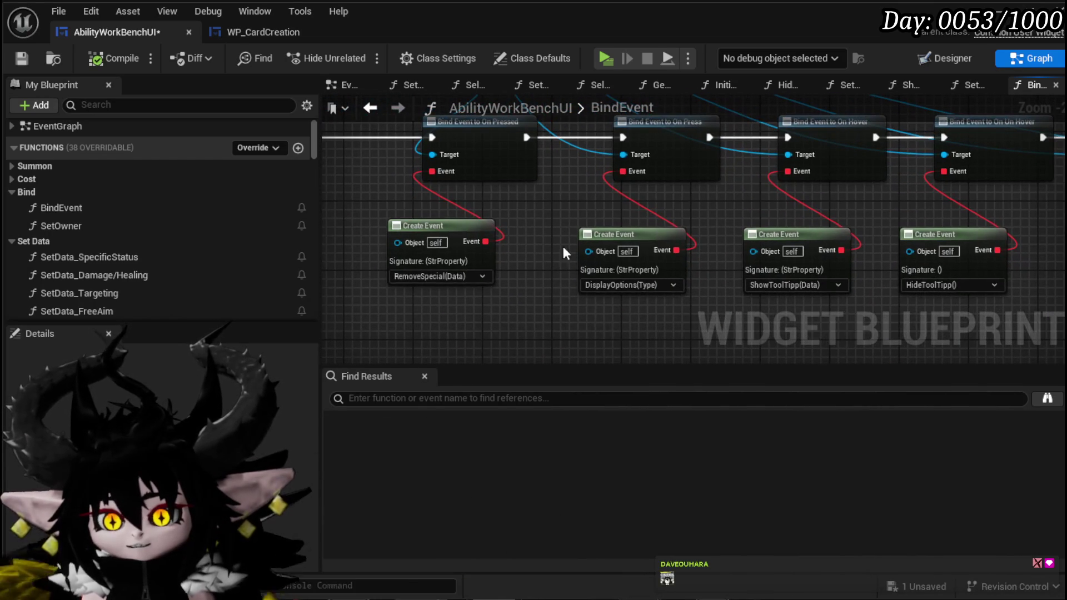
pyautogui.moveTo(567, 158); pyautogui.dragTo(650, 334)
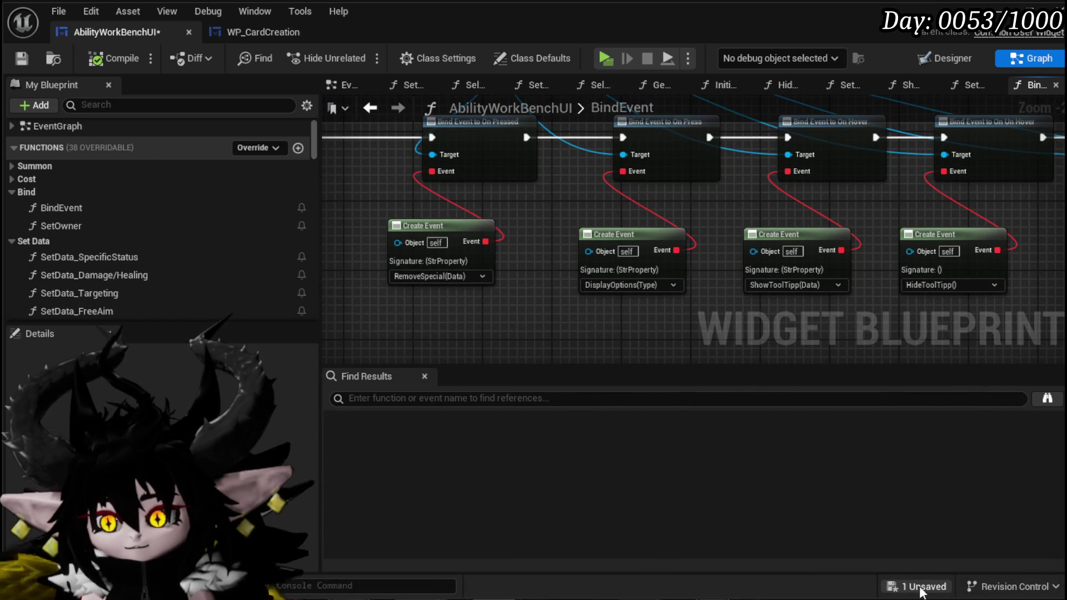
# Step: Save AbilityWorkBenchUI via Save Selected and open its DisplayOptions function graph
pyautogui.click(937, 590)
pyautogui.click(816, 545)
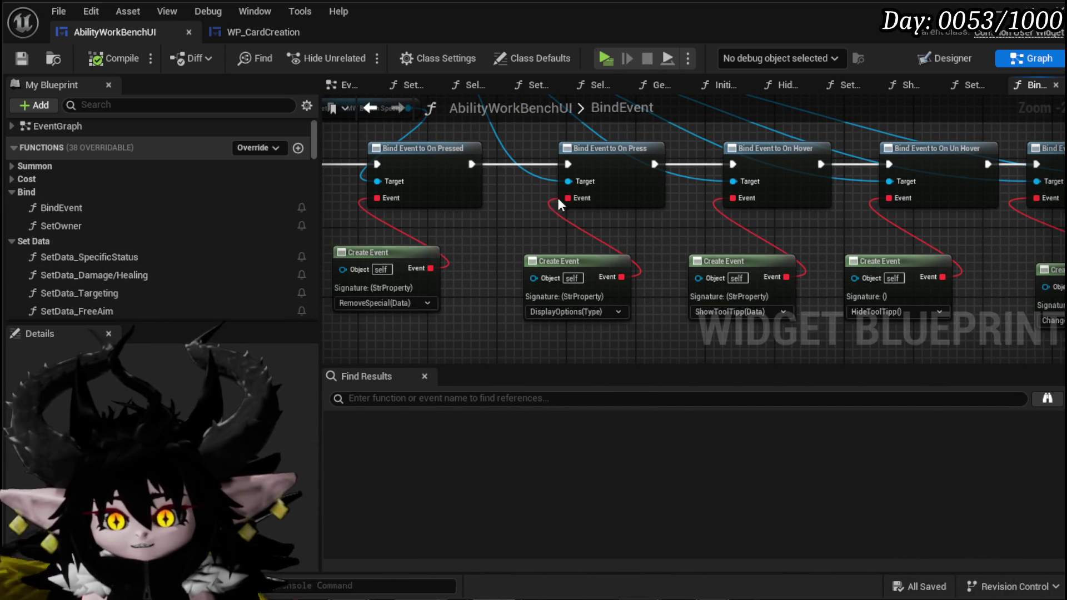
pyautogui.moveTo(527, 137); pyautogui.dragTo(594, 296)
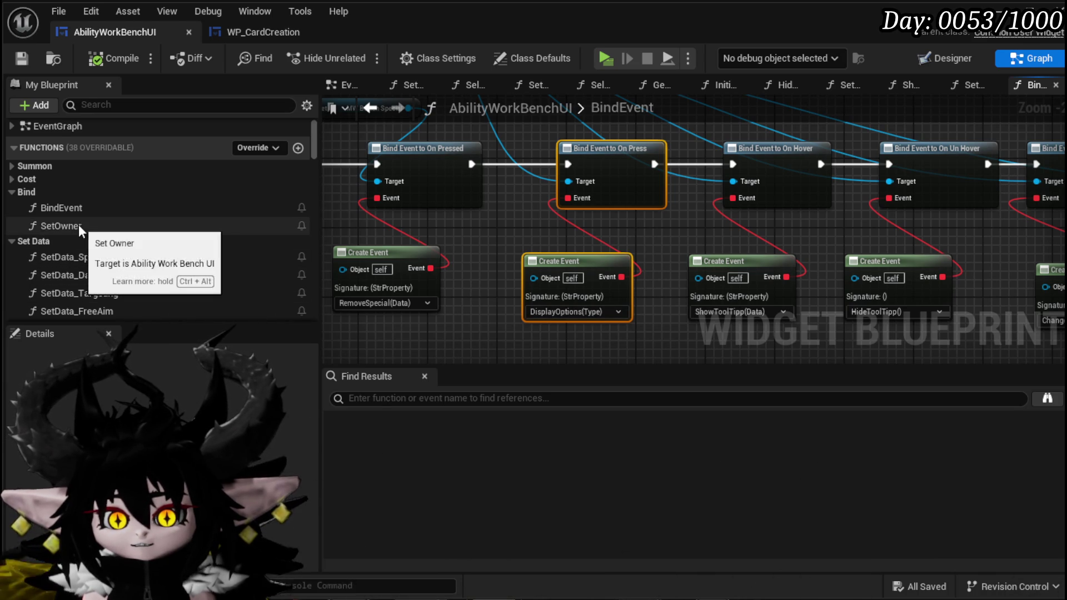
pyautogui.scroll(-2, 101, 225)
pyautogui.scroll(-10, 147, 225)
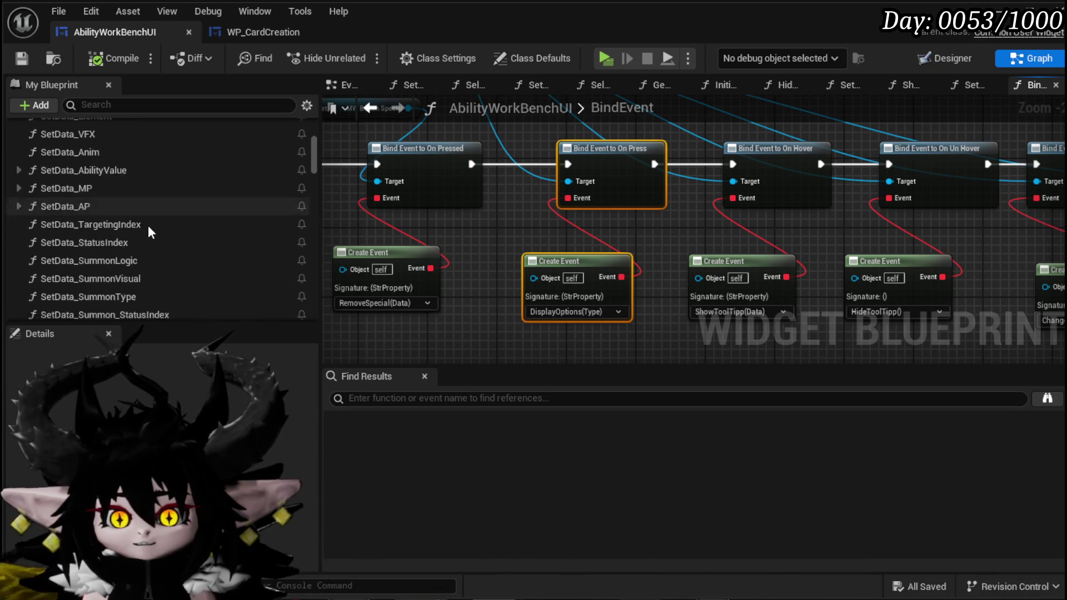
pyautogui.scroll(-6, 147, 225)
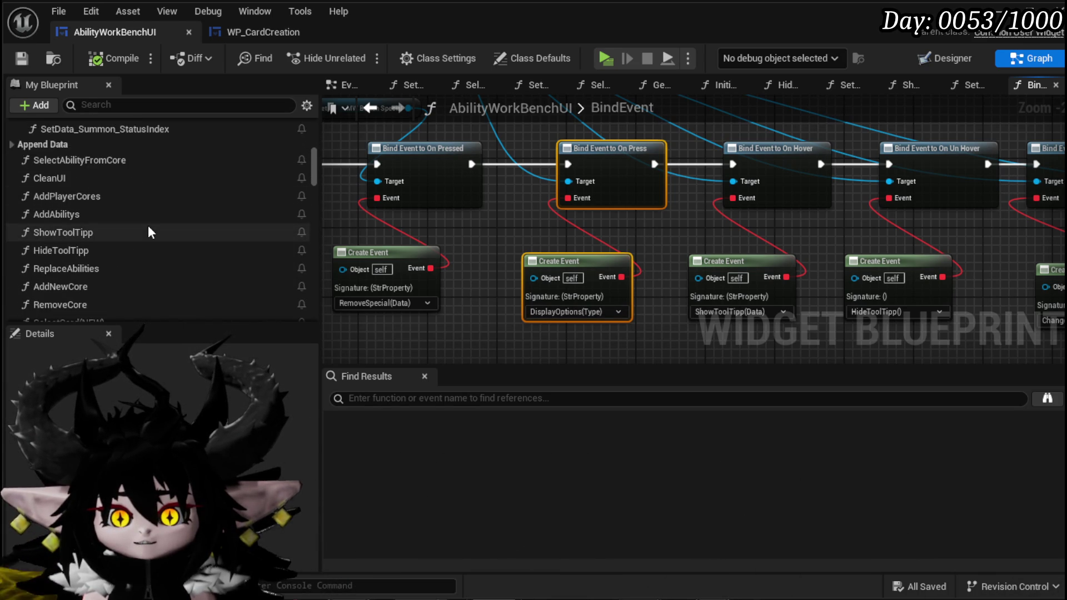
pyautogui.scroll(-5, 148, 225)
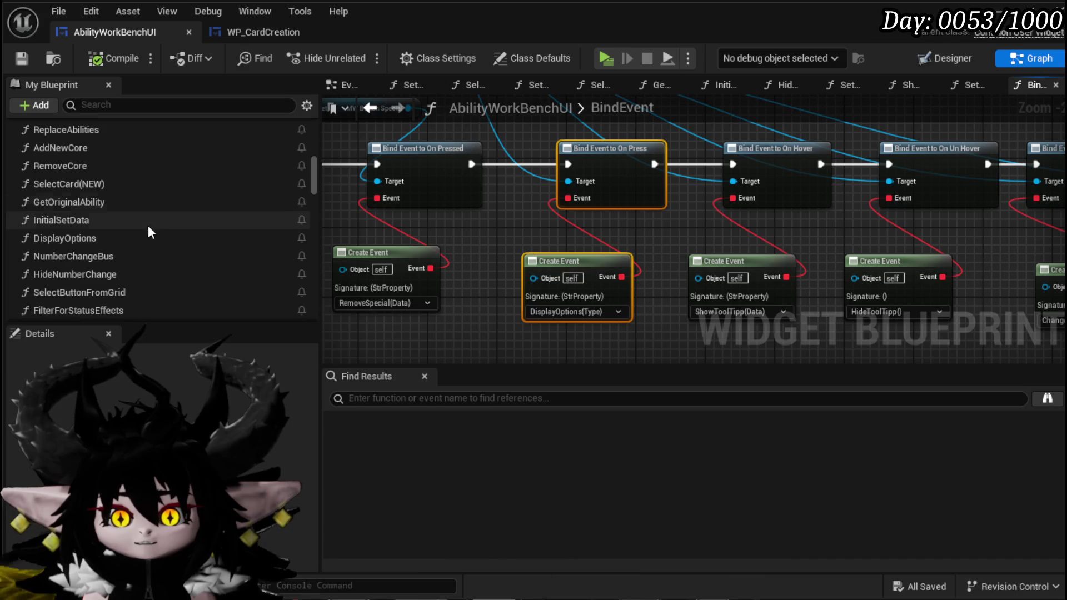
pyautogui.doubleClick(98, 237)
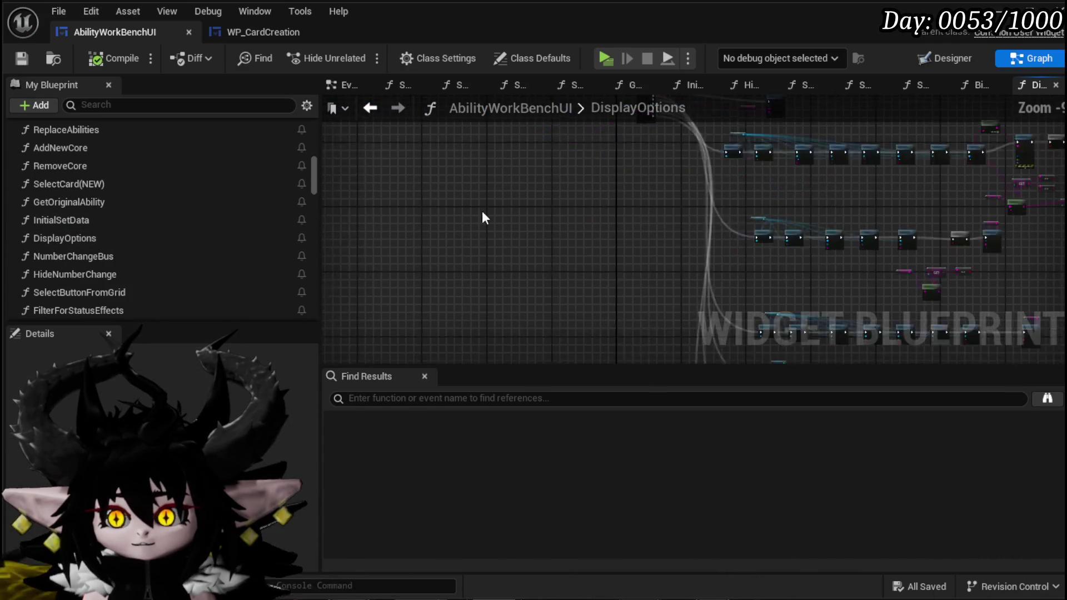
# Step: Pan to the Add Options to Grid nodes and shift the Branch nodes right to make room
pyautogui.scroll(6, 495, 260)
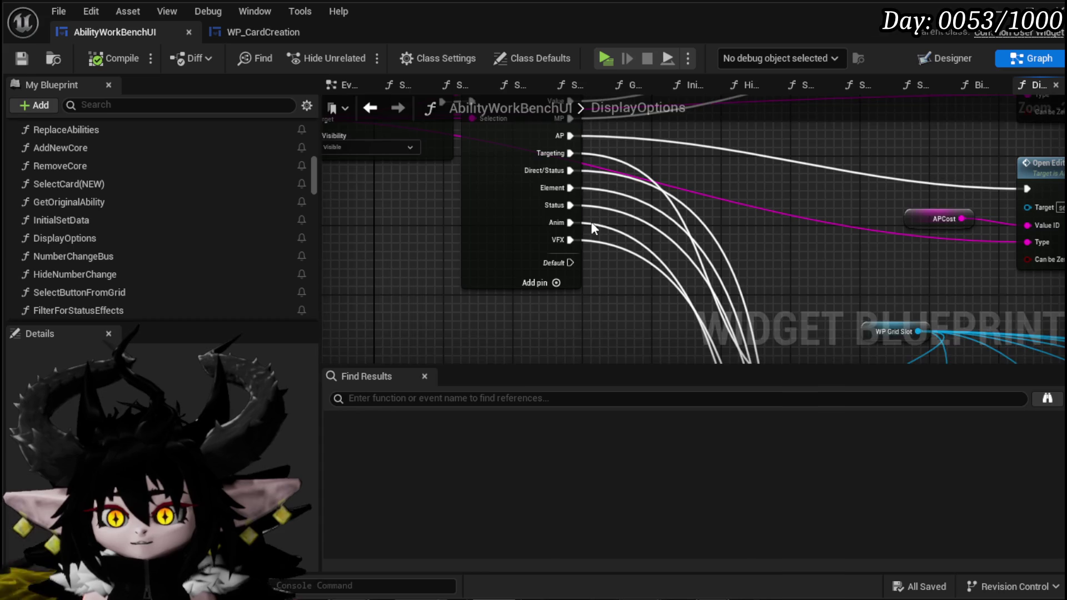
pyautogui.moveTo(591, 222); pyautogui.dragTo(598, 253)
pyautogui.moveTo(602, 203)
pyautogui.mouseDown()
pyautogui.moveTo(578, 312)
pyautogui.moveTo(559, 292)
pyautogui.moveTo(443, 305)
pyautogui.mouseUp()
pyautogui.moveTo(652, 317); pyautogui.dragTo(389, 298)
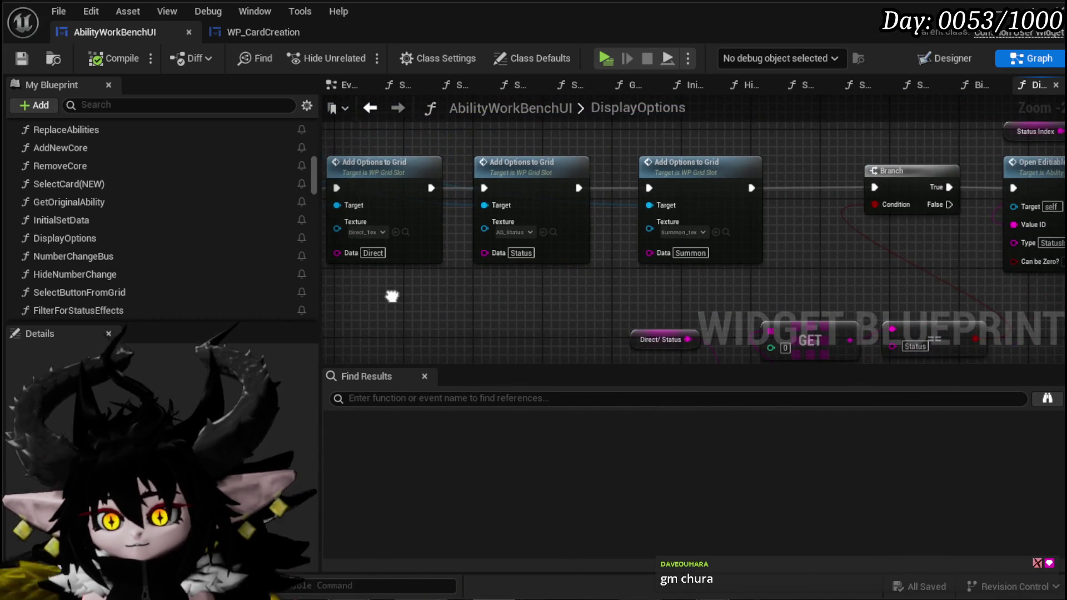
pyautogui.moveTo(677, 286)
pyautogui.mouseDown()
pyautogui.moveTo(506, 309)
pyautogui.moveTo(500, 262)
pyautogui.moveTo(550, 206)
pyautogui.moveTo(512, 277)
pyautogui.moveTo(651, 206)
pyautogui.mouseUp()
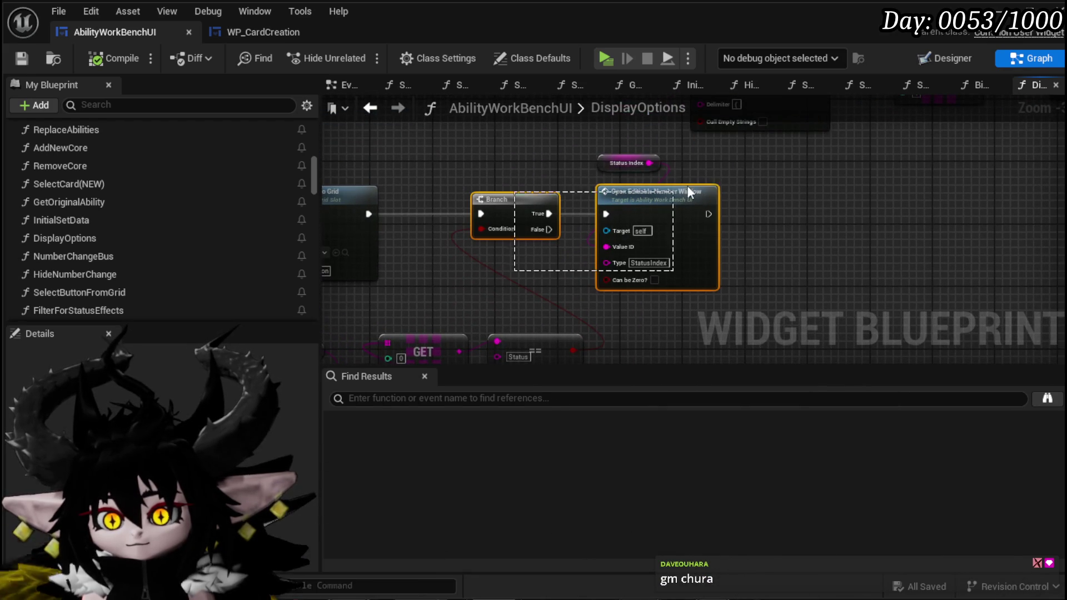
pyautogui.moveTo(721, 161); pyautogui.dragTo(721, 161)
pyautogui.moveTo(675, 206); pyautogui.dragTo(789, 207)
pyautogui.moveTo(475, 251)
pyautogui.mouseDown()
pyautogui.moveTo(536, 193)
pyautogui.moveTo(774, 215)
pyautogui.moveTo(726, 230)
pyautogui.moveTo(725, 183)
pyautogui.mouseUp()
# Step: Copy and paste the Summon Add Options to Grid node as a third call
pyautogui.click(616, 214)
pyautogui.hotkey('ctrl', 'c')
pyautogui.click(695, 224)
pyautogui.hotkey('ctrl', 'v')
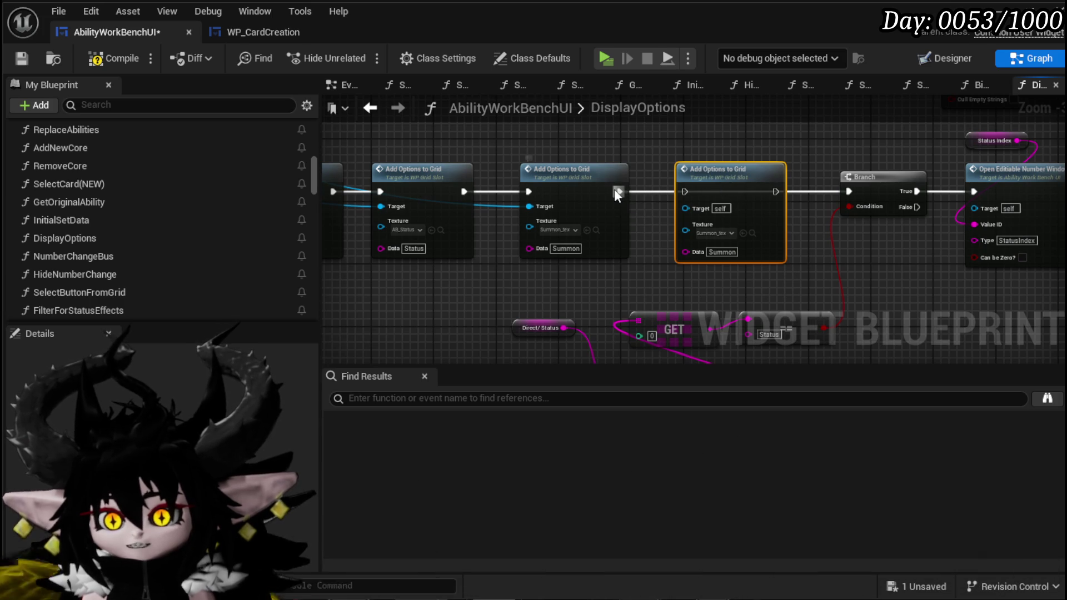
pyautogui.doubleClick(615, 191)
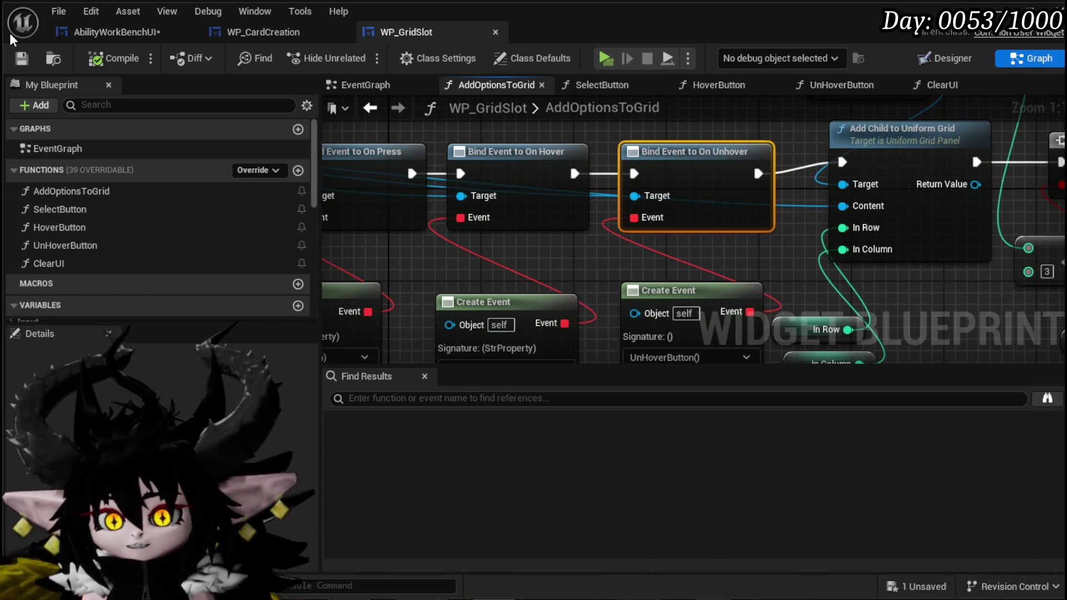
pyautogui.click(88, 32)
# Step: Wire the third call's exec and Target, set its Data to Card, link it to Branch, and save
pyautogui.moveTo(619, 192); pyautogui.dragTo(687, 190)
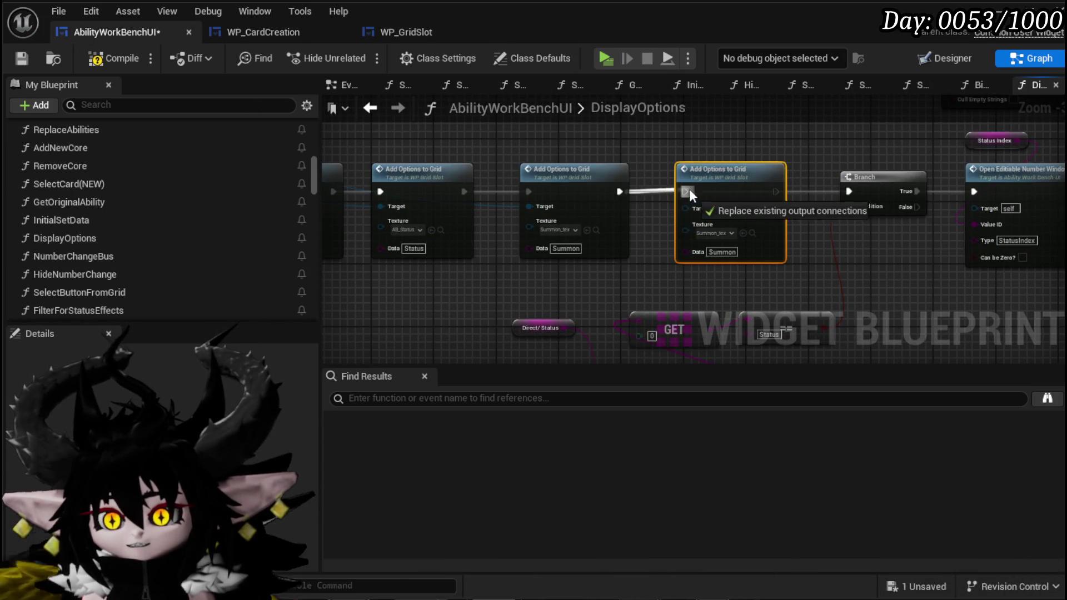
pyautogui.moveTo(529, 206)
pyautogui.mouseDown()
pyautogui.moveTo(665, 224)
pyautogui.moveTo(694, 212)
pyautogui.mouseUp()
pyautogui.click(725, 248)
pyautogui.write('Card')
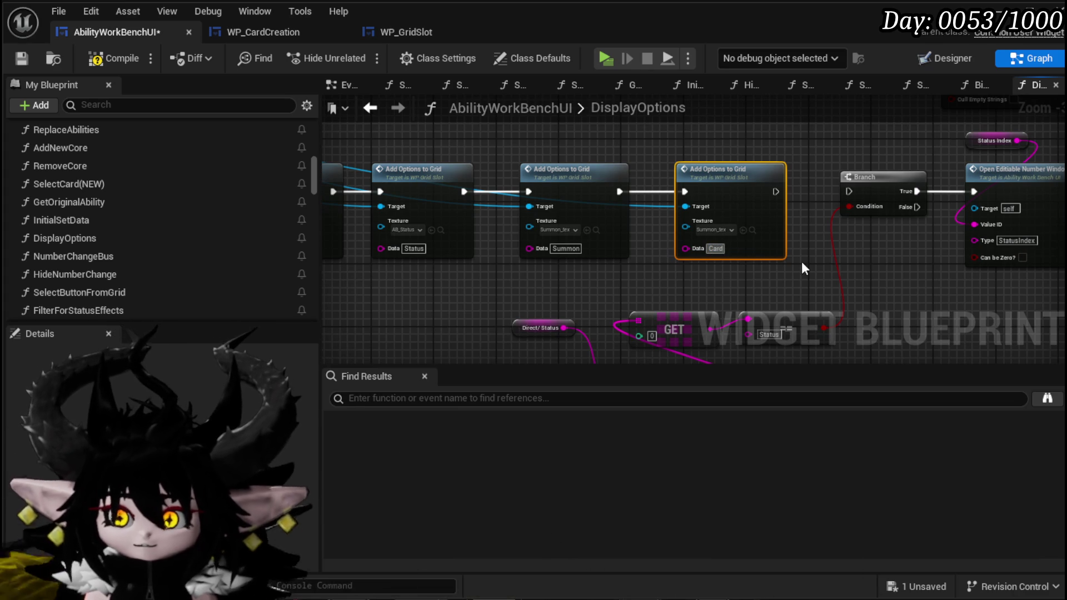
pyautogui.click(802, 262)
pyautogui.moveTo(776, 192); pyautogui.dragTo(846, 197)
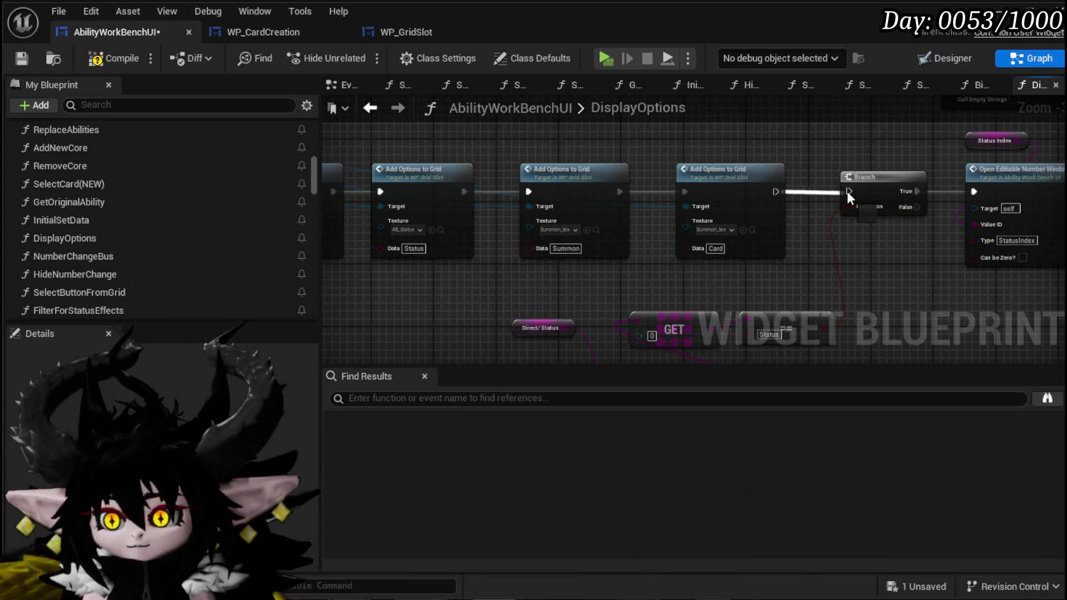
pyautogui.click(24, 59)
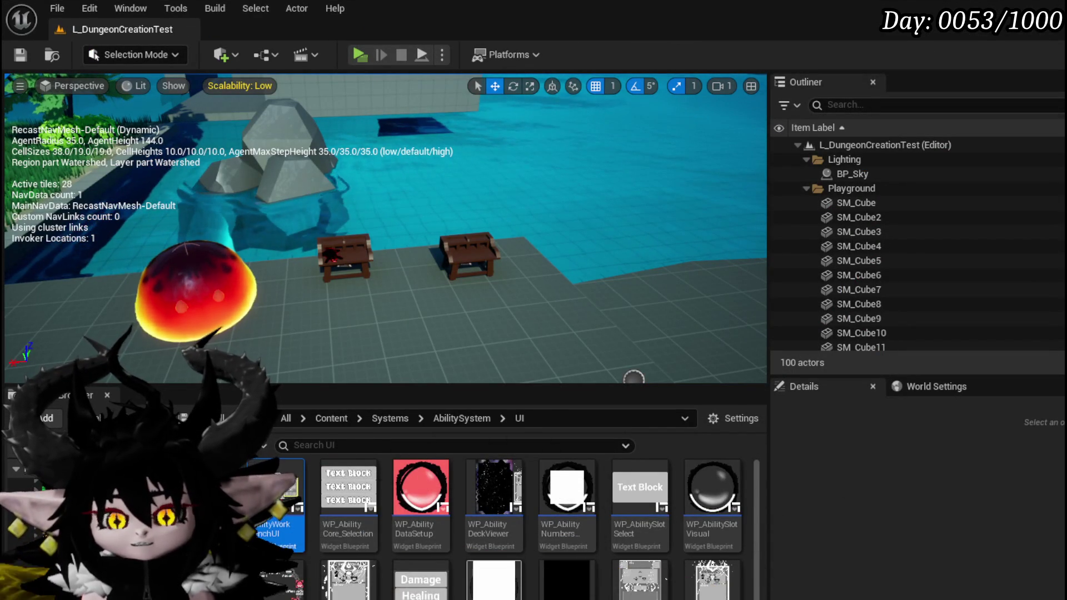
# Step: Browse the Textures, UI_Elements, AbilityElements and EquipmentSystem folders to locate the Relic_Gambler texture
pyautogui.hotkey('alt', 'Left')
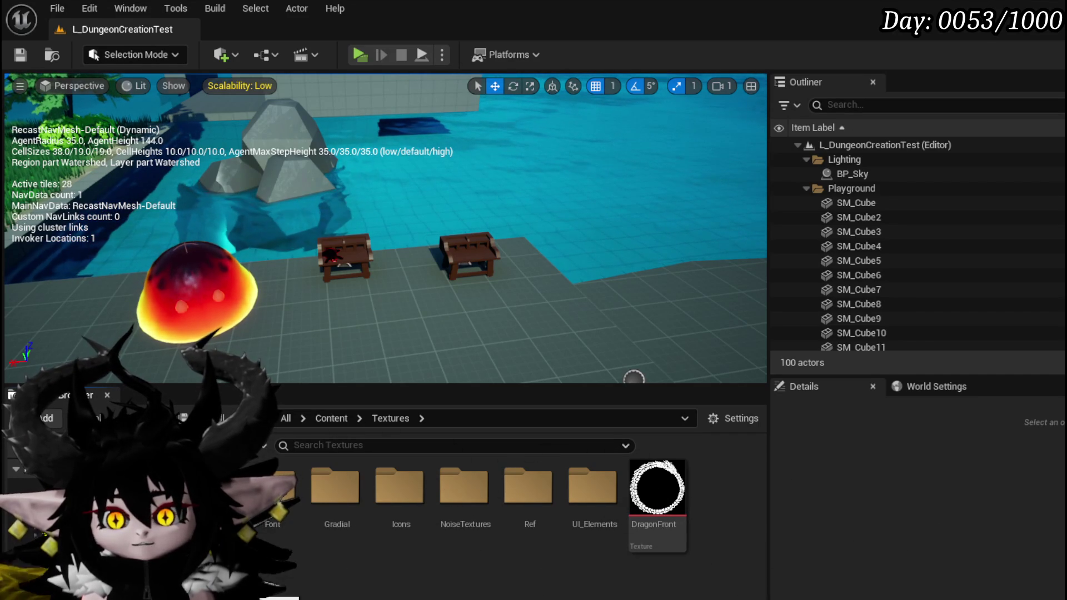
pyautogui.doubleClick(593, 488)
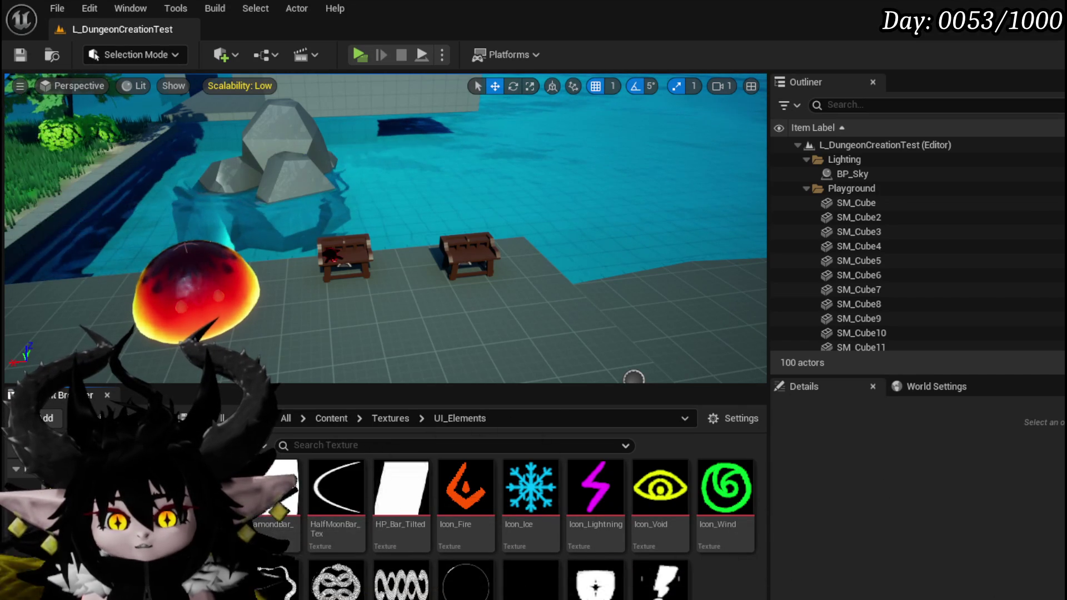
pyautogui.hotkey('alt', 'Left')
pyautogui.doubleClick(284, 501)
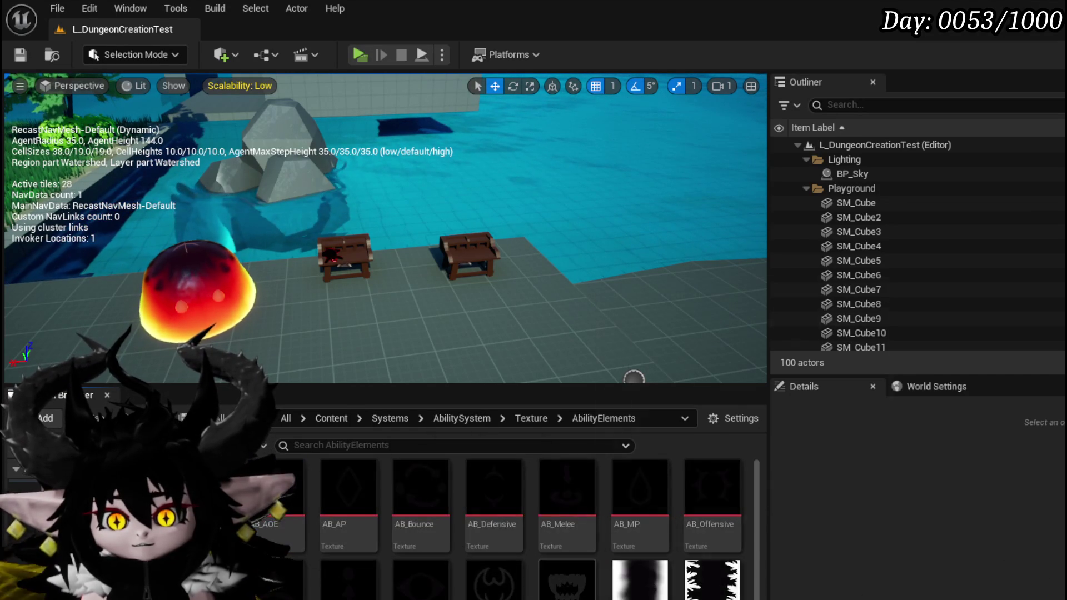
pyautogui.scroll(3, 741, 598)
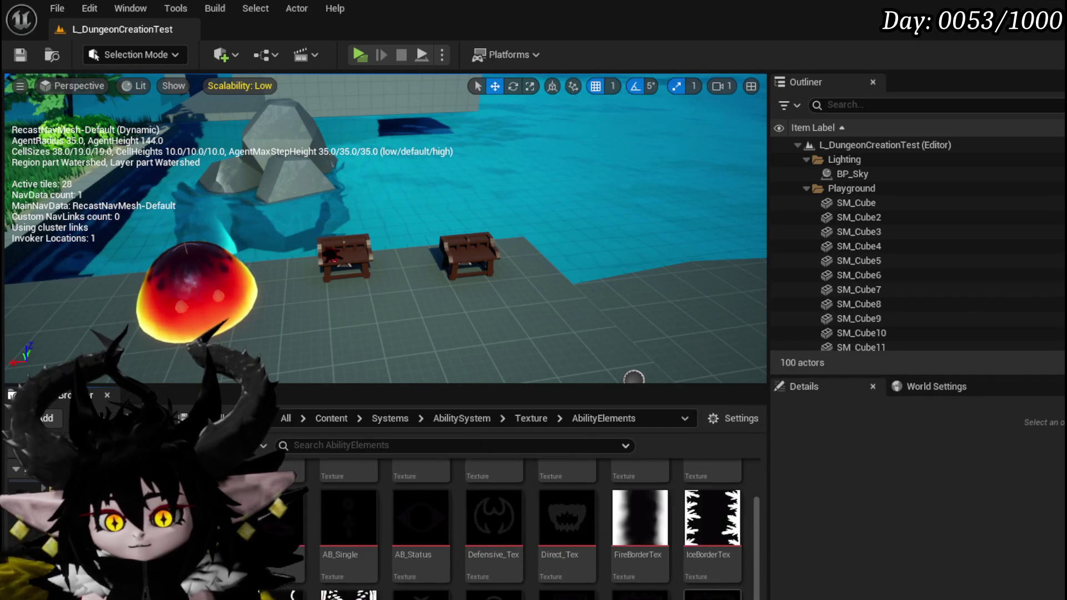
pyautogui.hotkey('alt', 'Left')
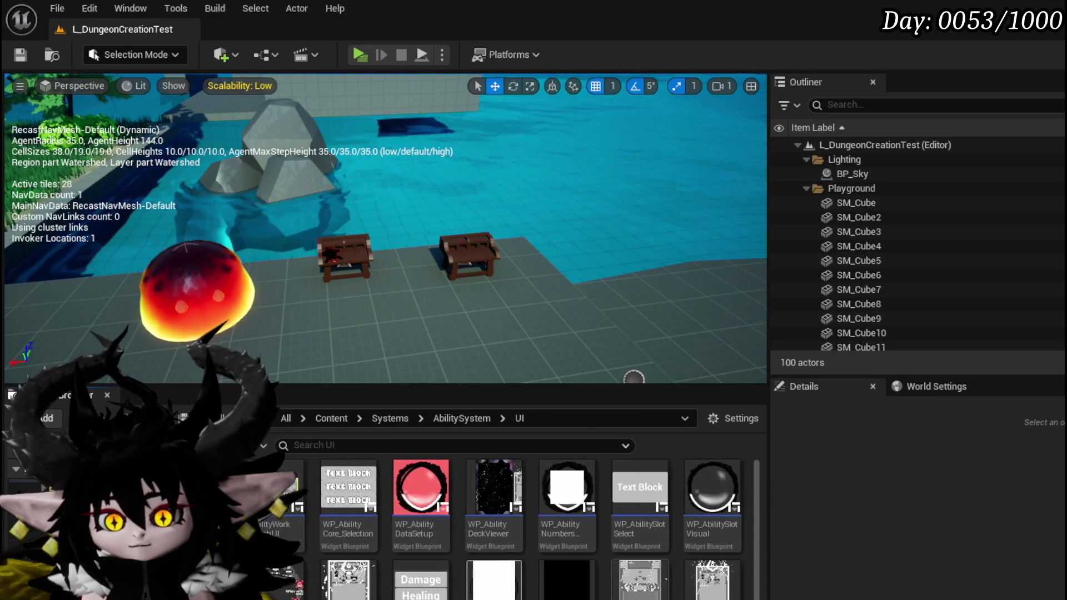
pyautogui.hotkey('alt', 'Right')
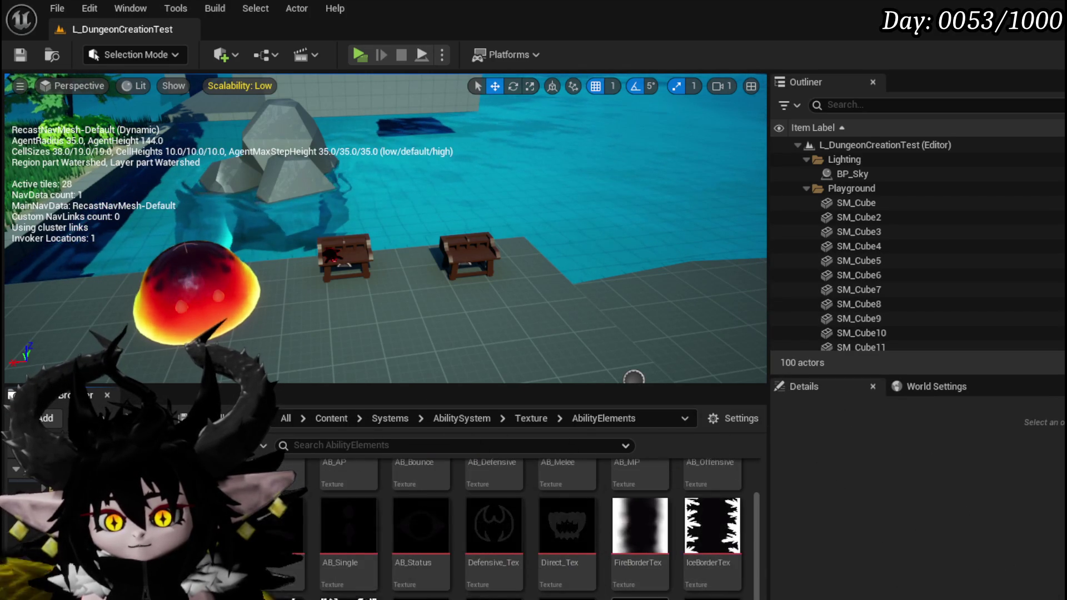
pyautogui.hotkey('alt', 'Left')
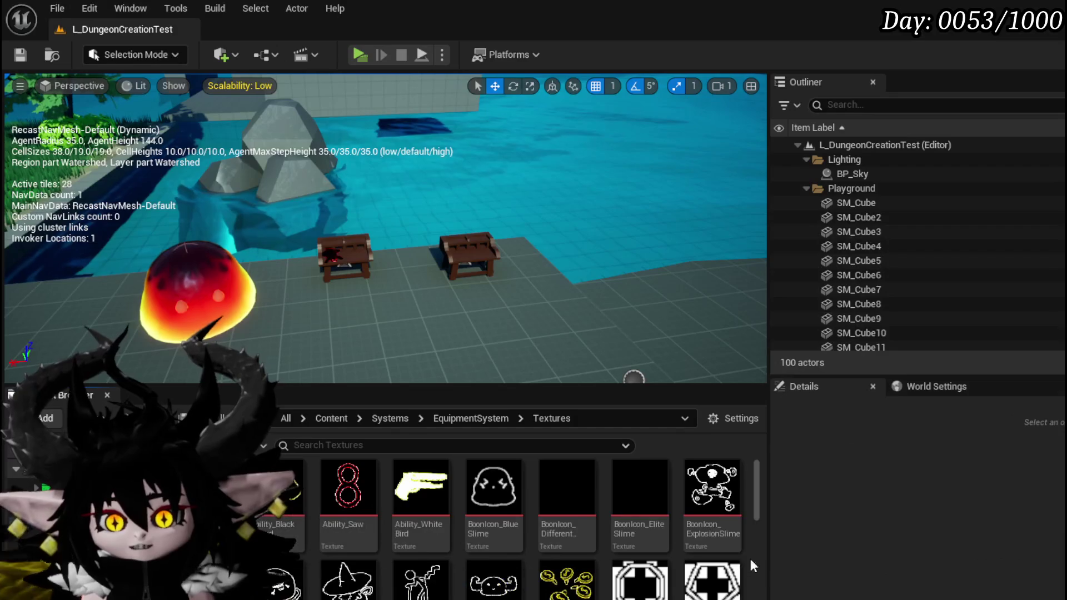
pyautogui.scroll(-1, 733, 538)
pyautogui.scroll(-5, 730, 534)
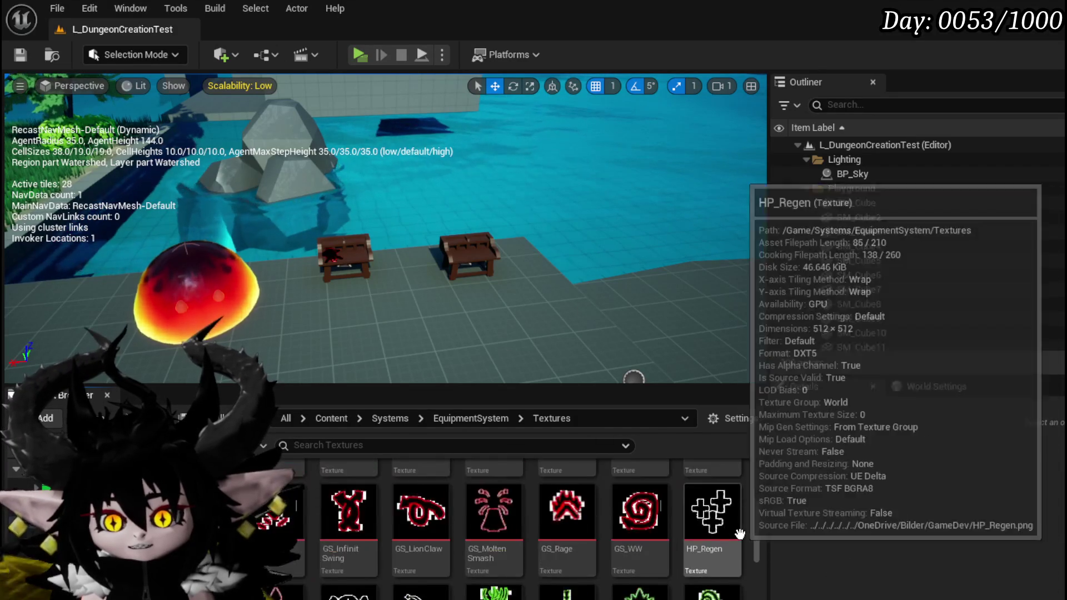
pyautogui.scroll(-5, 740, 534)
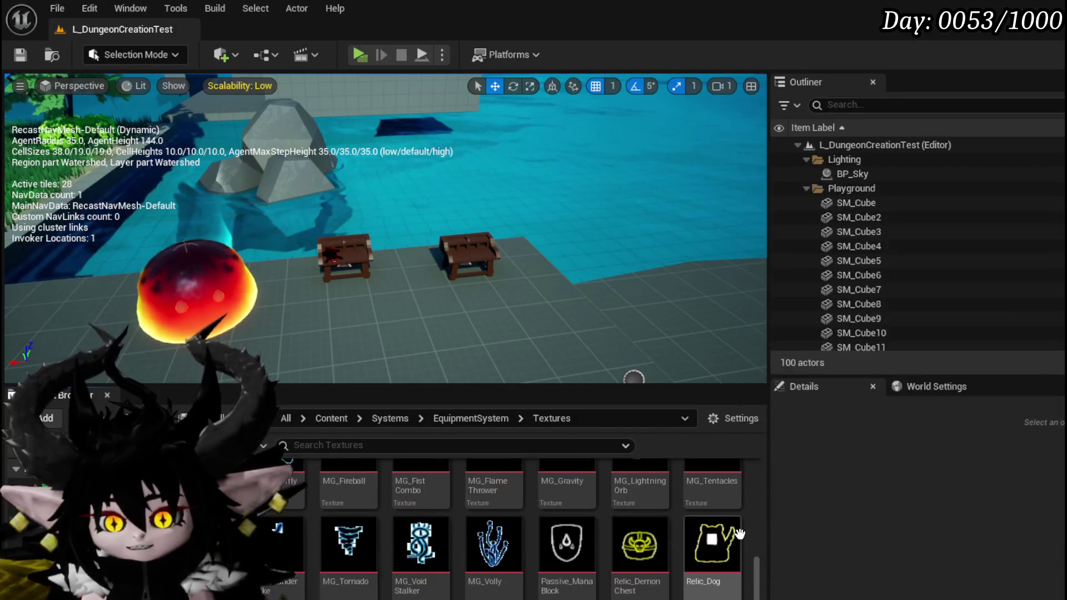
pyautogui.moveTo(341, 597)
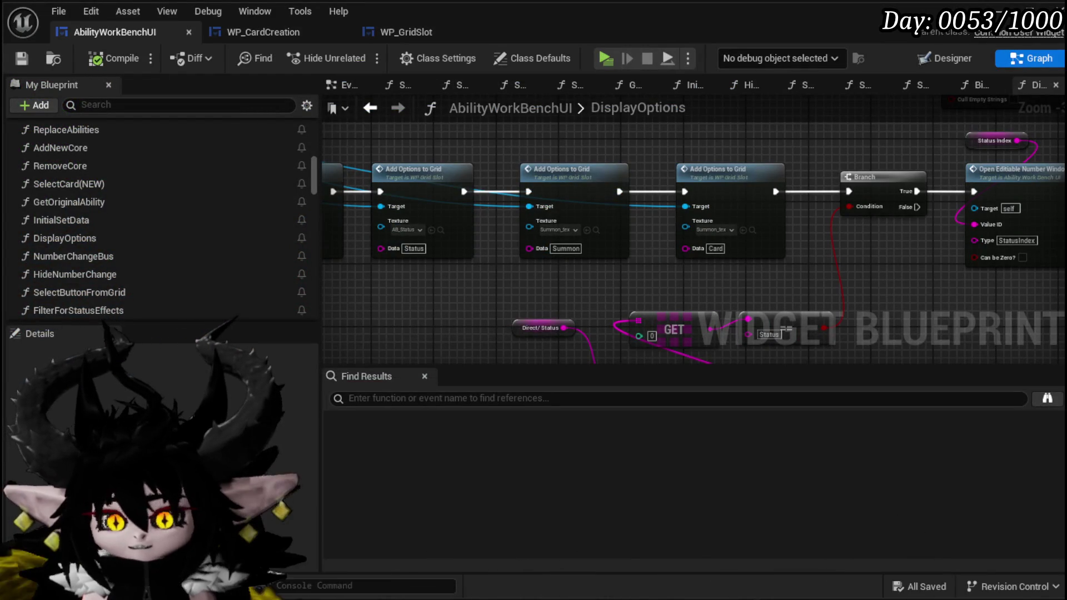
# Step: Plug Relic_Gambler into the Card node's Texture pin, then compile and save AbilityWorkBenchUI
pyautogui.moveTo(472, 595)
pyautogui.mouseDown()
pyautogui.moveTo(762, 411)
pyautogui.moveTo(721, 228)
pyautogui.mouseUp()
pyautogui.click(122, 64)
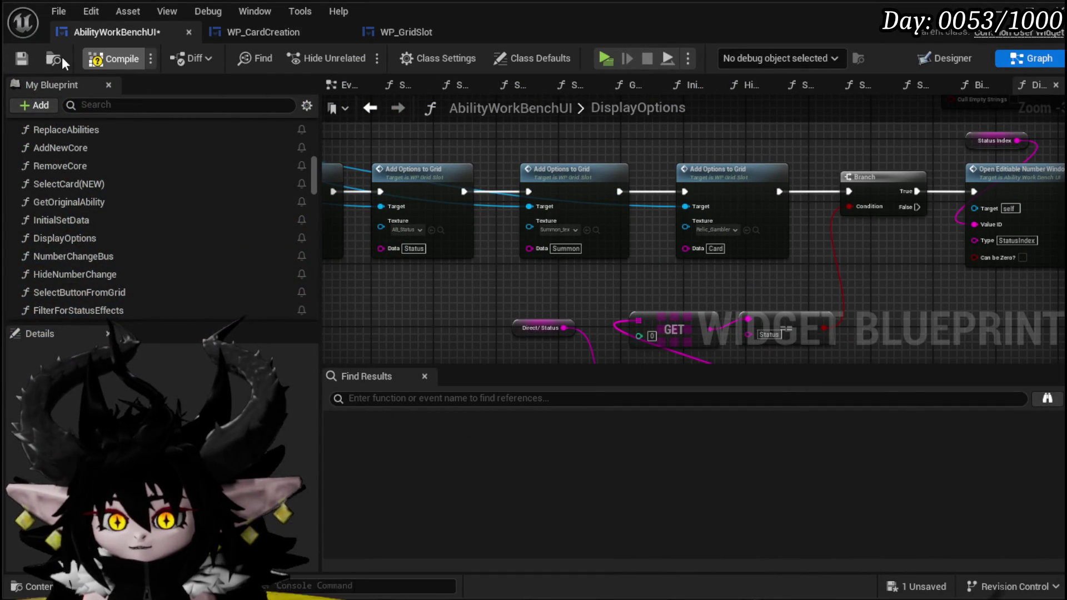
pyautogui.click(26, 57)
pyautogui.click(228, 29)
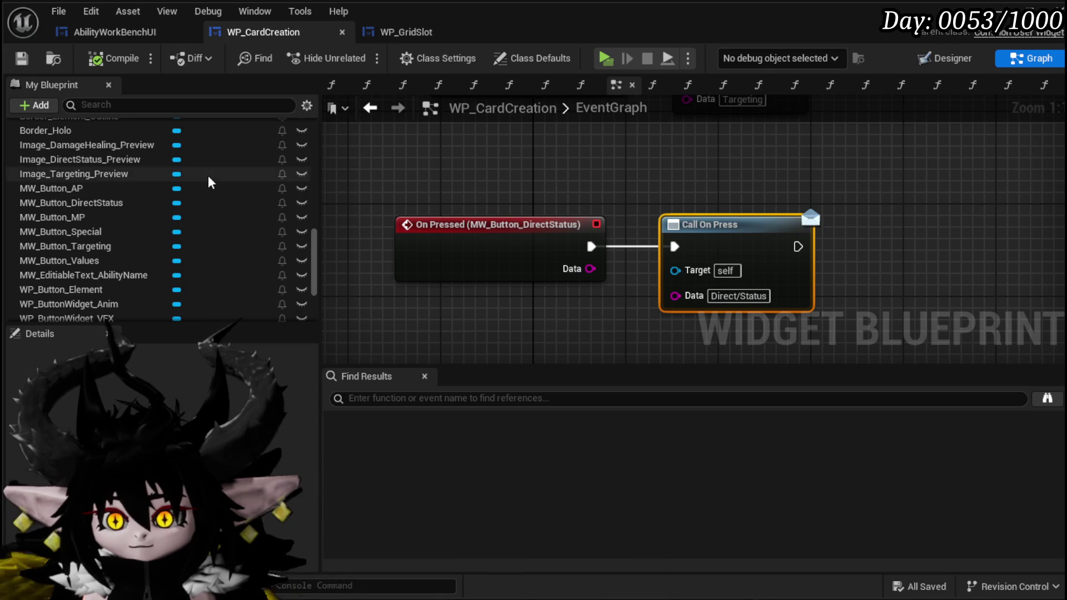
# Step: Open WP_CardCreation's SetType function graph, passing through SetStatusImage on the way
pyautogui.scroll(10, 208, 175)
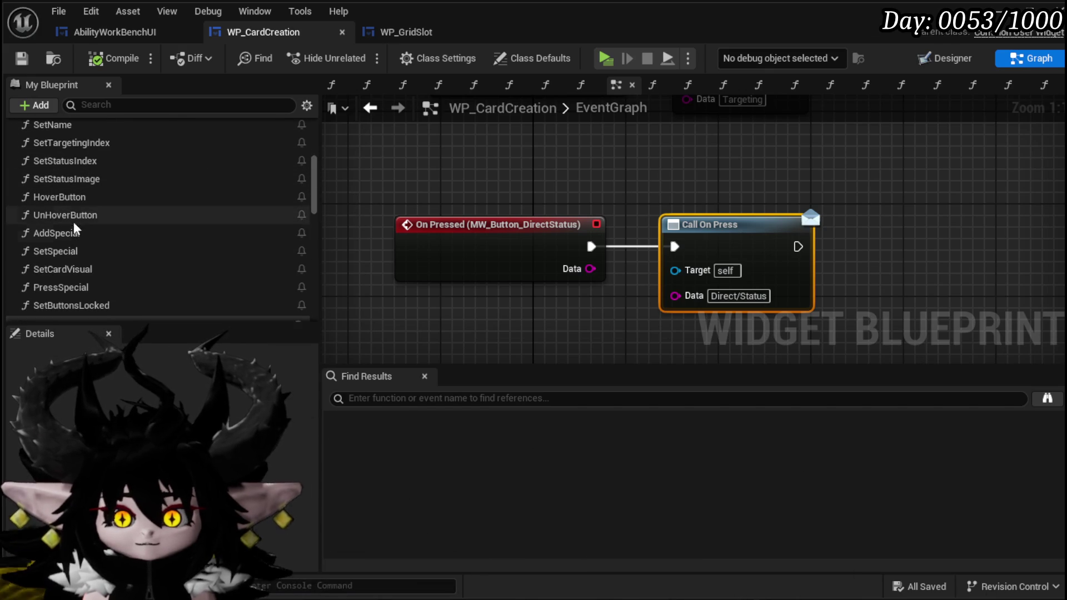
pyautogui.scroll(1, 75, 213)
pyautogui.doubleClick(75, 202)
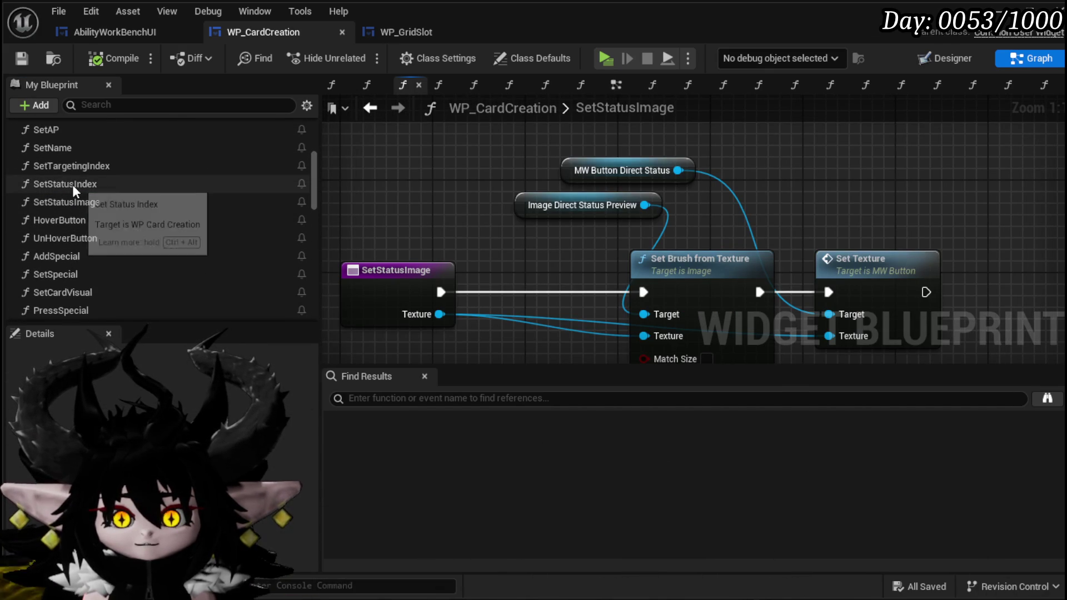
pyautogui.scroll(1, 73, 188)
pyautogui.scroll(3, 73, 188)
pyautogui.scroll(3, 73, 189)
pyautogui.doubleClick(77, 208)
pyautogui.scroll(2, 591, 315)
# Step: Assign Relic_Gambler to the image Set Brush from Texture and button Set Texture, then rewire the lower To Text
pyautogui.moveTo(959, 228)
pyautogui.mouseDown()
pyautogui.moveTo(500, 325)
pyautogui.moveTo(469, 287)
pyautogui.mouseUp()
pyautogui.moveTo(692, 356)
pyautogui.mouseDown()
pyautogui.moveTo(477, 335)
pyautogui.moveTo(597, 360)
pyautogui.mouseUp()
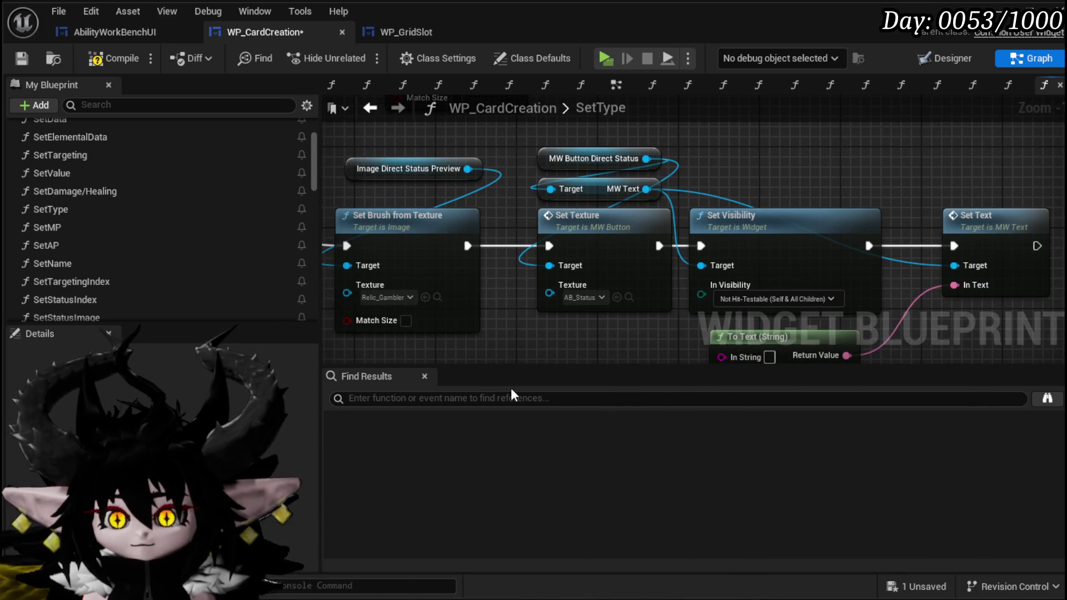
pyautogui.moveTo(865, 236)
pyautogui.mouseDown()
pyautogui.moveTo(572, 347)
pyautogui.moveTo(614, 336)
pyautogui.moveTo(563, 336)
pyautogui.moveTo(497, 289)
pyautogui.moveTo(599, 299)
pyautogui.moveTo(606, 187)
pyautogui.mouseUp()
pyautogui.scroll(-3, 614, 304)
pyautogui.moveTo(718, 199)
pyautogui.mouseDown()
pyautogui.moveTo(698, 342)
pyautogui.moveTo(707, 191)
pyautogui.moveTo(626, 291)
pyautogui.mouseUp()
pyautogui.moveTo(461, 182); pyautogui.dragTo(622, 151)
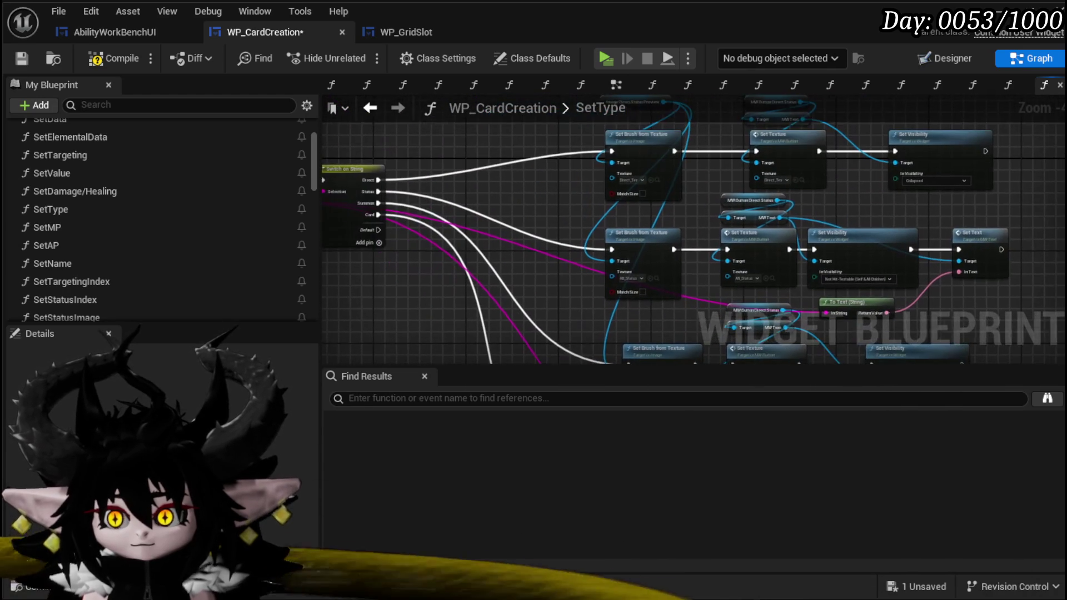
# Step: Compile and save WP_CardCreation, then return to the level editor
pyautogui.click(112, 54)
pyautogui.hotkey('ctrl', 's')
pyautogui.moveTo(491, 165); pyautogui.dragTo(437, 158)
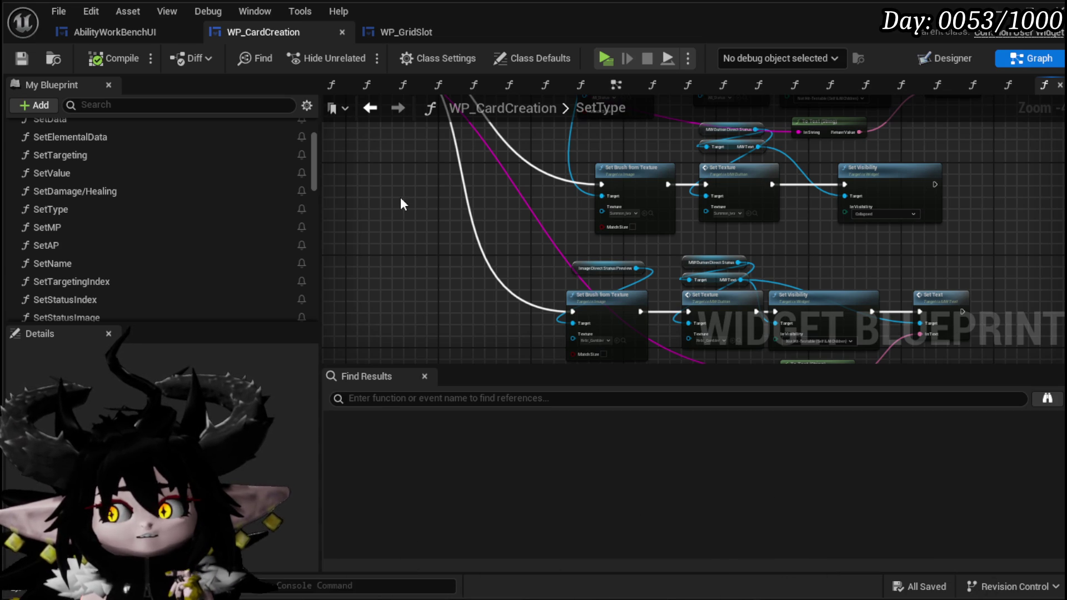
pyautogui.hotkey('alt', 'Tab')
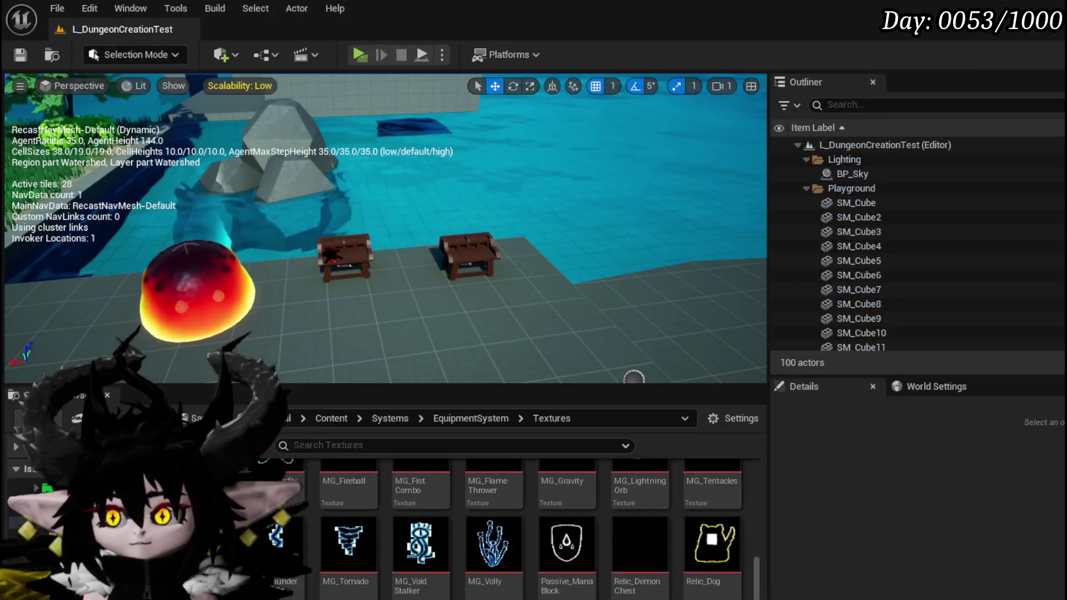
pyautogui.hotkey('ctrl', 's')
pyautogui.click(360, 56)
pyautogui.press('w')
pyautogui.press('e')
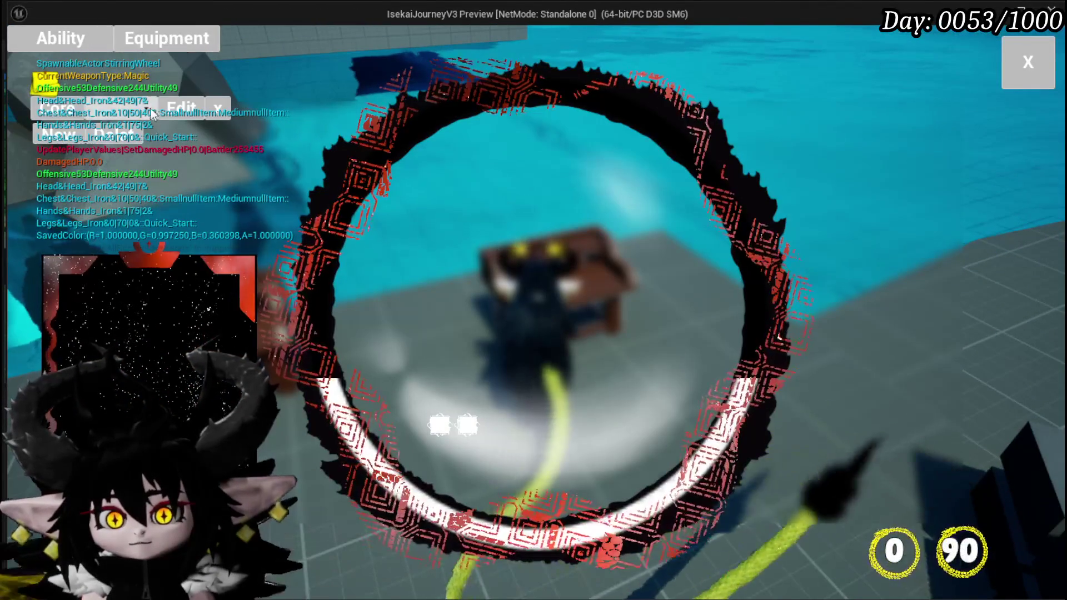
pyautogui.click(147, 127)
pyautogui.click(143, 142)
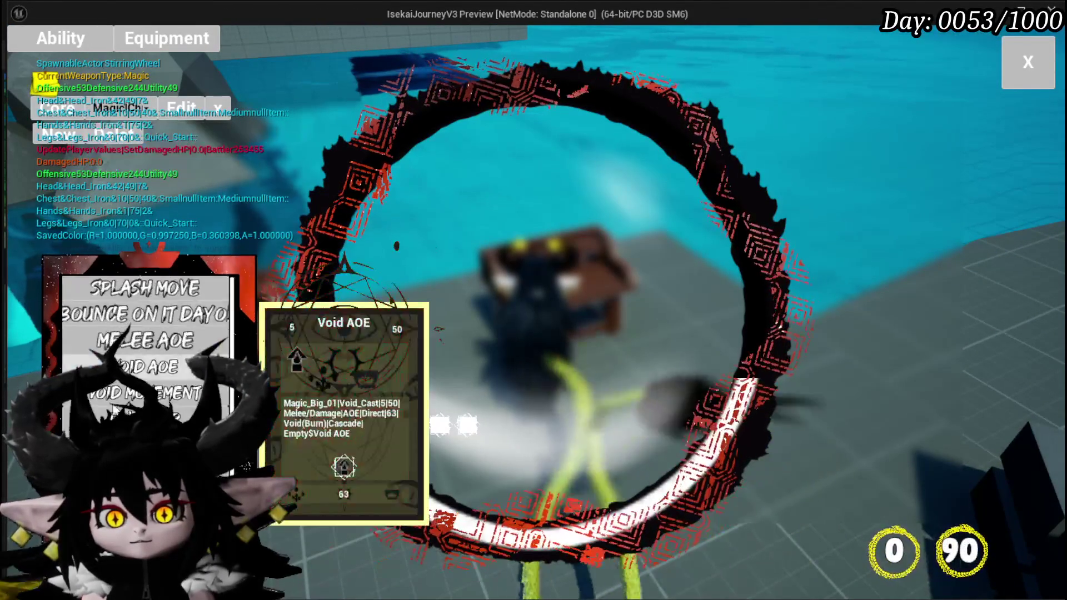
pyautogui.click(147, 367)
pyautogui.click(659, 503)
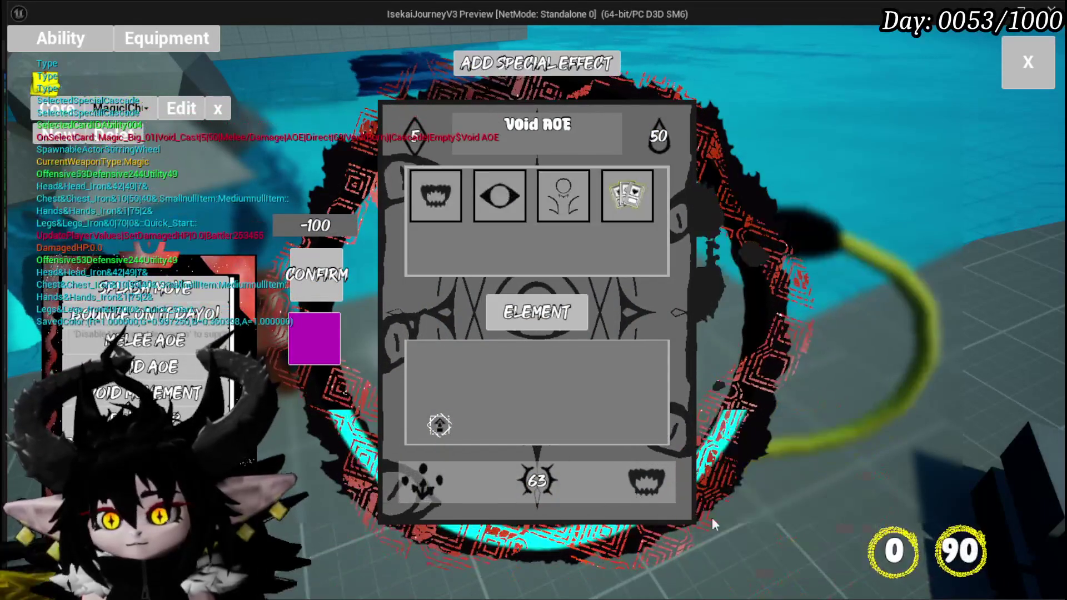
pyautogui.click(630, 199)
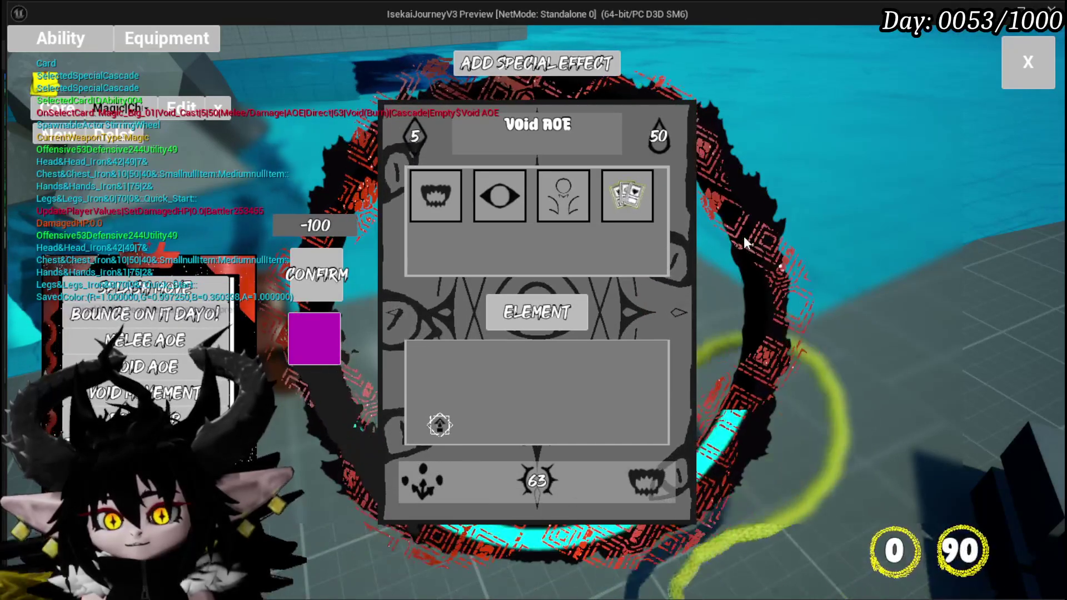
pyautogui.moveTo(630, 204)
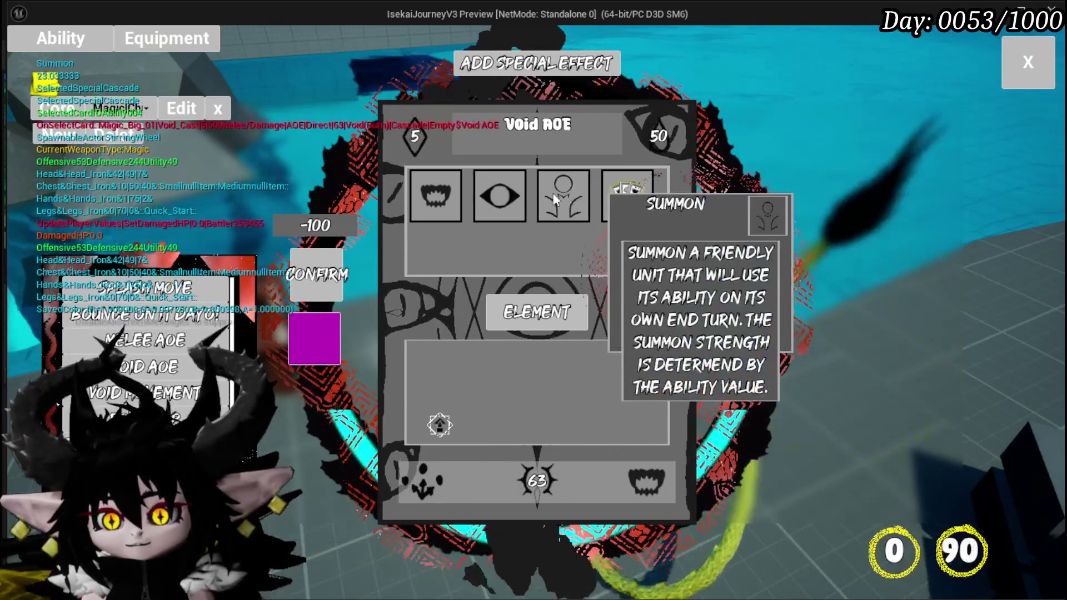
pyautogui.click(503, 193)
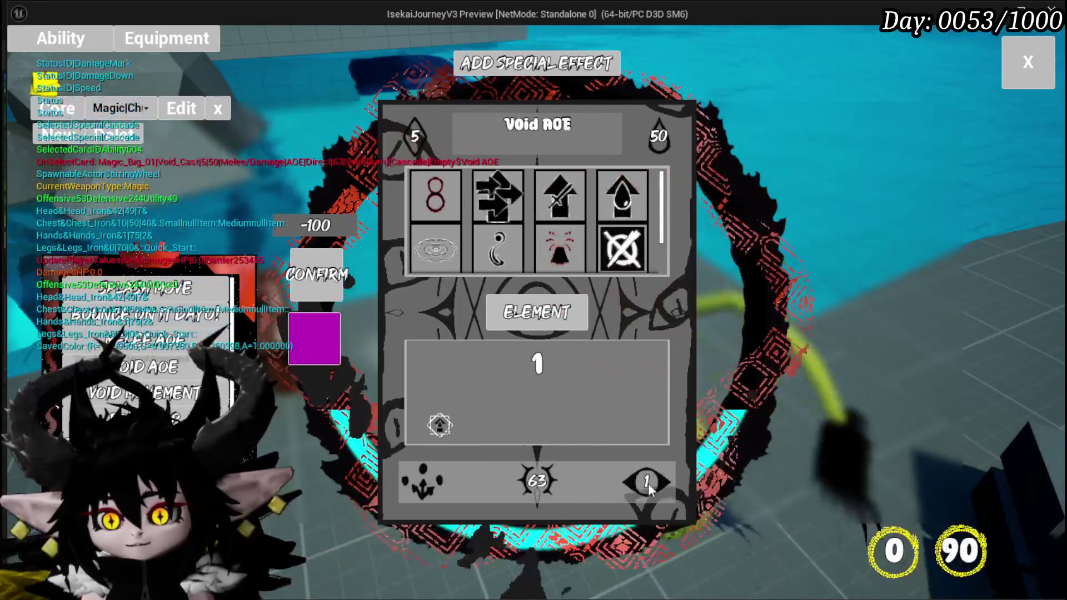
pyautogui.click(647, 481)
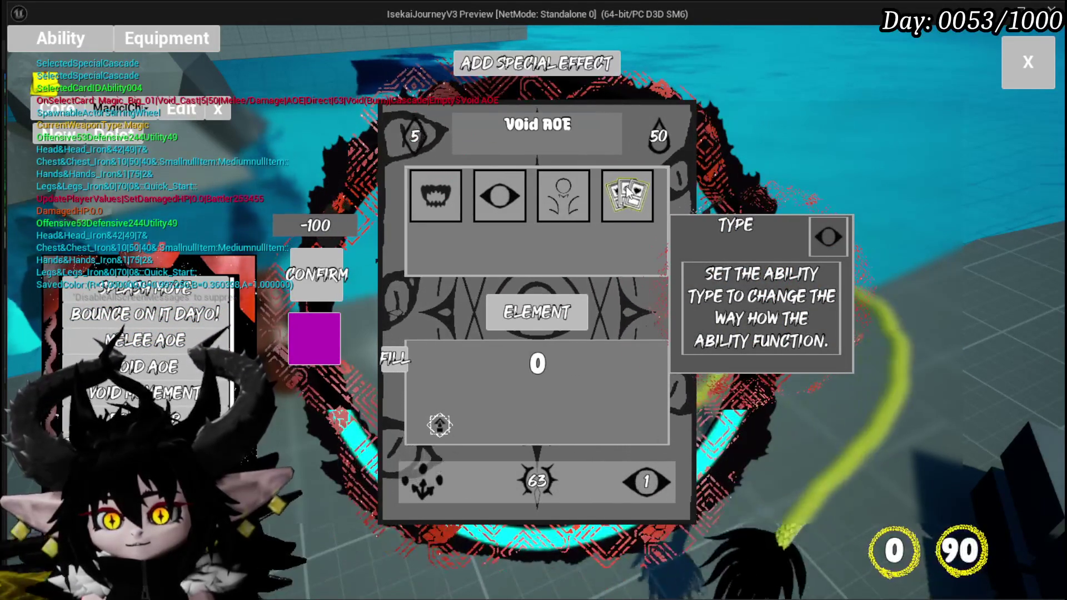
pyautogui.press('Escape')
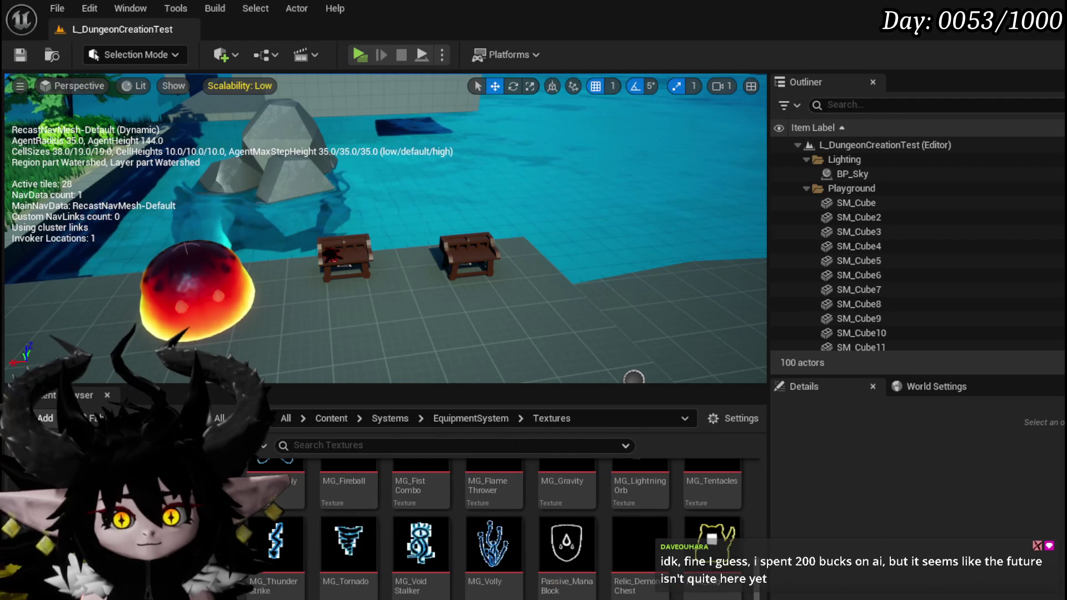
# Step: Return to WP_CardCreation's SetType graph and zoom onto the Switch on String node and its outputs
pyautogui.hotkey('alt', 'Tab')
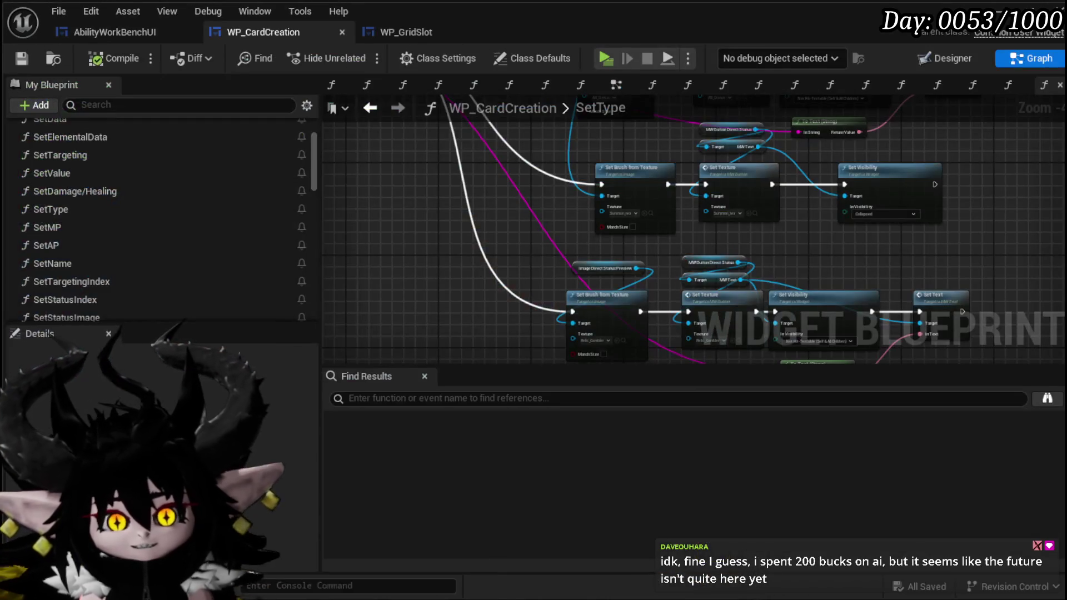
pyautogui.scroll(-6, 441, 317)
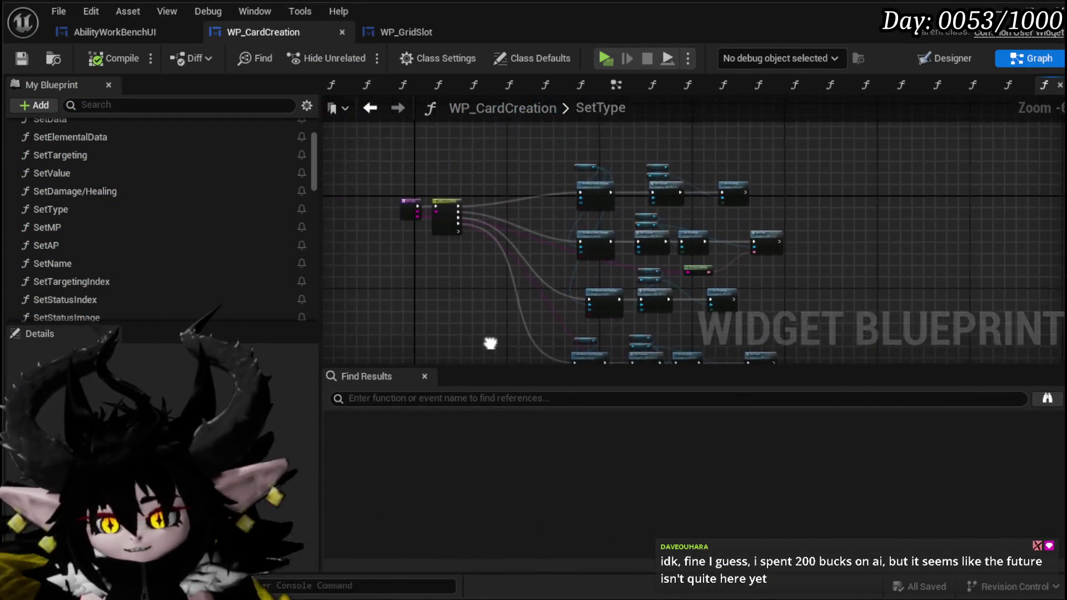
pyautogui.scroll(4, 464, 265)
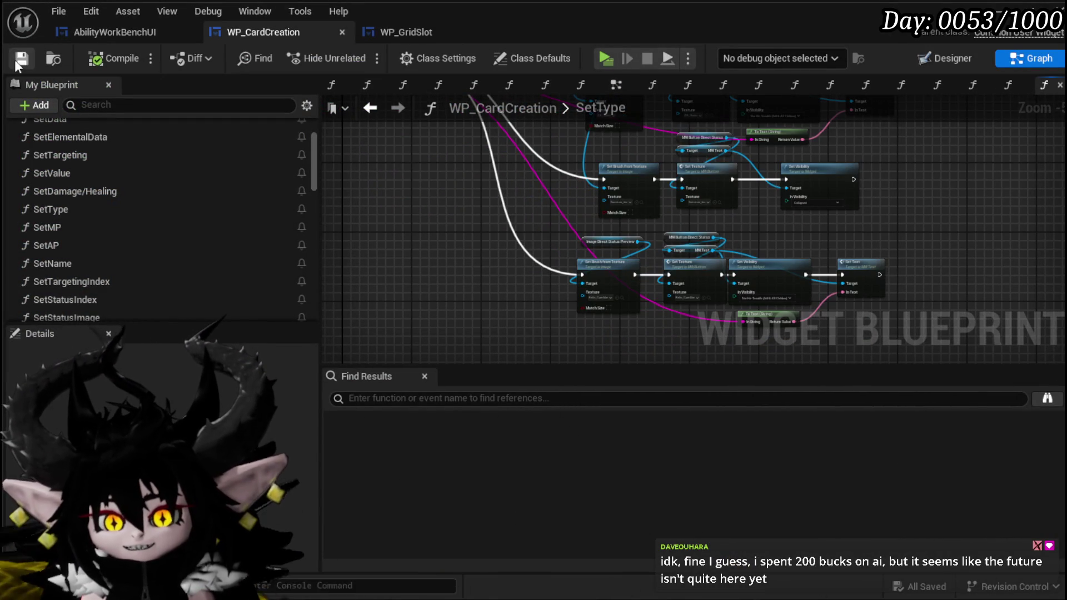
pyautogui.scroll(3, 501, 281)
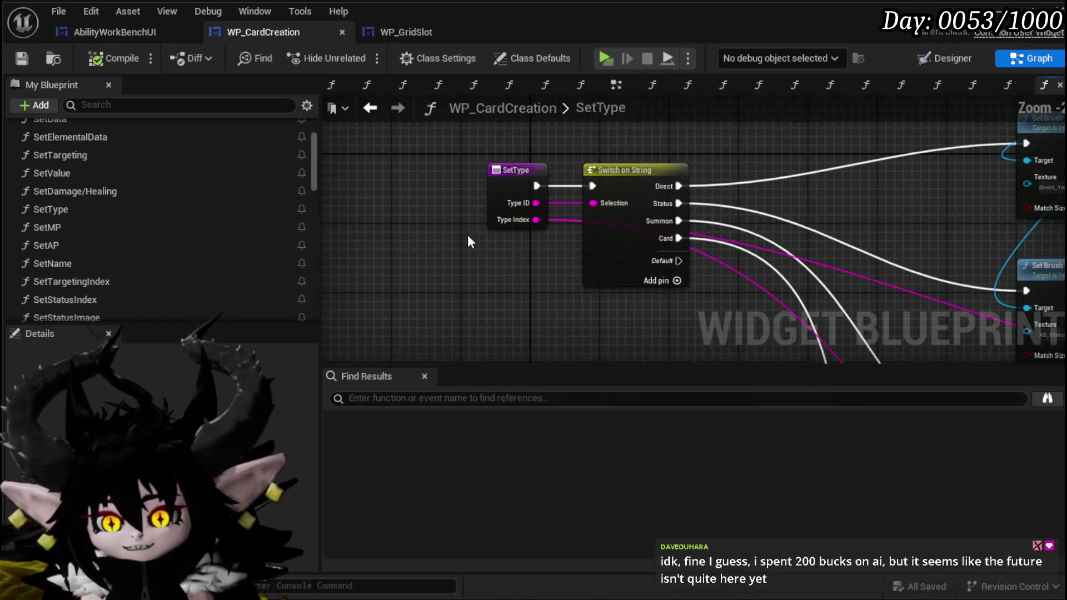
pyautogui.scroll(-2, 475, 264)
# Step: Rearrange the Set Brush/Set Texture node rows and the To Text node, then save WP_CardCreation
pyautogui.moveTo(556, 140); pyautogui.dragTo(989, 238)
pyautogui.moveTo(900, 205); pyautogui.dragTo(883, 188)
pyautogui.moveTo(549, 167)
pyautogui.mouseDown()
pyautogui.moveTo(931, 264)
pyautogui.moveTo(907, 202)
pyautogui.mouseUp()
pyautogui.moveTo(764, 291); pyautogui.dragTo(675, 235)
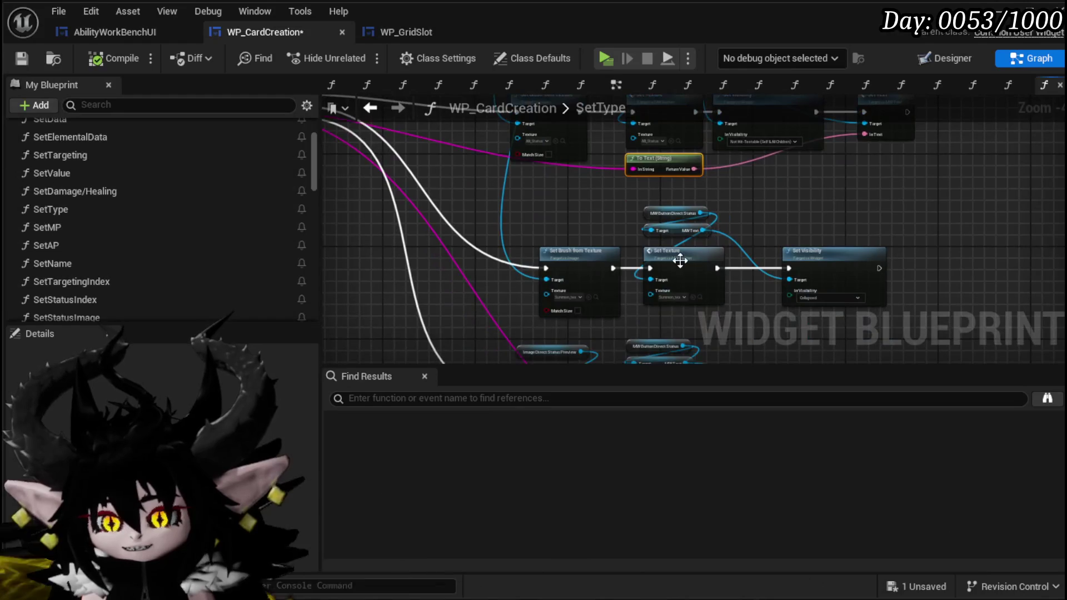
pyautogui.moveTo(519, 184); pyautogui.dragTo(852, 317)
pyautogui.moveTo(571, 286)
pyautogui.mouseDown()
pyautogui.moveTo(557, 253)
pyautogui.moveTo(558, 170)
pyautogui.mouseUp()
pyautogui.moveTo(515, 226); pyautogui.dragTo(911, 328)
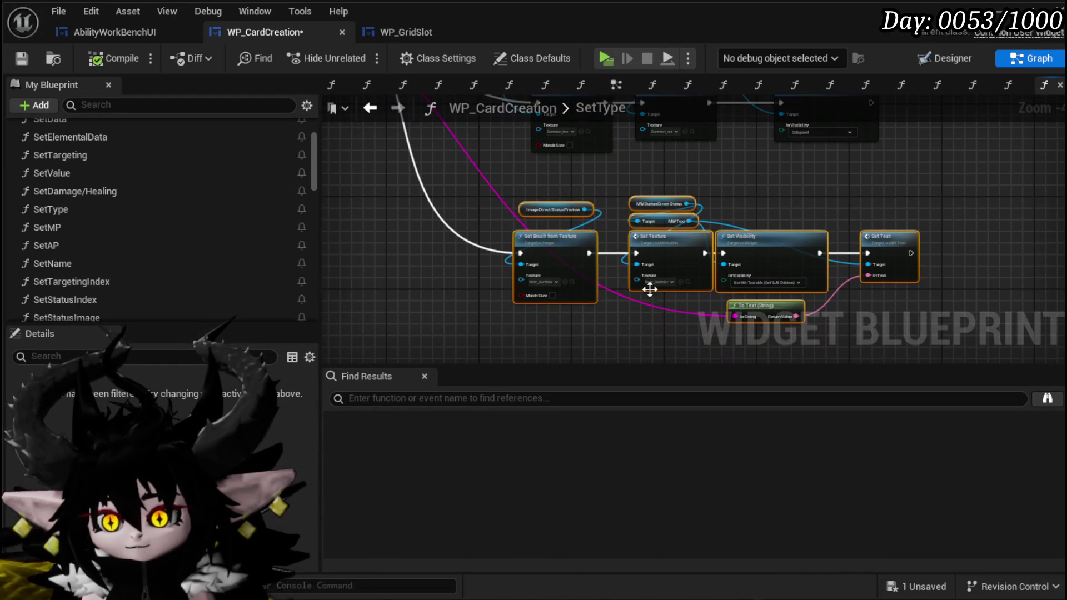
pyautogui.click(22, 58)
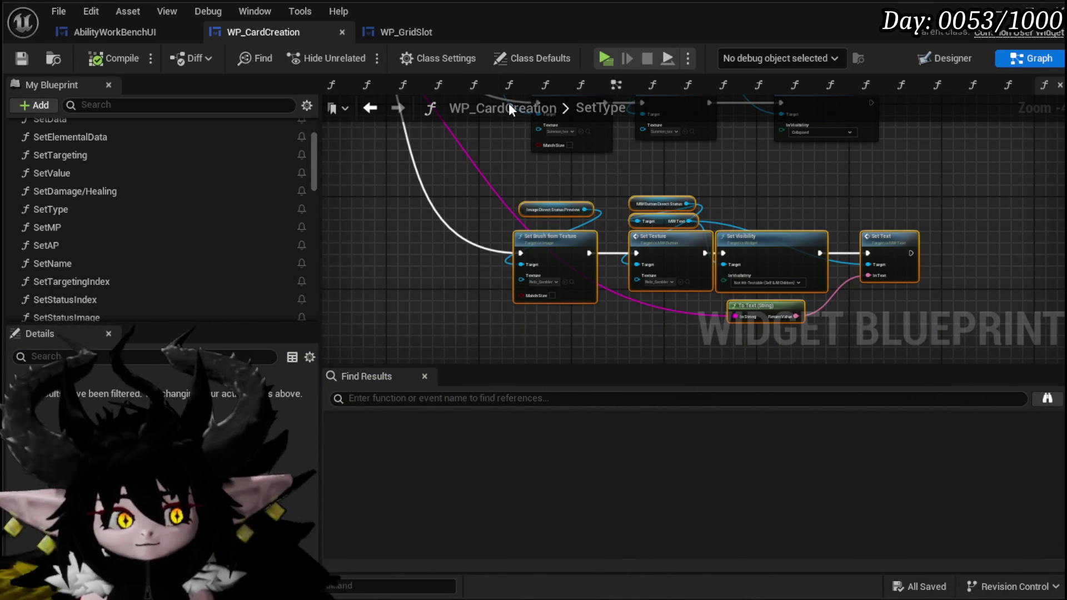
# Step: Recentre the node rows and go to the AbilityWorkBenchUI blueprint graph
pyautogui.moveTo(449, 210); pyautogui.dragTo(421, 168)
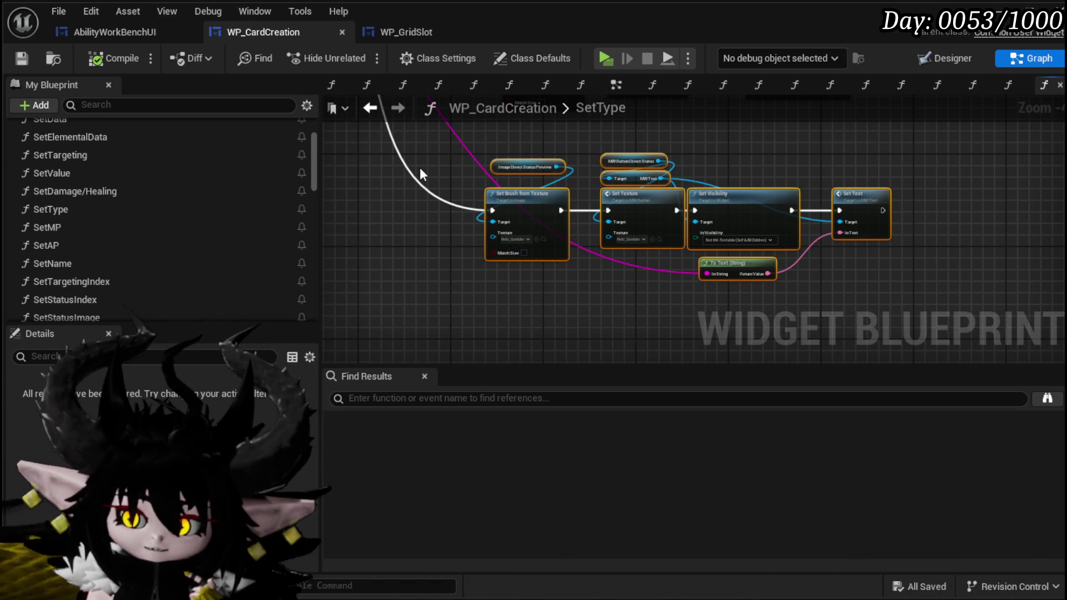
pyautogui.moveTo(460, 183); pyautogui.dragTo(834, 302)
pyautogui.click(421, 240)
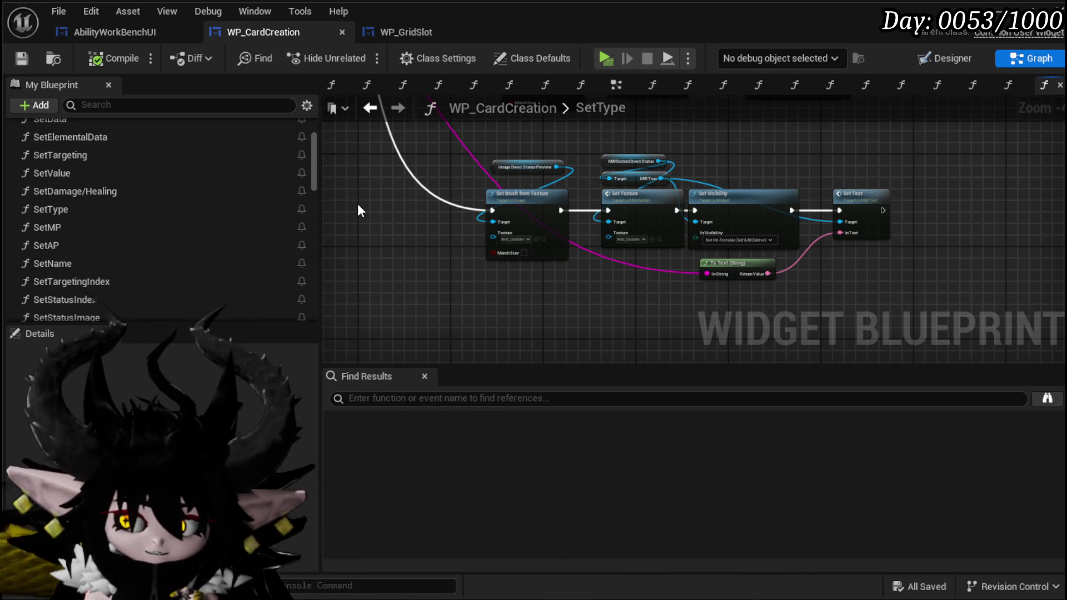
pyautogui.click(111, 32)
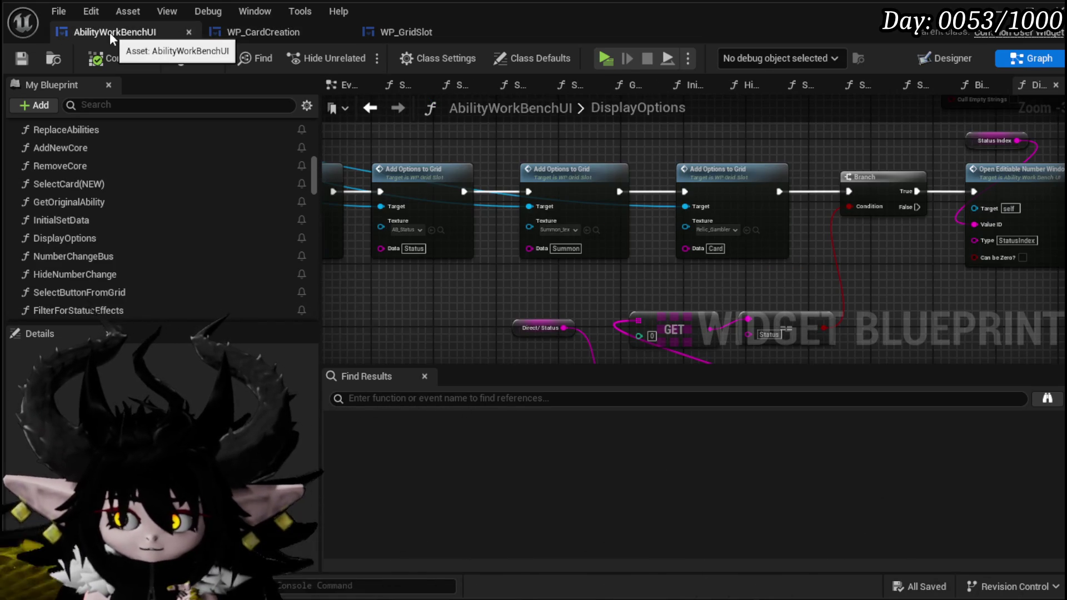
# Step: Add an OR Boolean node feeding the DisplayOptions Branch's Condition input
pyautogui.moveTo(505, 260); pyautogui.dragTo(411, 295)
pyautogui.moveTo(635, 288)
pyautogui.mouseDown()
pyautogui.moveTo(781, 191)
pyautogui.moveTo(612, 238)
pyautogui.moveTo(672, 187)
pyautogui.mouseUp()
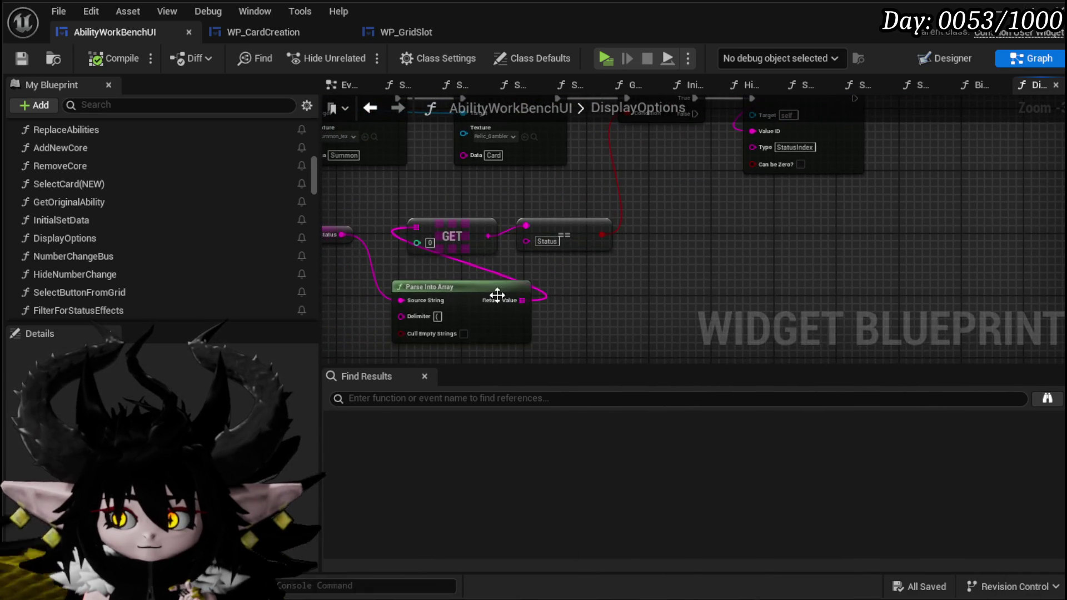
pyautogui.moveTo(497, 295); pyautogui.dragTo(397, 284)
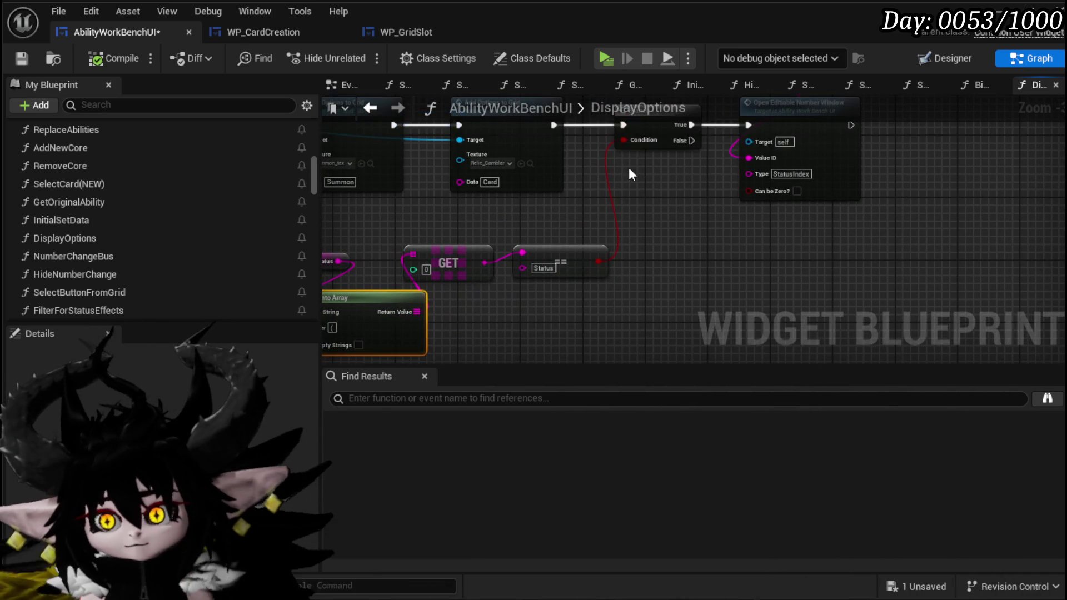
pyautogui.moveTo(624, 139); pyautogui.dragTo(629, 230)
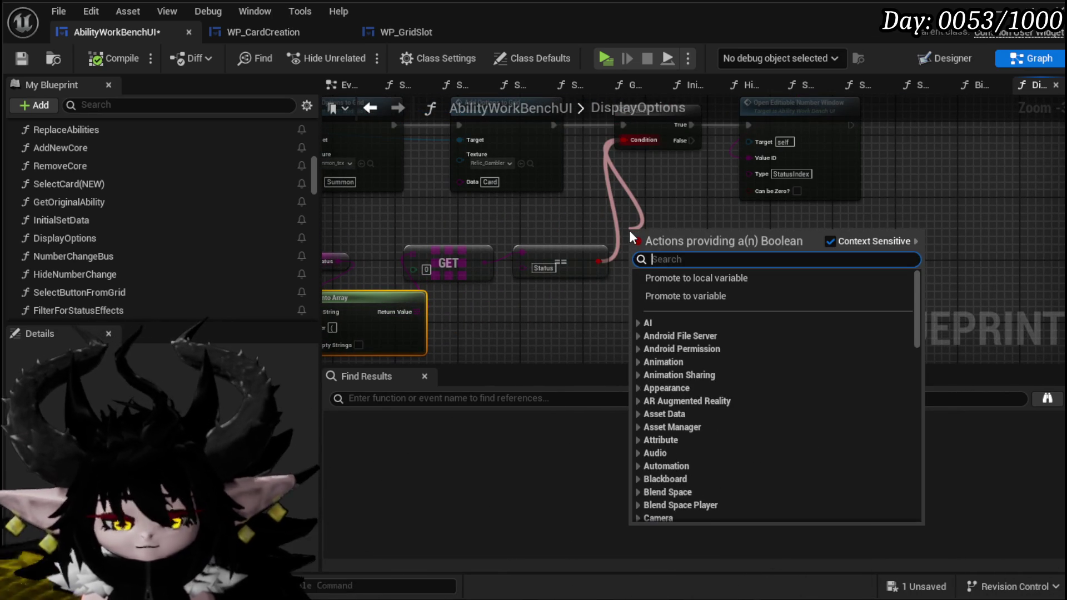
pyautogui.write('Or')
pyautogui.click(693, 294)
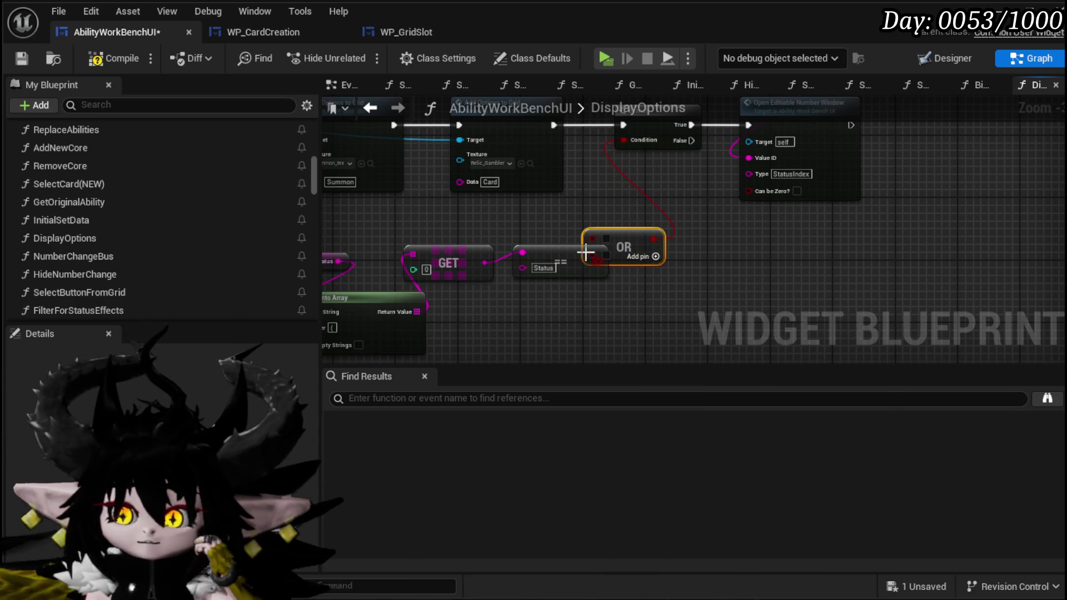
pyautogui.moveTo(642, 285); pyautogui.dragTo(648, 293)
# Step: Duplicate the == Status node, wire GET into the copy, set it to Card, and compile
pyautogui.click(558, 248)
pyautogui.hotkey('ctrl', 'c')
pyautogui.hotkey('ctrl', 'v')
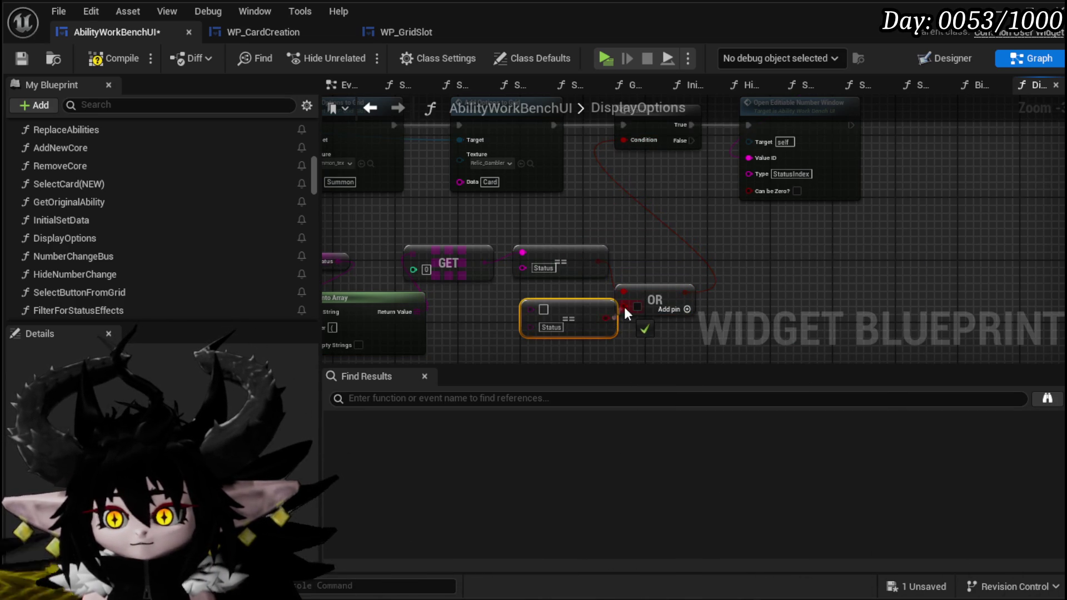
pyautogui.moveTo(485, 262); pyautogui.dragTo(531, 315)
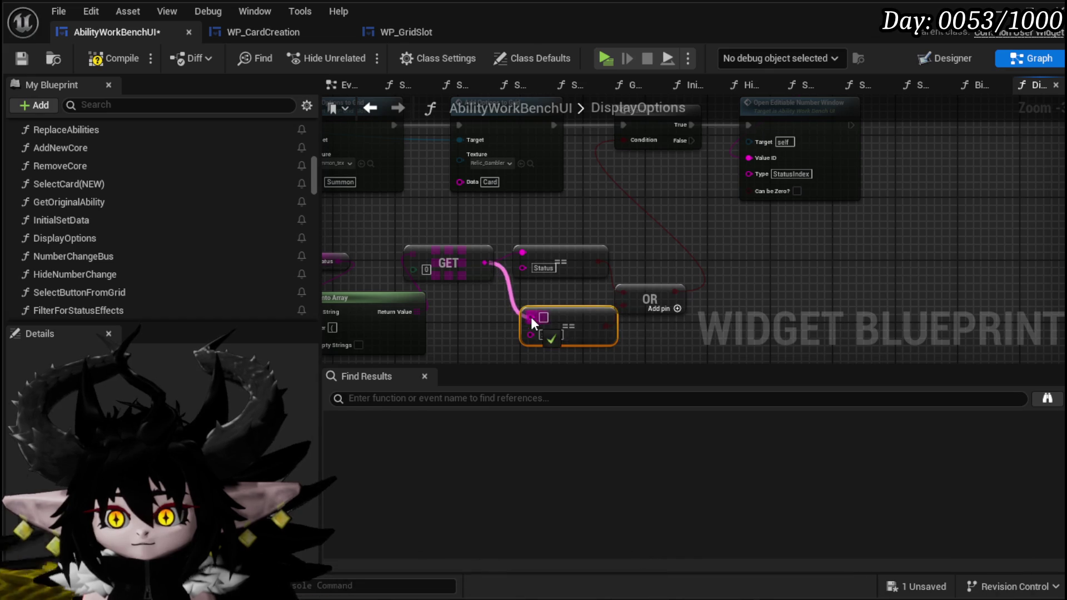
pyautogui.click(681, 326)
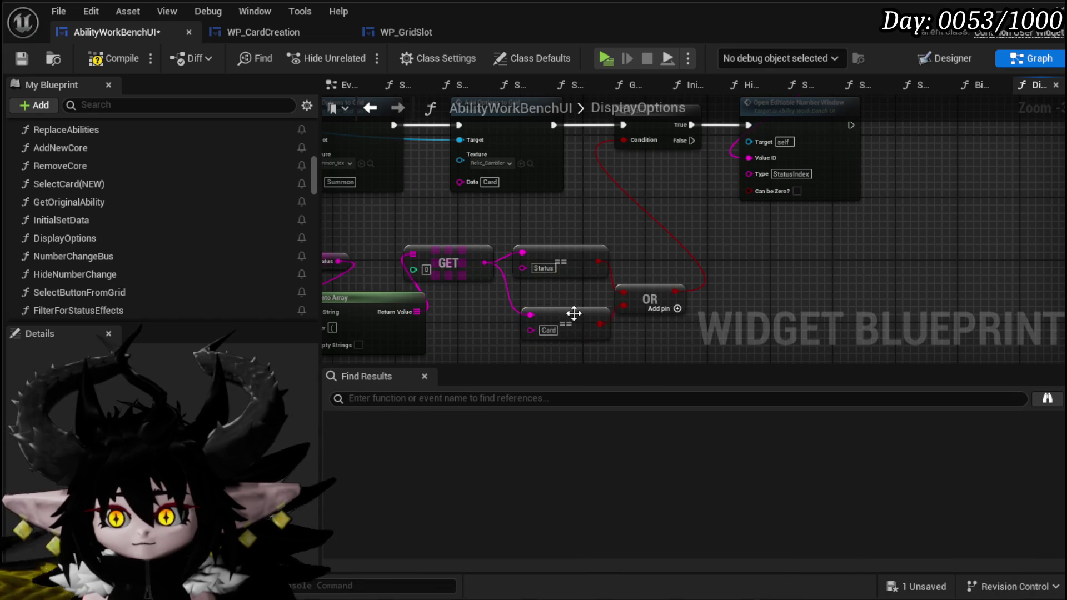
pyautogui.click(568, 292)
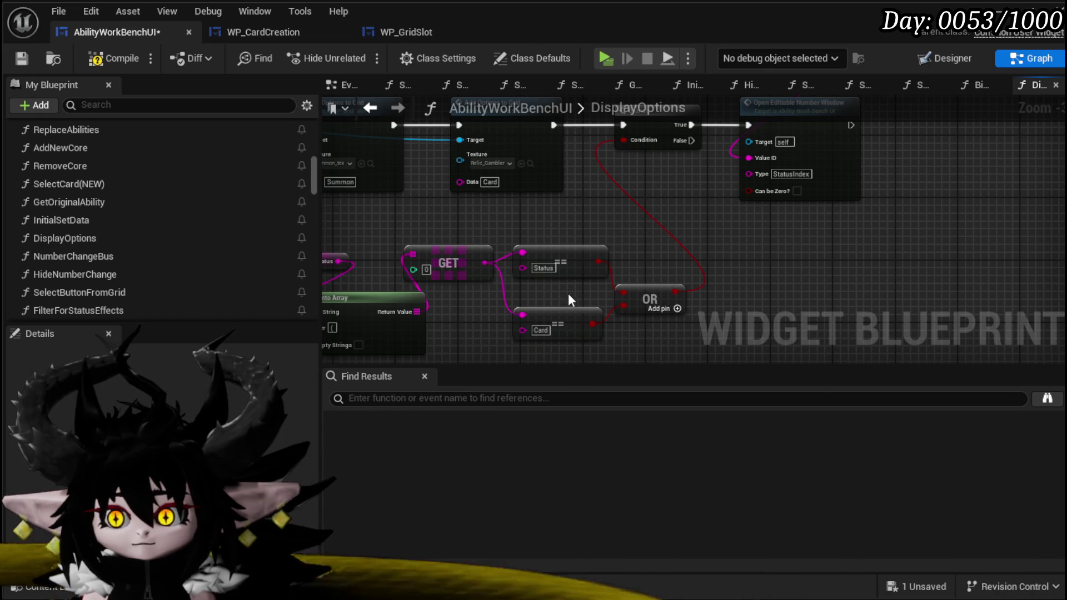
pyautogui.click(13, 57)
# Step: Tidy the Status, Card and OR node positions and save AbilityWorkBenchUI
pyautogui.moveTo(642, 198); pyautogui.dragTo(669, 242)
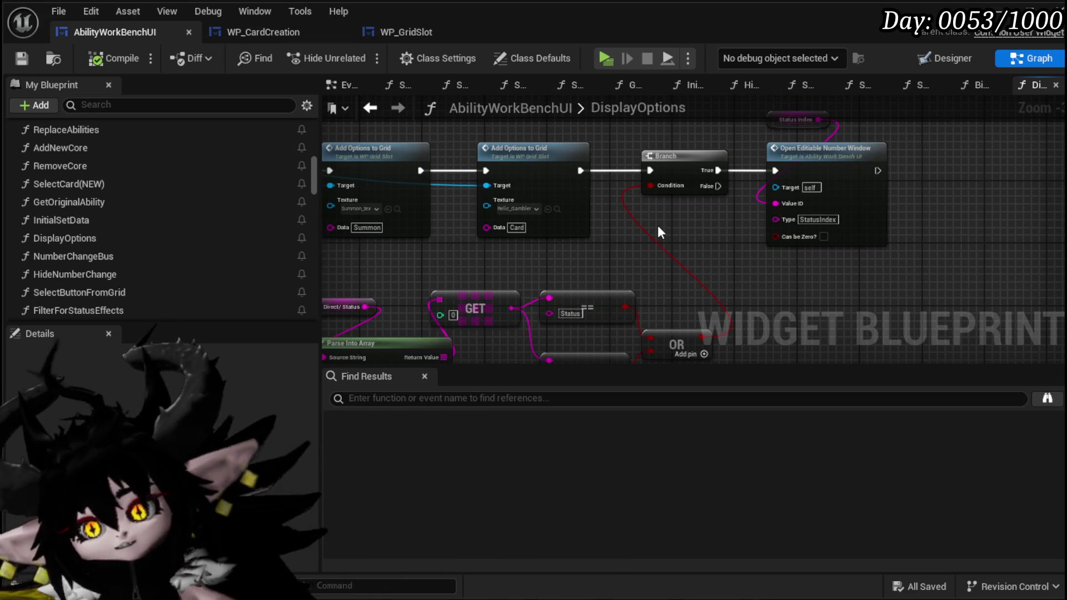
pyautogui.moveTo(656, 219); pyautogui.dragTo(658, 179)
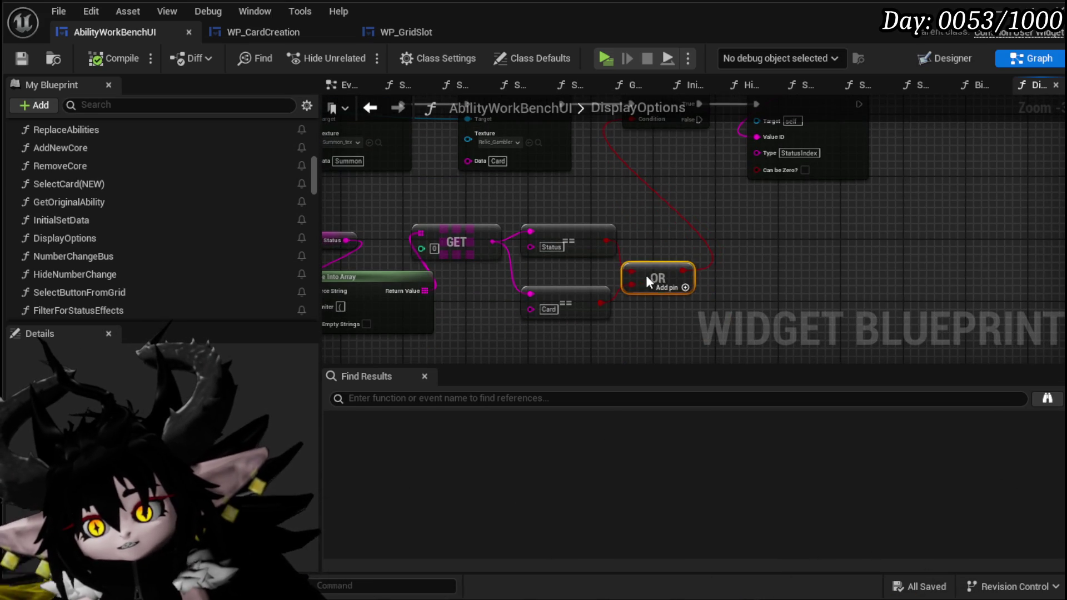
pyautogui.moveTo(576, 251); pyautogui.dragTo(577, 239)
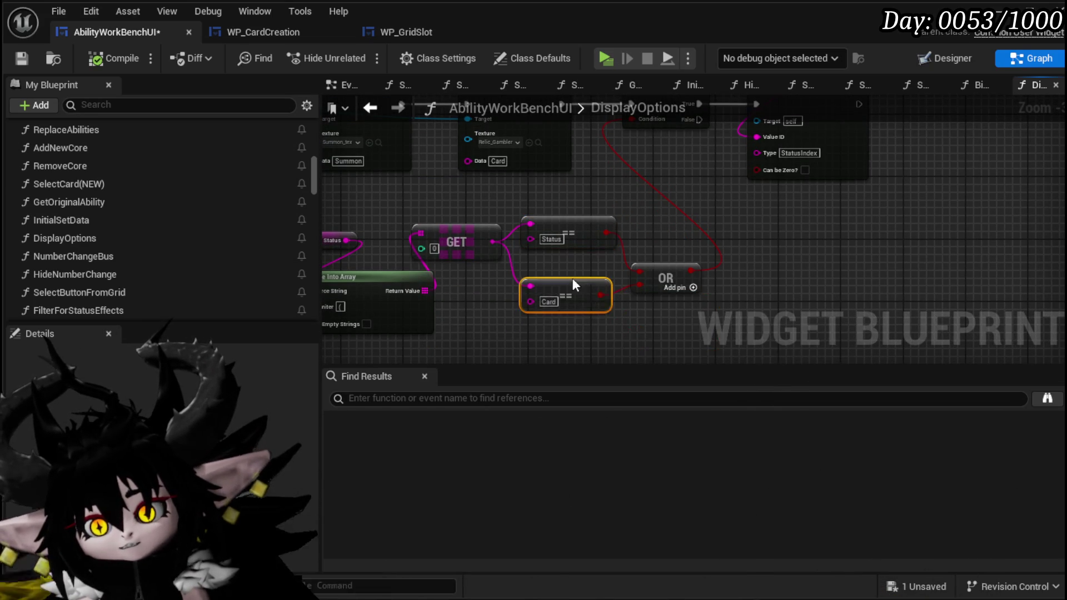
pyautogui.moveTo(661, 271); pyautogui.dragTo(682, 280)
pyautogui.click(639, 258)
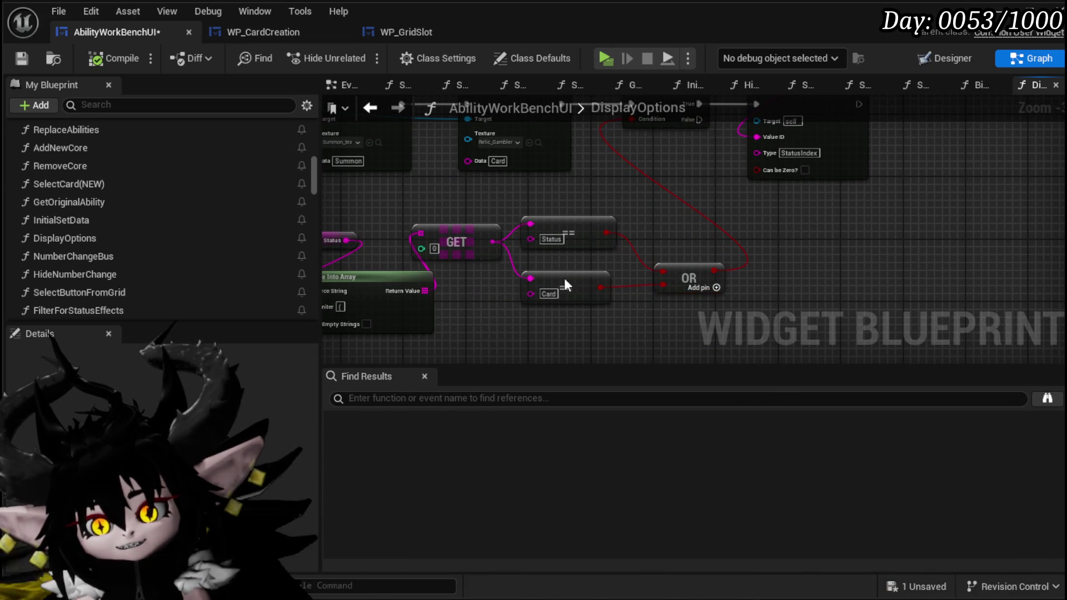
pyautogui.moveTo(576, 265); pyautogui.dragTo(565, 268)
pyautogui.click(632, 231)
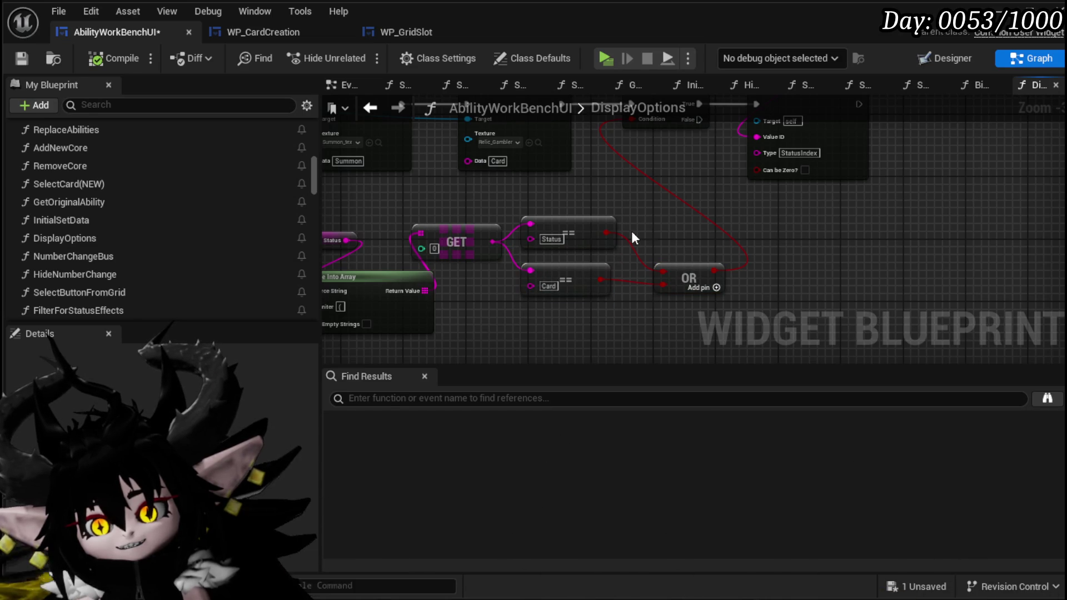
pyautogui.hotkey('ctrl', 's')
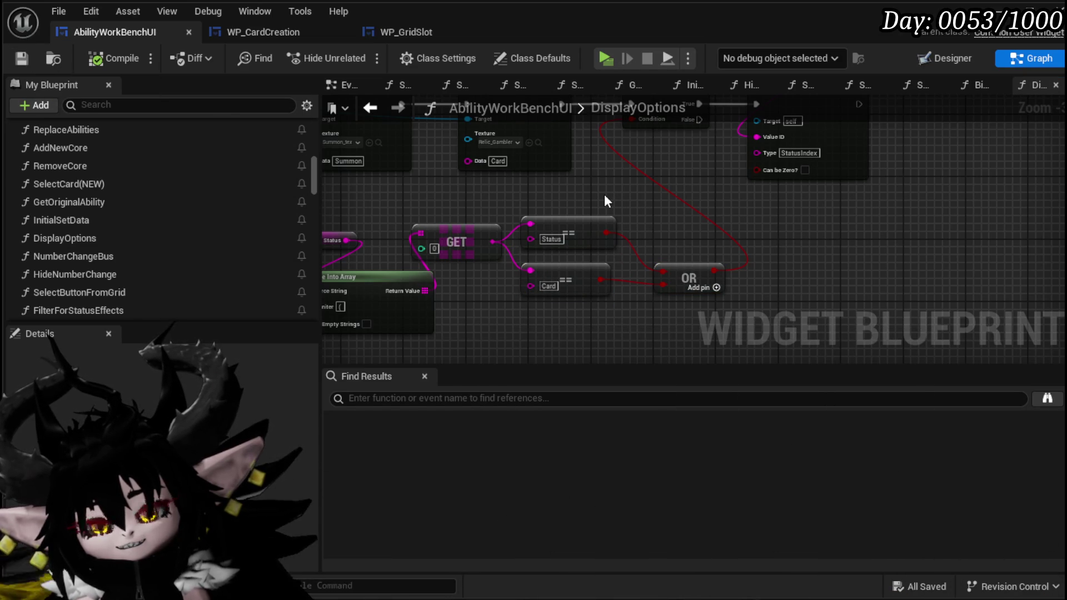
pyautogui.moveTo(599, 193); pyautogui.dragTo(623, 223)
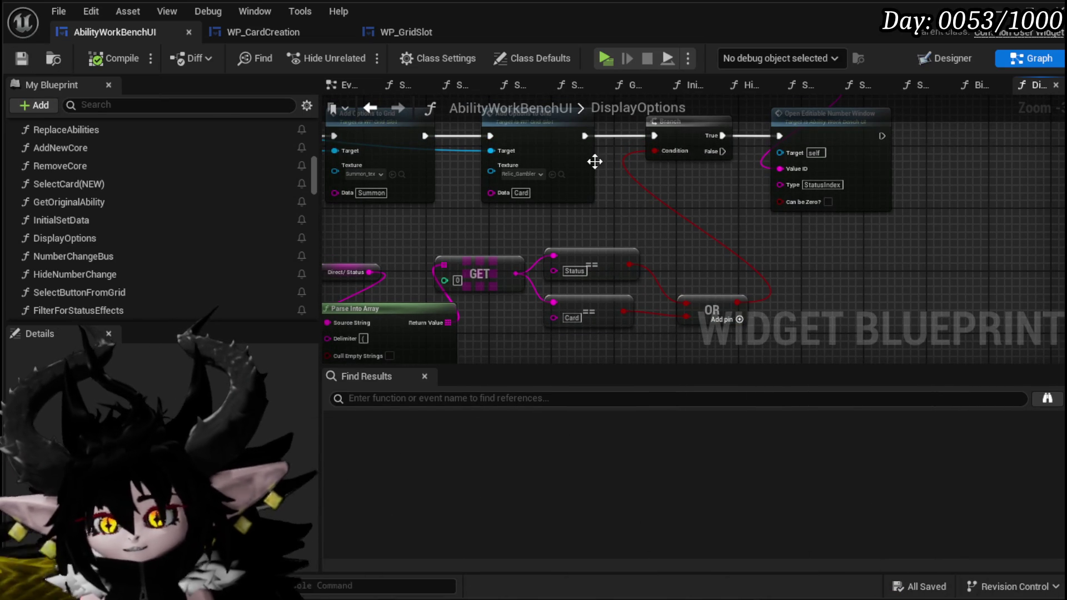
pyautogui.moveTo(634, 214)
pyautogui.mouseDown()
pyautogui.moveTo(603, 252)
pyautogui.moveTo(619, 235)
pyautogui.moveTo(699, 273)
pyautogui.mouseUp()
pyautogui.scroll(-4, 513, 205)
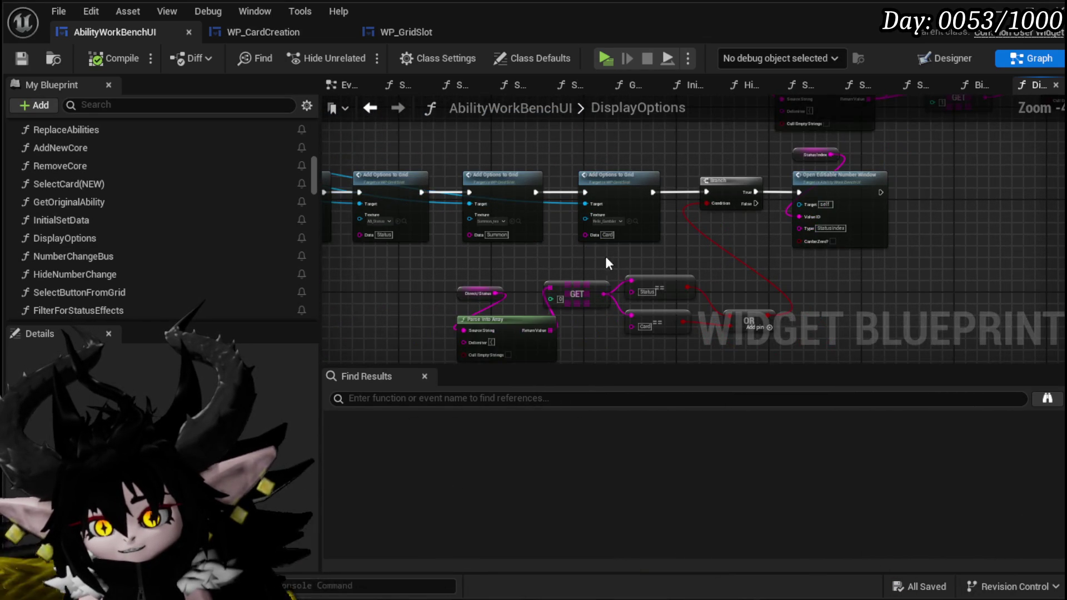
pyautogui.moveTo(527, 253)
pyautogui.mouseDown()
pyautogui.moveTo(467, 348)
pyautogui.moveTo(598, 226)
pyautogui.moveTo(428, 105)
pyautogui.moveTo(450, 336)
pyautogui.mouseUp()
pyautogui.moveTo(485, 271)
pyautogui.mouseDown()
pyautogui.moveTo(478, 353)
pyautogui.moveTo(489, 308)
pyautogui.moveTo(694, 288)
pyautogui.mouseUp()
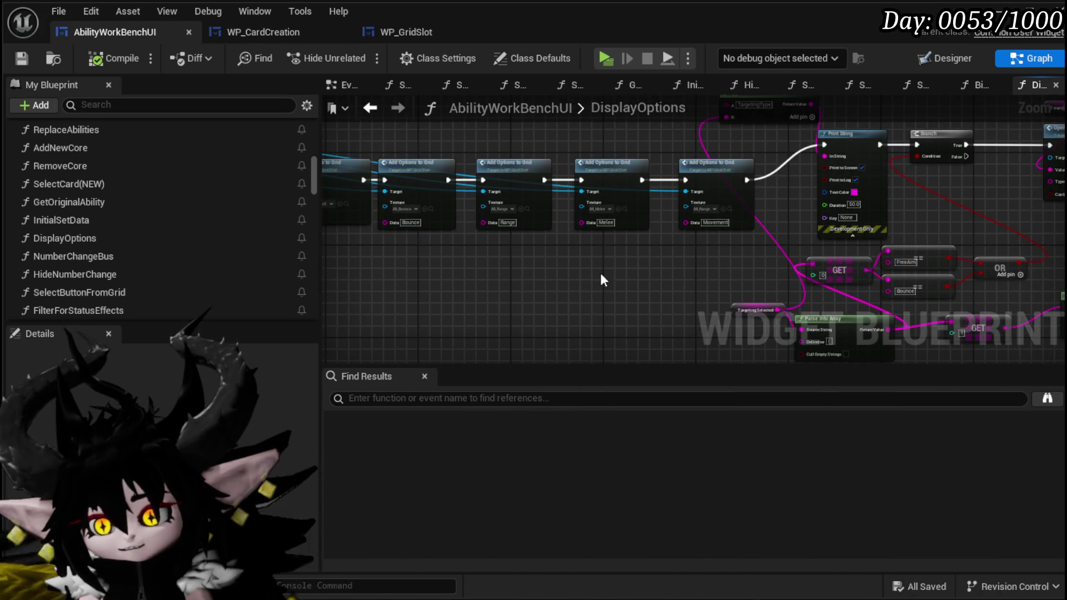
pyautogui.moveTo(578, 289)
pyautogui.mouseDown()
pyautogui.moveTo(606, 333)
pyautogui.moveTo(630, 173)
pyautogui.mouseUp()
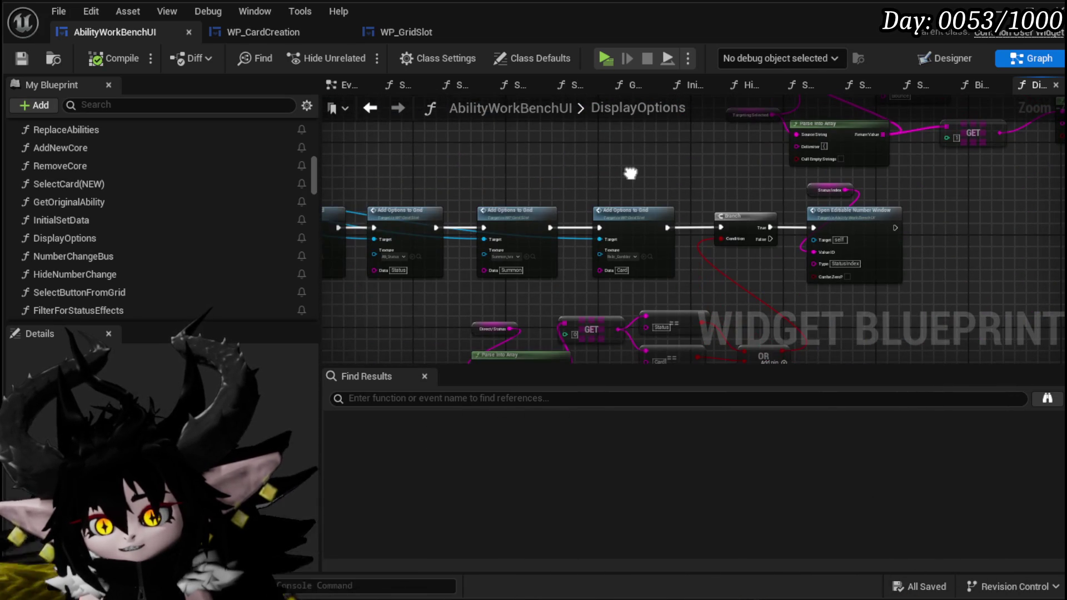
pyautogui.scroll(4, 613, 287)
pyautogui.scroll(-3, 591, 289)
pyautogui.scroll(1, 591, 285)
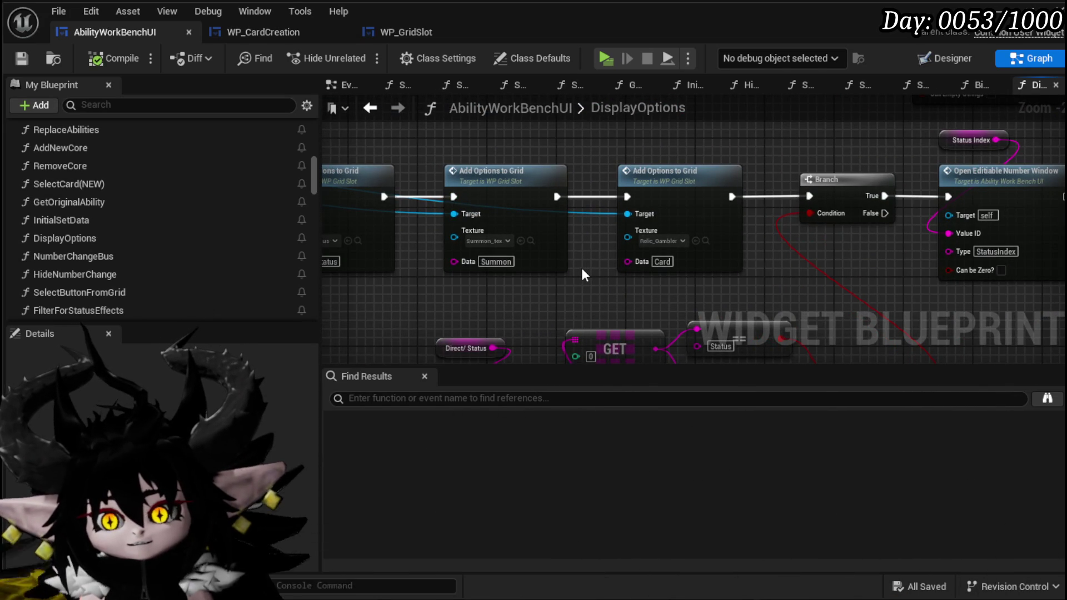
pyautogui.scroll(-5, 133, 211)
pyautogui.scroll(-3, 647, 311)
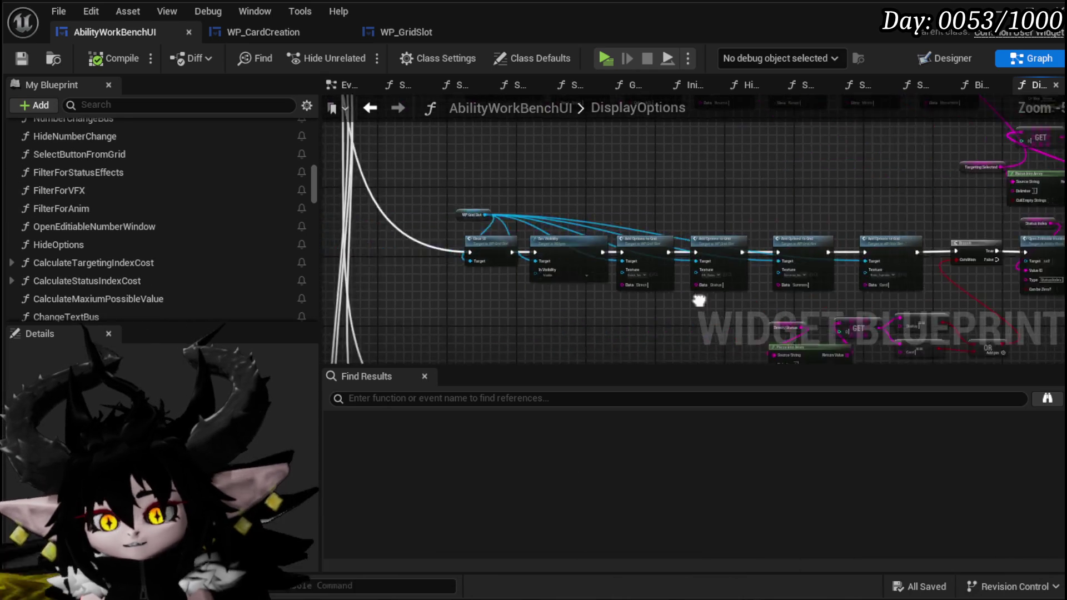
pyautogui.scroll(4, 466, 266)
pyautogui.scroll(-1, 467, 266)
pyautogui.moveTo(467, 269)
pyautogui.mouseDown()
pyautogui.moveTo(679, 322)
pyautogui.moveTo(367, 305)
pyautogui.mouseUp()
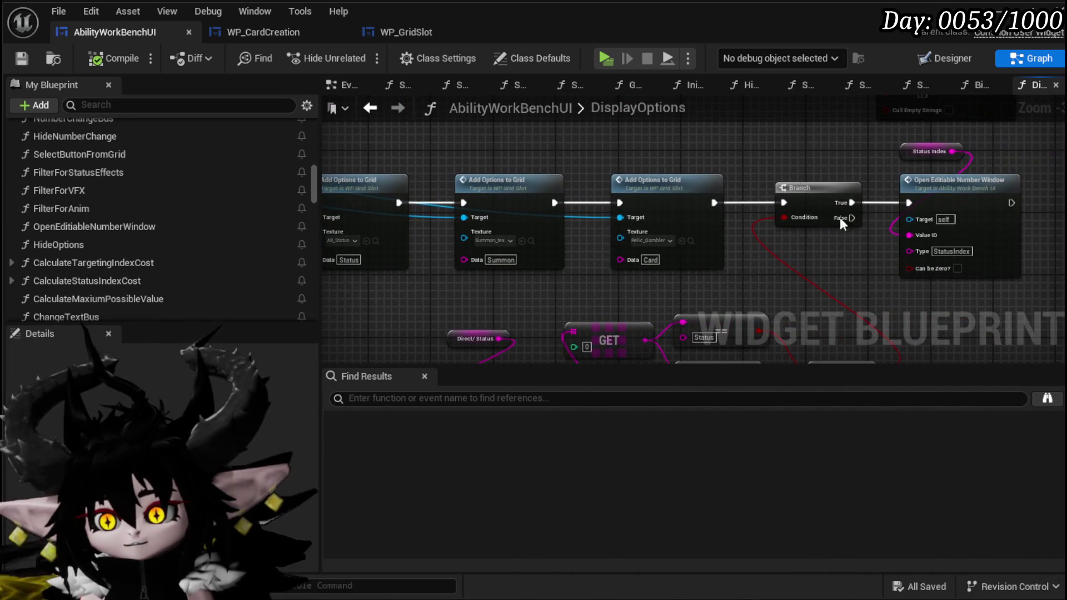
pyautogui.moveTo(728, 285); pyautogui.dragTo(751, 293)
pyautogui.click(751, 292)
pyautogui.scroll(5, 116, 250)
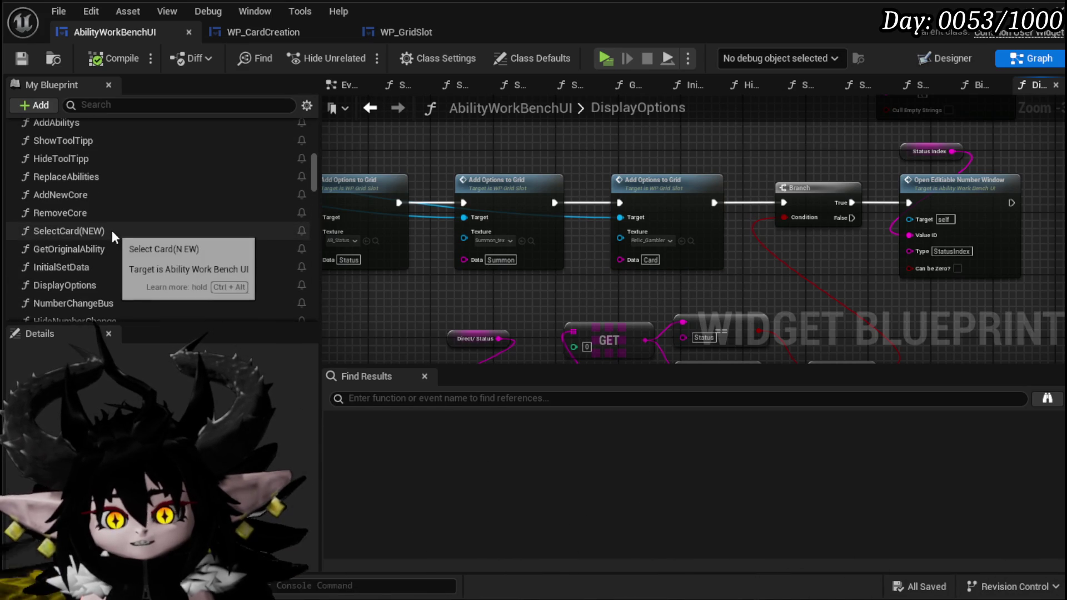
pyautogui.scroll(2, 107, 248)
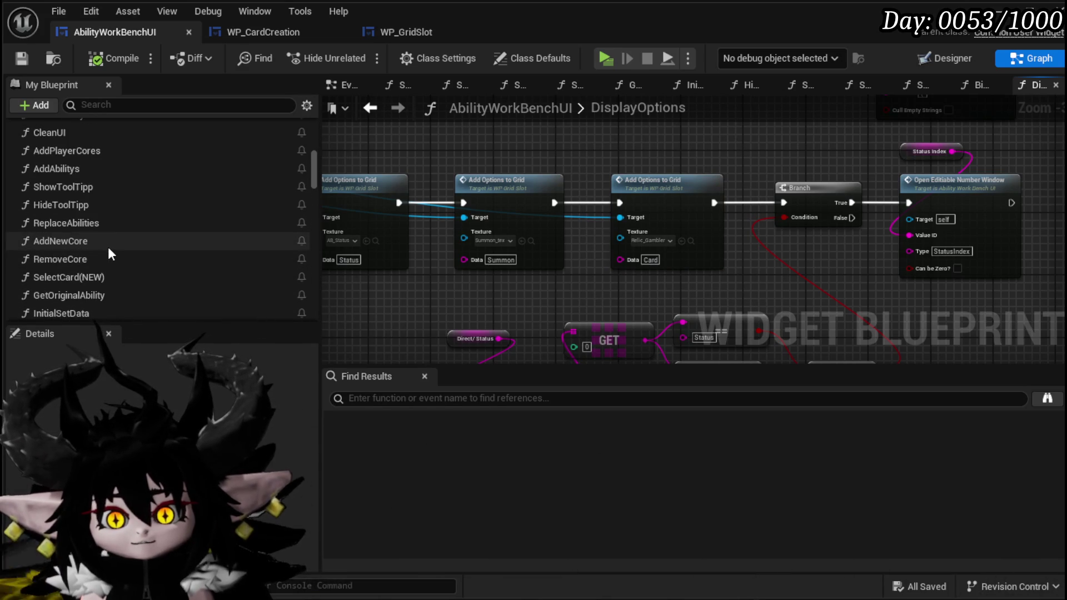
pyautogui.scroll(2, 107, 247)
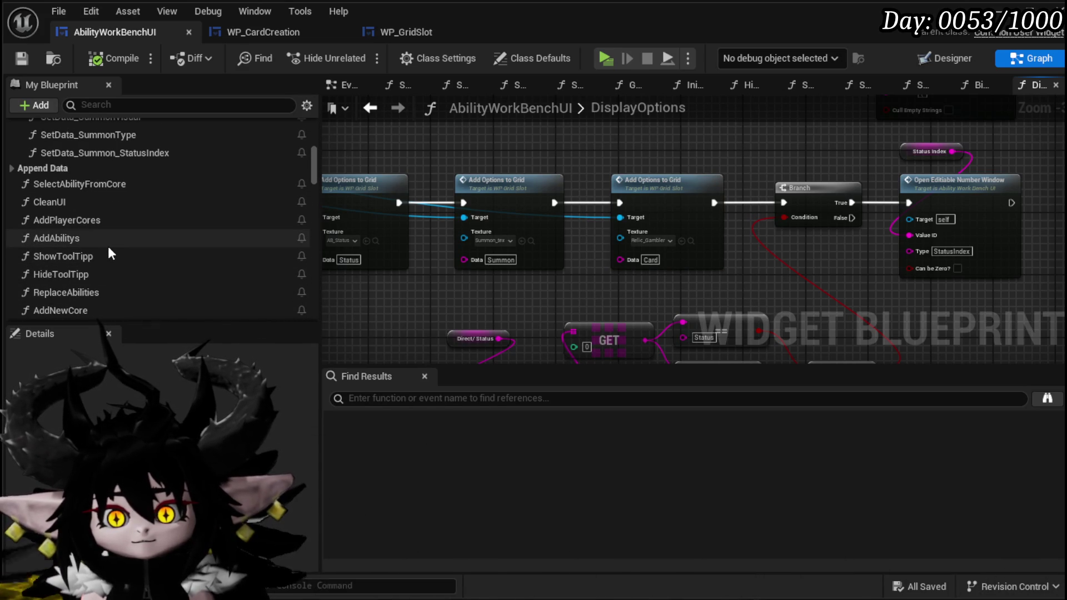
pyautogui.scroll(2, 109, 248)
pyautogui.scroll(7, 108, 252)
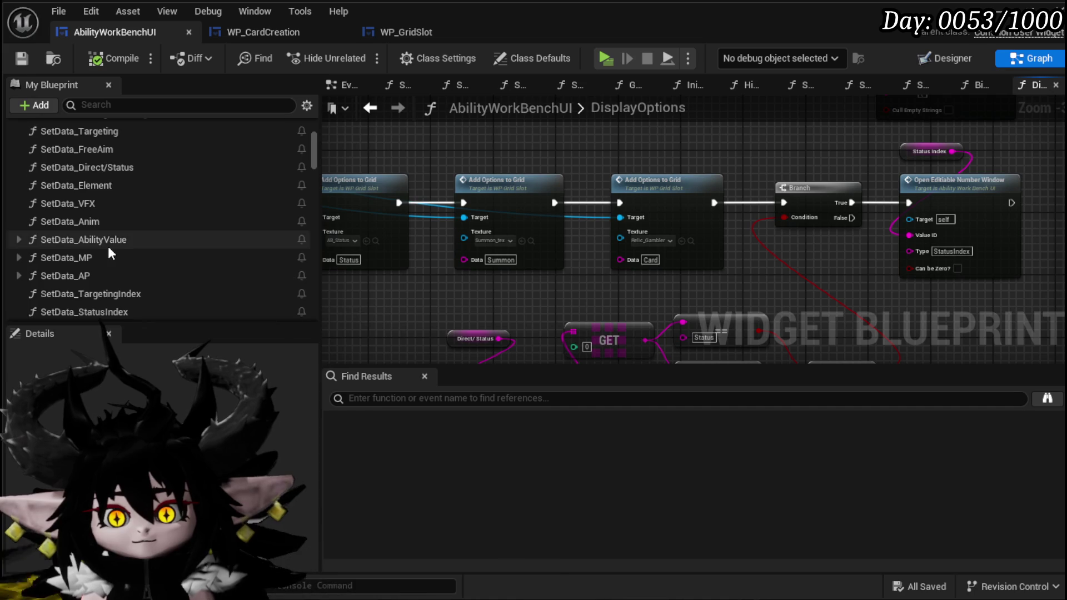
pyautogui.scroll(-3, 109, 250)
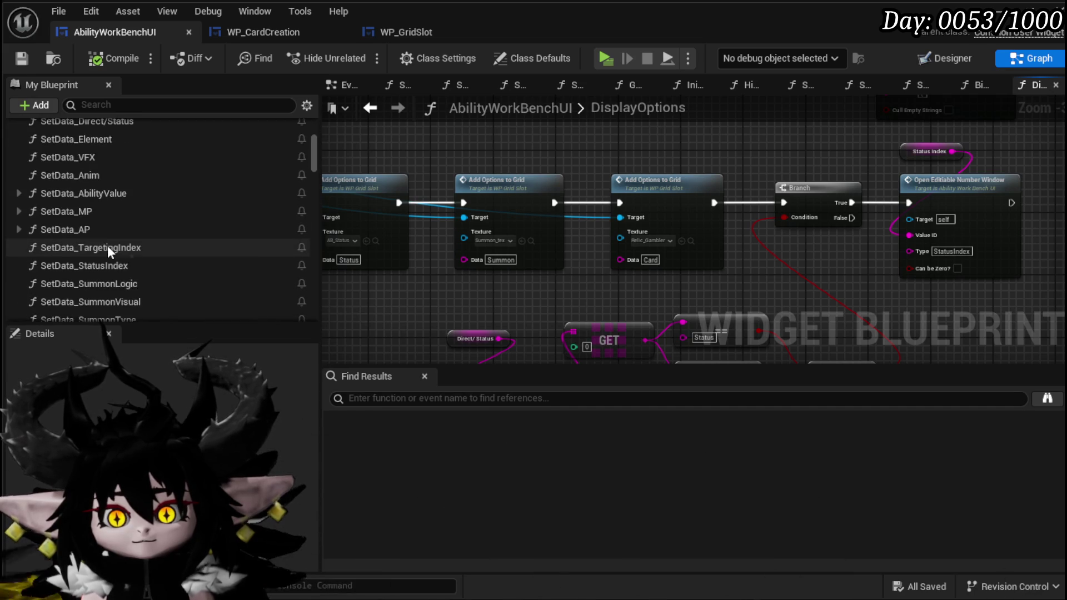
pyautogui.click(126, 103)
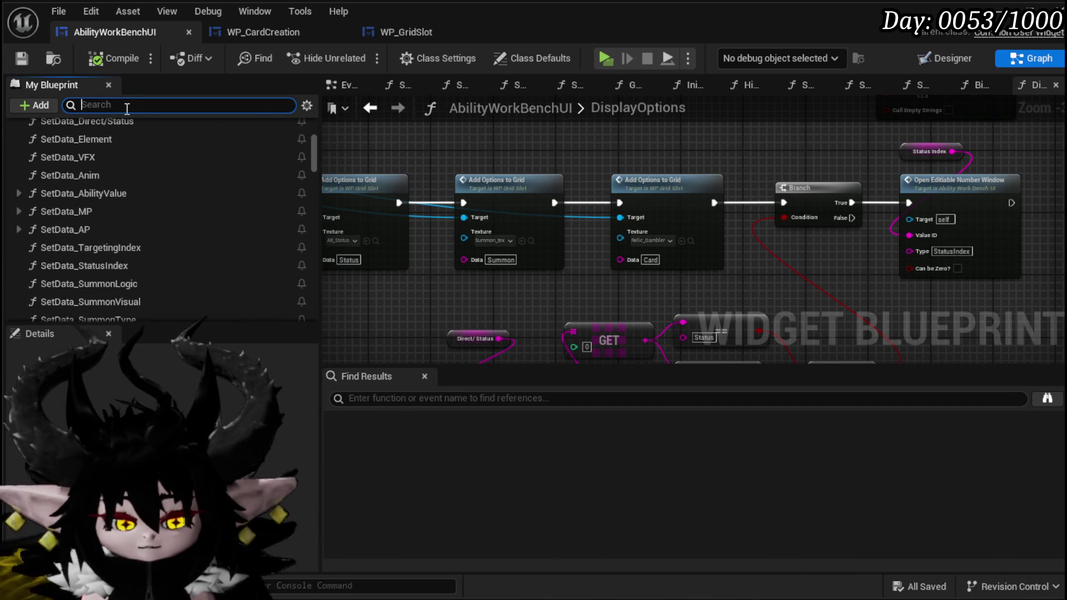
# Step: Open the SelectButtonFromGrid graph, name the Switch's new output Card, and save
pyautogui.write('Grid')
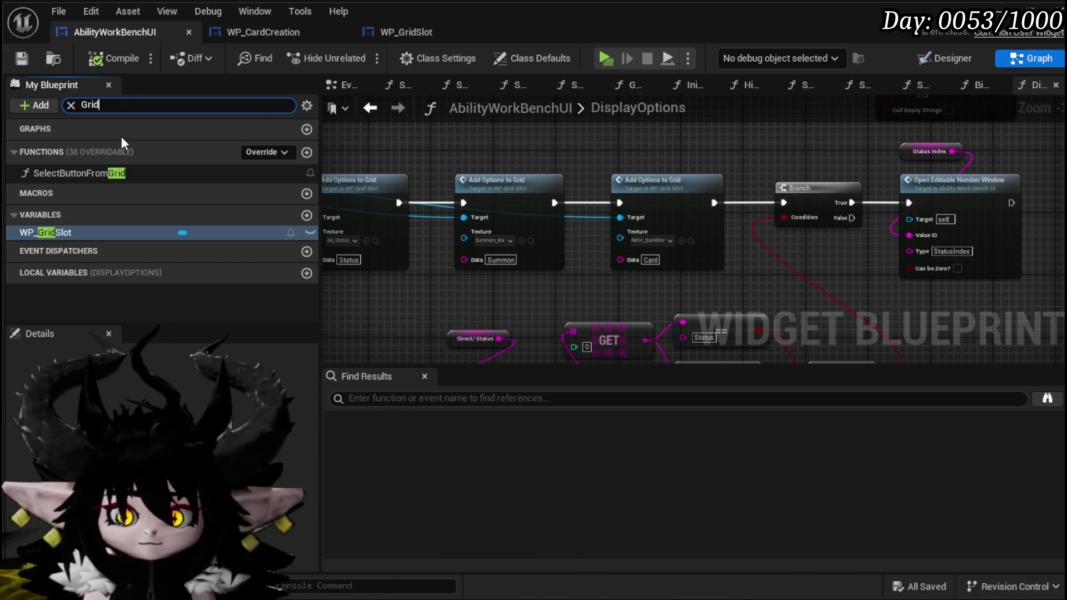
pyautogui.doubleClick(96, 172)
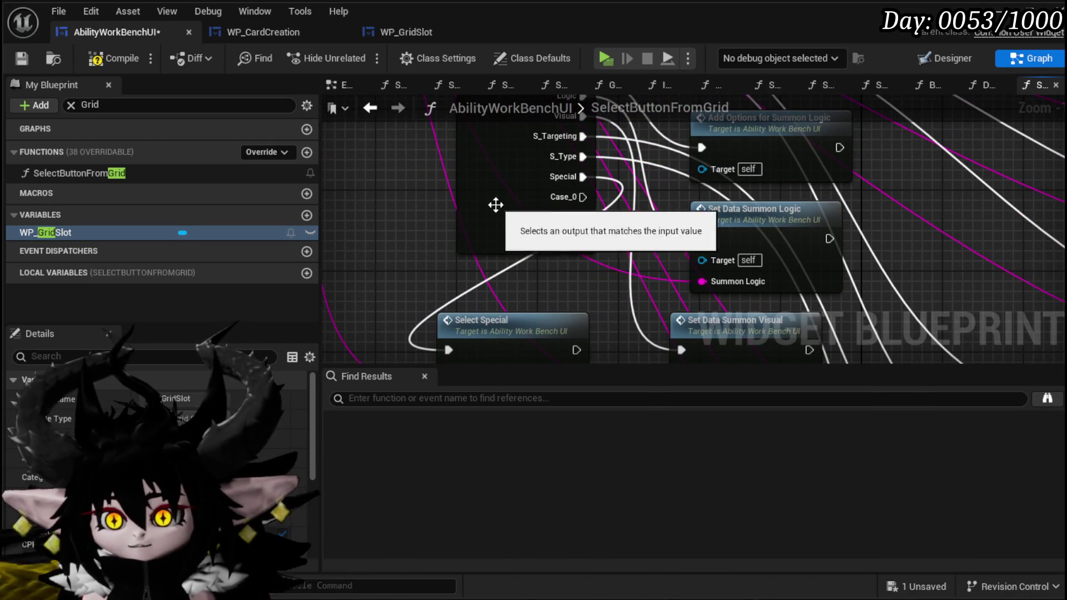
pyautogui.click(509, 218)
pyautogui.scroll(-3, 156, 445)
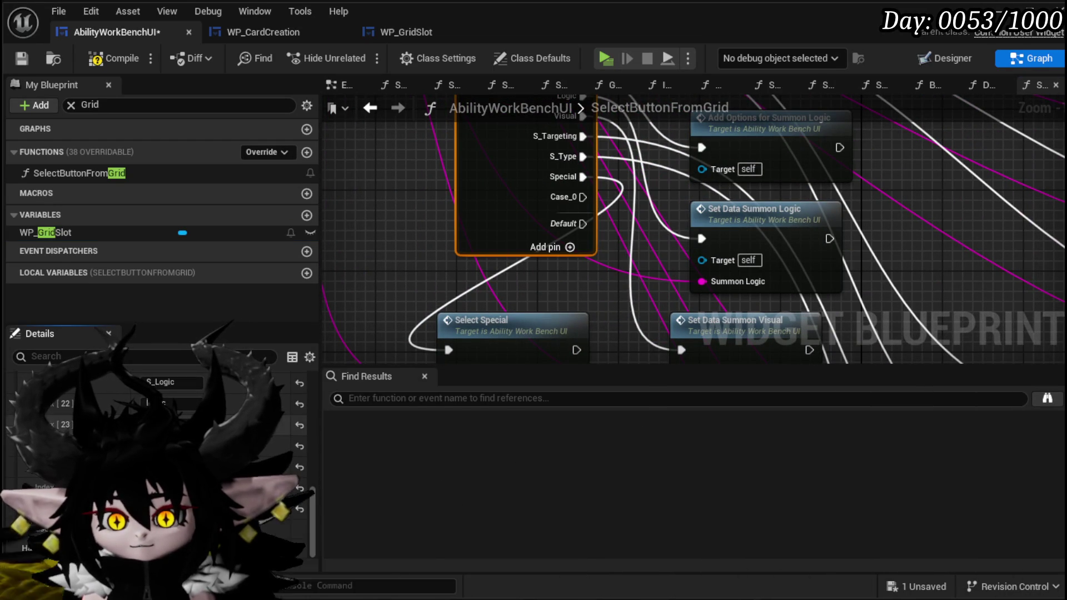
pyautogui.click(309, 235)
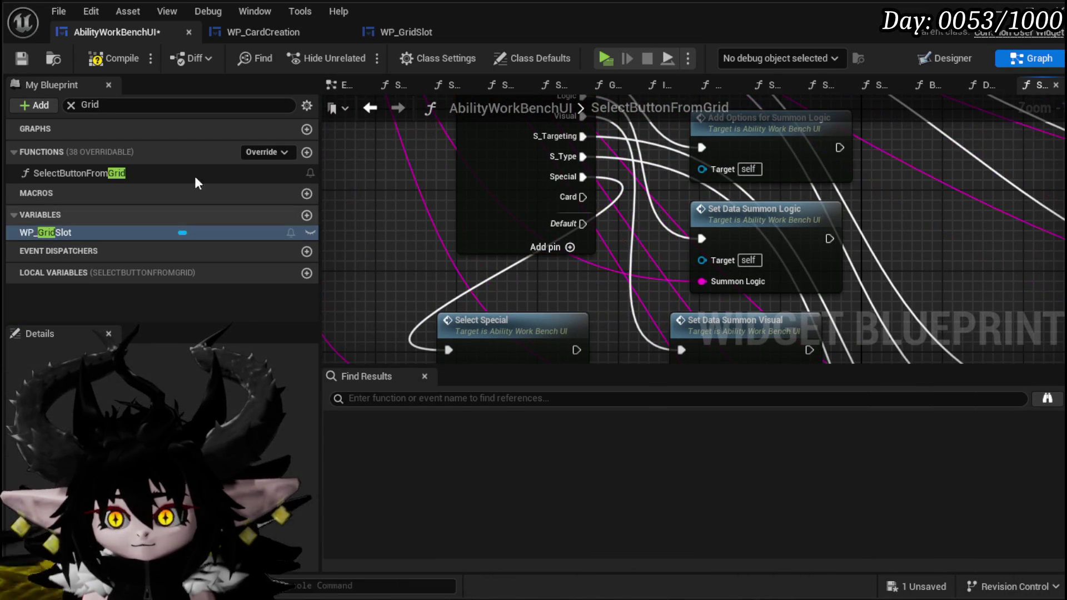
pyautogui.click(22, 59)
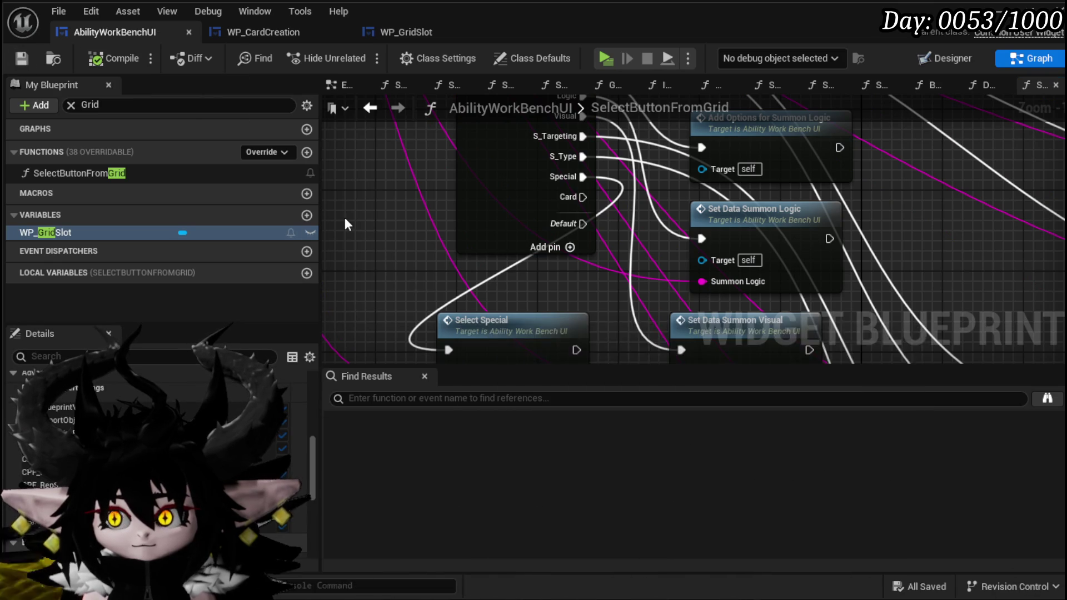
# Step: Move Select Special below Set Data Summon Visual and shift the four Set Data nodes right
pyautogui.scroll(-4, 347, 244)
pyautogui.moveTo(472, 298)
pyautogui.mouseDown()
pyautogui.moveTo(495, 333)
pyautogui.moveTo(561, 317)
pyautogui.mouseUp()
pyautogui.moveTo(481, 340); pyautogui.dragTo(538, 123)
pyautogui.moveTo(508, 166); pyautogui.dragTo(589, 129)
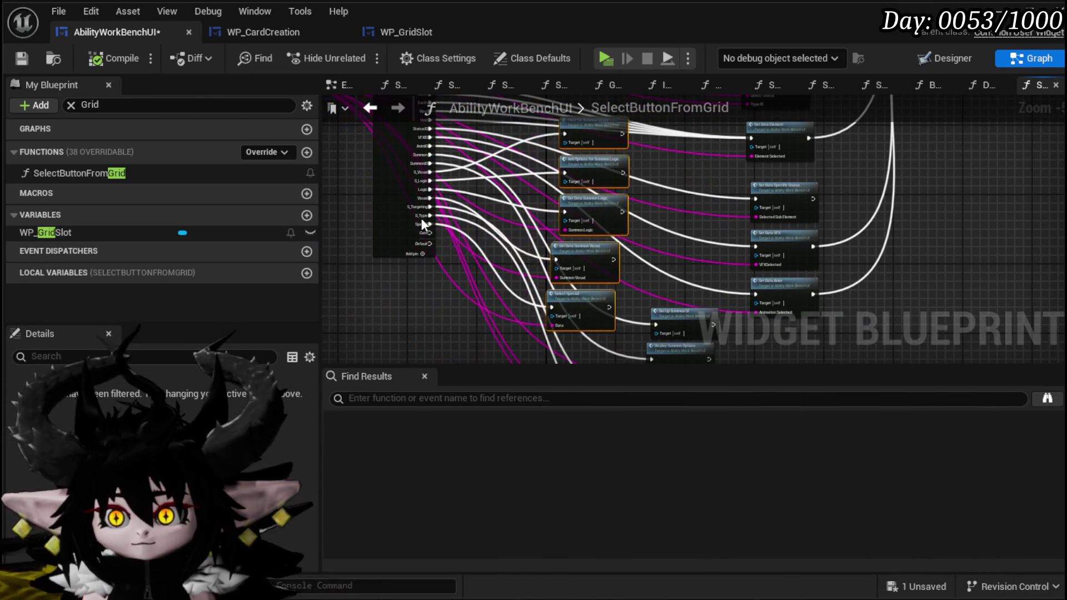
pyautogui.scroll(-2, 404, 244)
pyautogui.scroll(6, 418, 179)
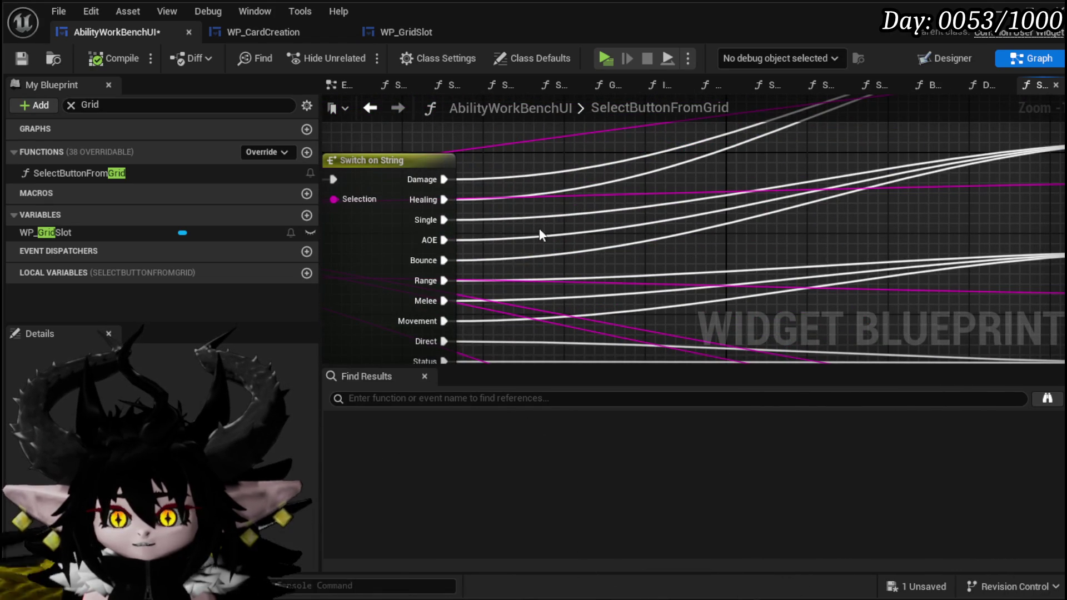
# Step: Place the Set Data Direct/ Status node next to the Switch for the Card output
pyautogui.moveTo(537, 241)
pyautogui.mouseDown()
pyautogui.moveTo(560, 172)
pyautogui.moveTo(481, 197)
pyautogui.mouseUp()
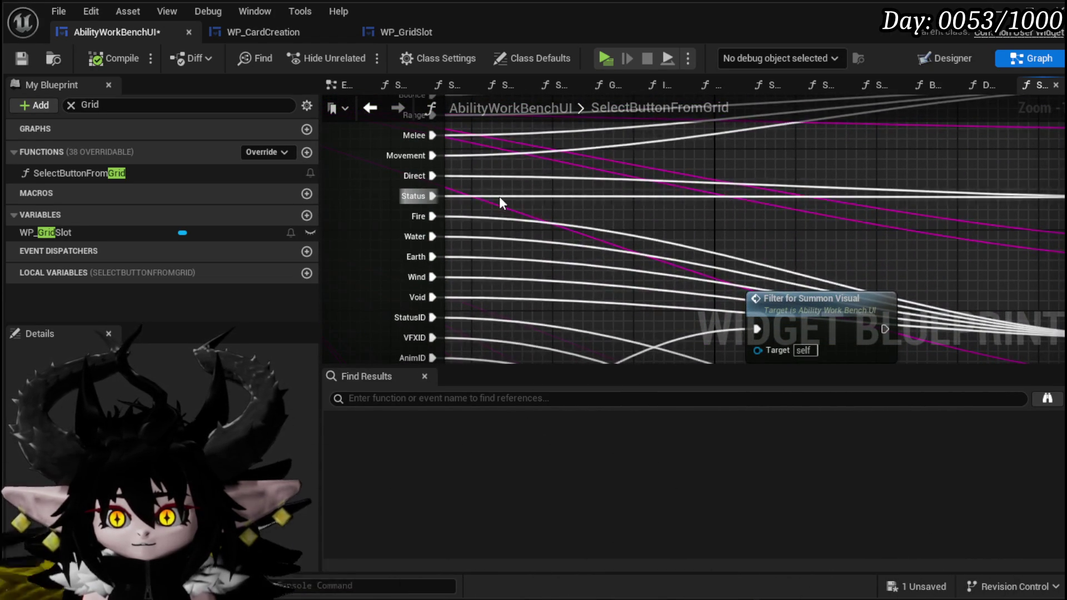
pyautogui.doubleClick(499, 198)
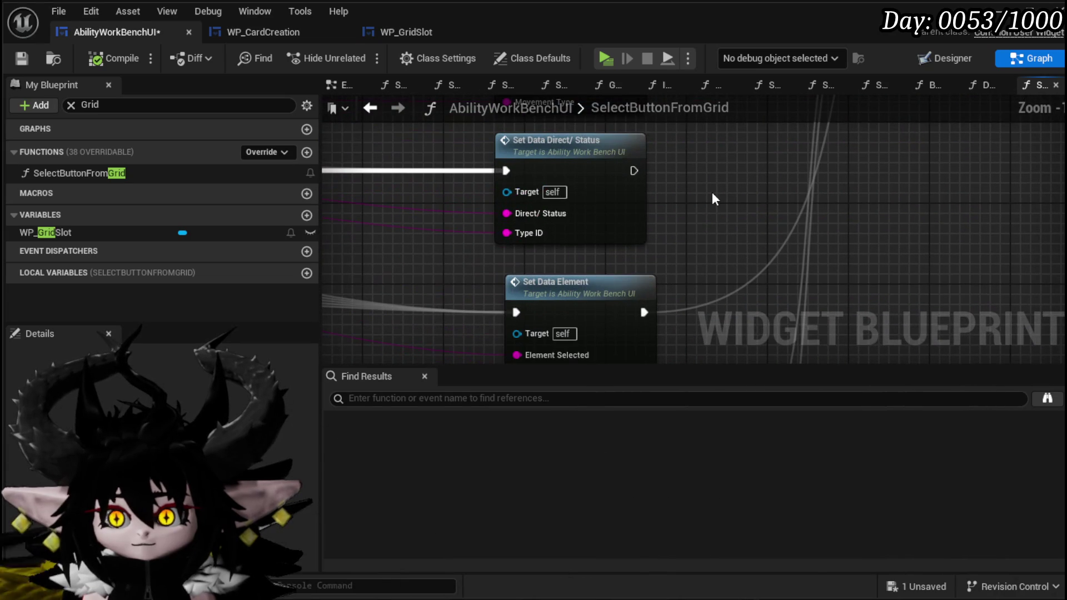
pyautogui.moveTo(711, 147)
pyautogui.mouseDown()
pyautogui.moveTo(514, 245)
pyautogui.moveTo(440, 263)
pyautogui.mouseUp()
pyautogui.scroll(-4, 443, 268)
pyautogui.scroll(4, 487, 253)
pyautogui.moveTo(428, 216)
pyautogui.mouseDown()
pyautogui.moveTo(495, 233)
pyautogui.moveTo(524, 171)
pyautogui.moveTo(458, 267)
pyautogui.mouseUp()
# Step: Open the SetData_Direct/Status function graph
pyautogui.scroll(-5, 432, 256)
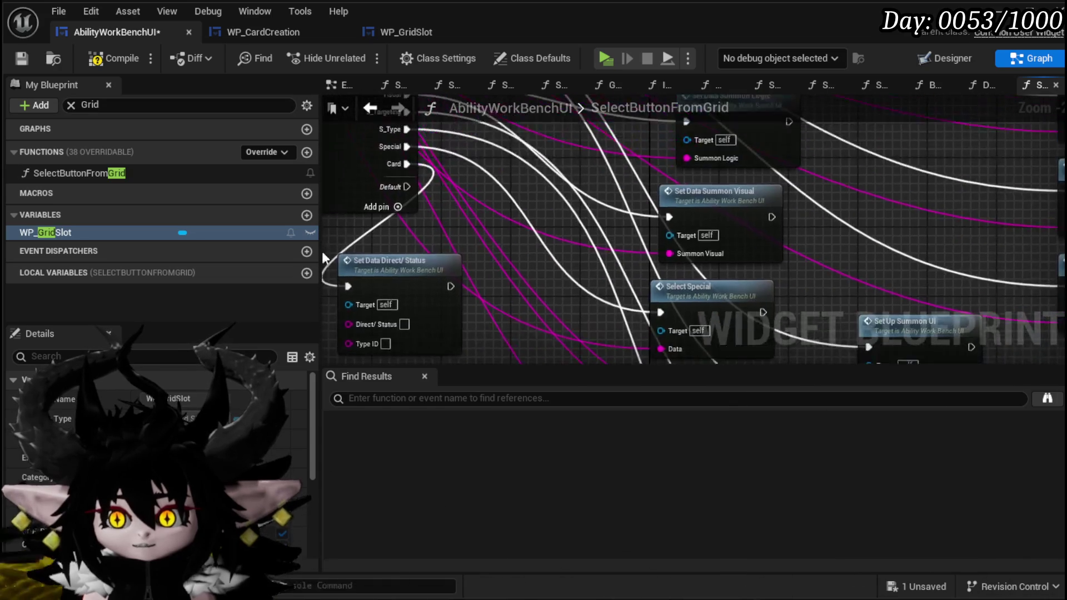
pyautogui.scroll(3, 635, 238)
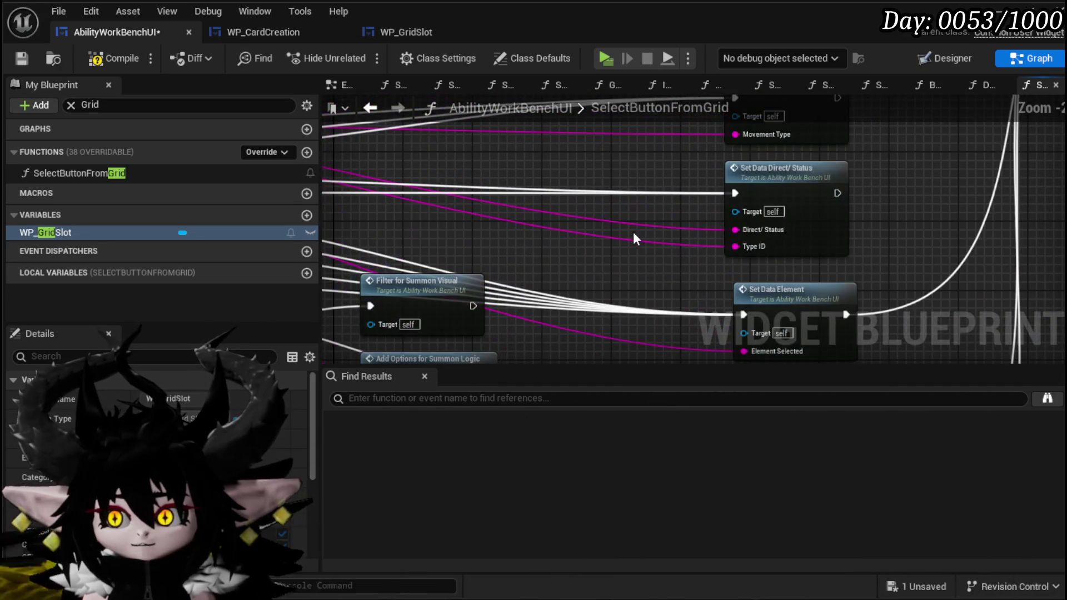
pyautogui.moveTo(737, 230)
pyautogui.mouseDown()
pyautogui.moveTo(291, 409)
pyautogui.moveTo(595, 201)
pyautogui.moveTo(367, 318)
pyautogui.moveTo(550, 270)
pyautogui.moveTo(584, 233)
pyautogui.moveTo(472, 355)
pyautogui.moveTo(591, 152)
pyautogui.moveTo(579, 190)
pyautogui.moveTo(650, 275)
pyautogui.moveTo(604, 264)
pyautogui.mouseUp()
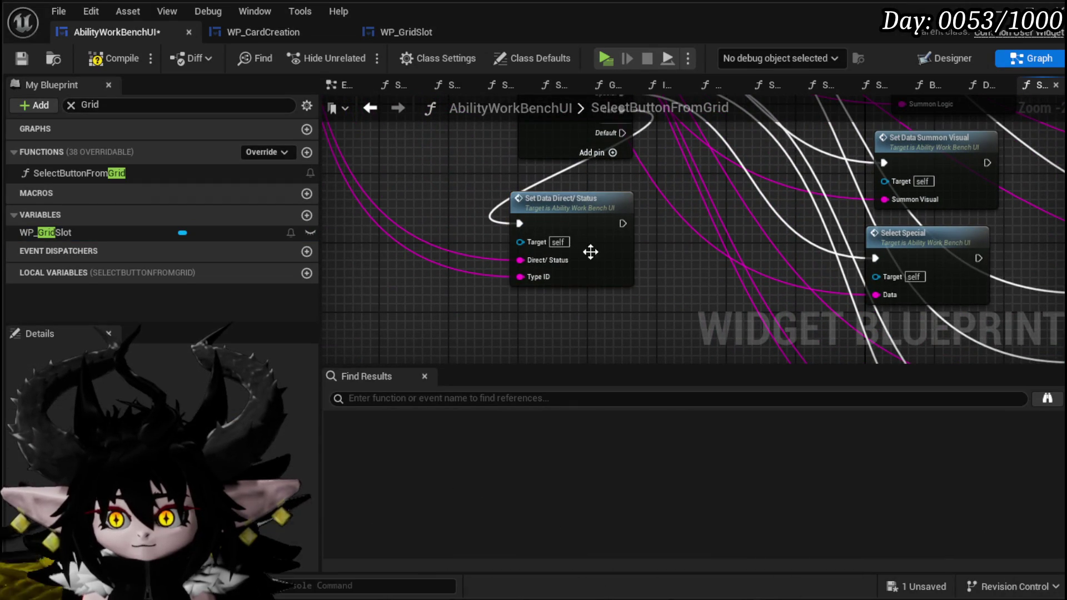
pyautogui.doubleClick(598, 256)
# Step: Save the AbilityWorkBenchUI blueprint and all changes
pyautogui.click(23, 61)
pyautogui.scroll(-1, 684, 223)
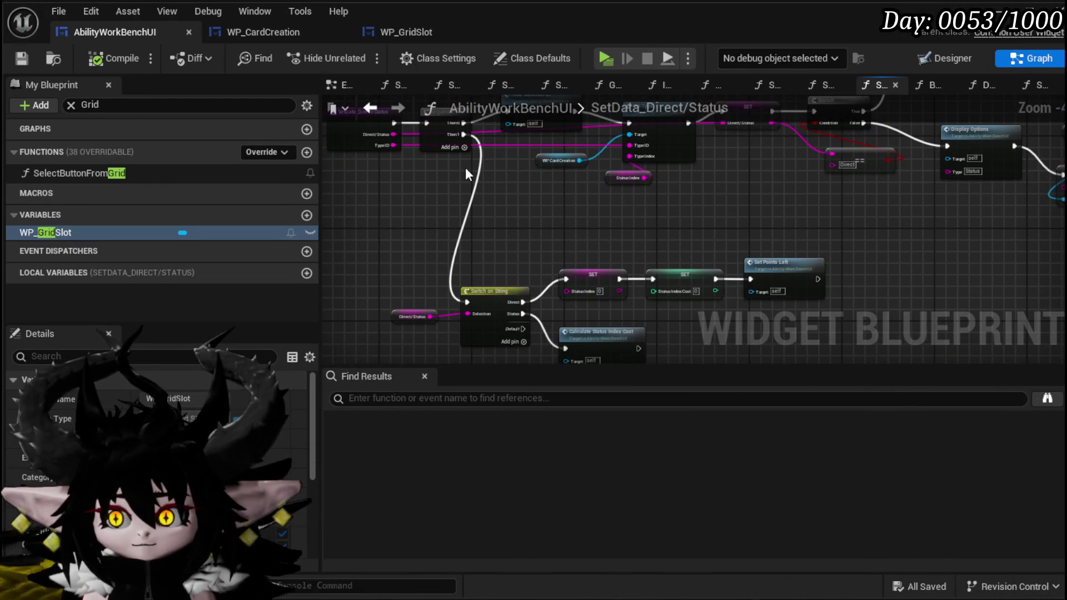
pyautogui.hotkey('ctrl', 's')
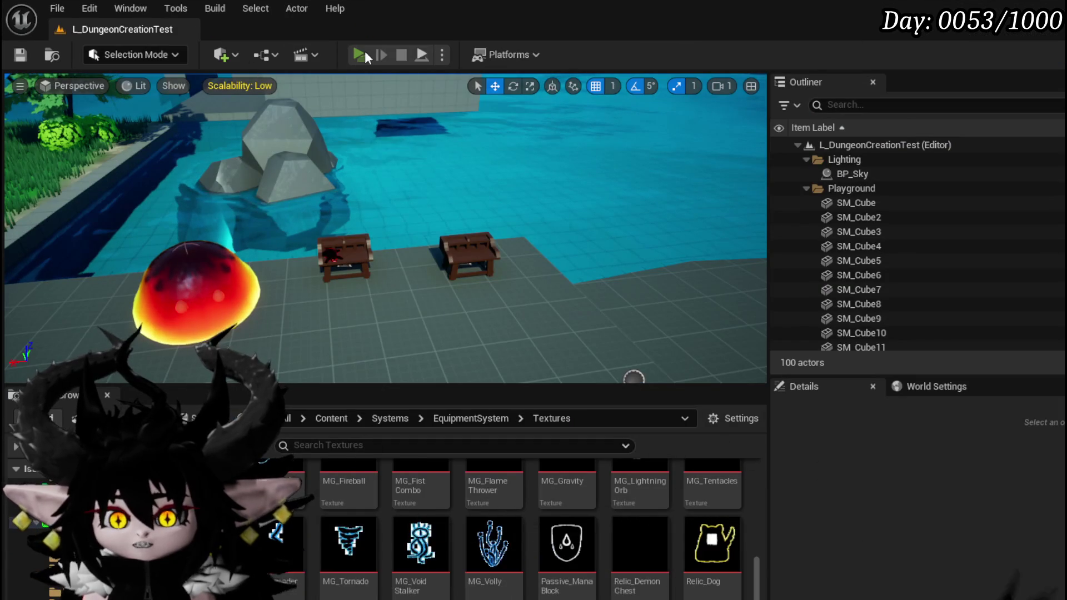
# Step: Play the game, walk to the workbench, and open the Void AOE ability's effect editor
pyautogui.click(362, 54)
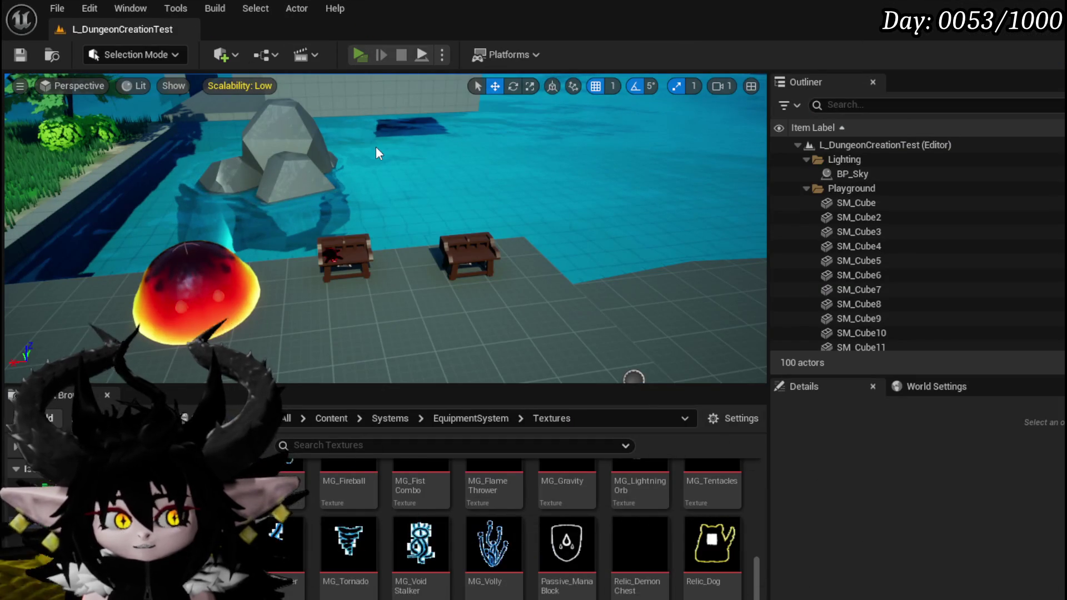
pyautogui.press('w')
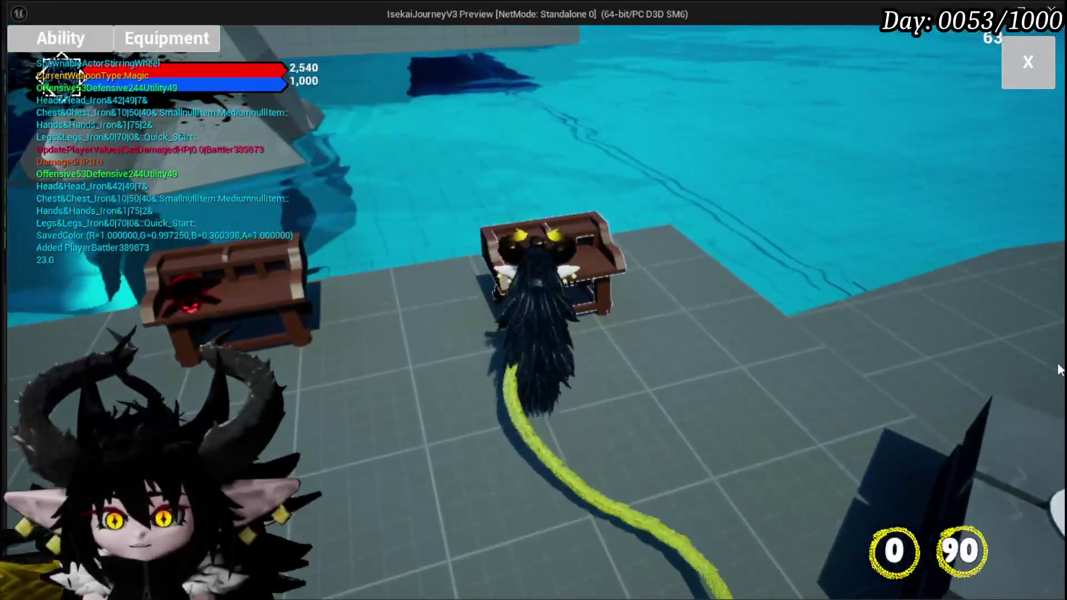
pyautogui.click(78, 42)
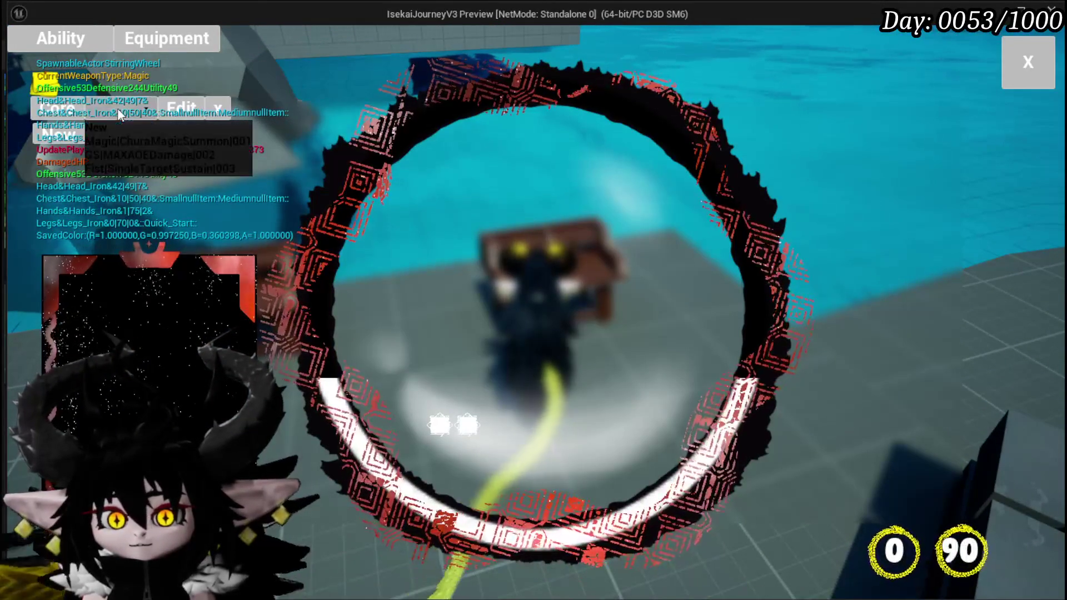
pyautogui.click(187, 371)
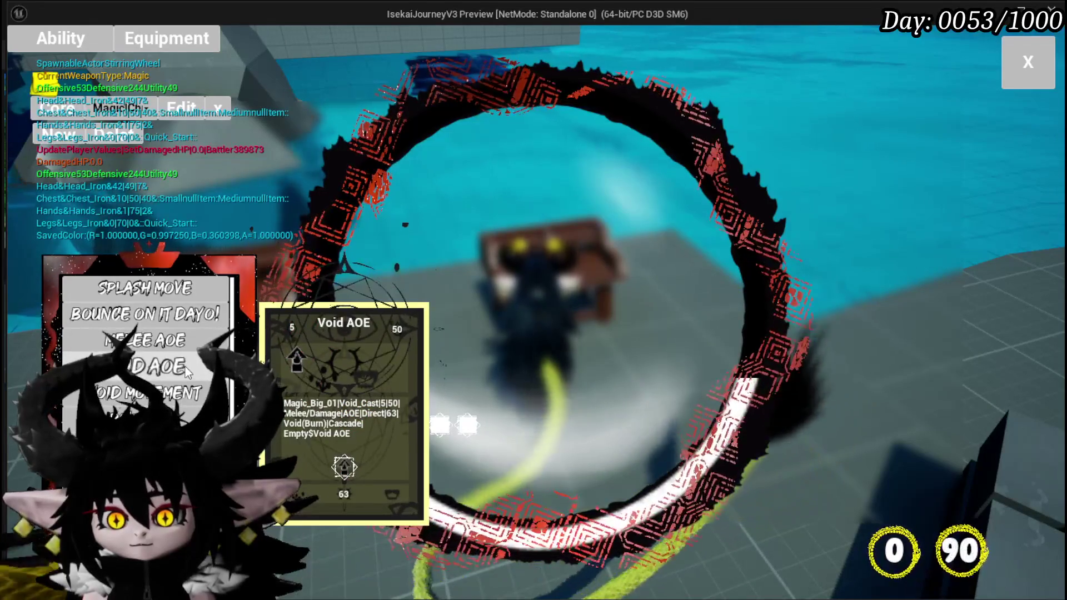
pyautogui.click(343, 389)
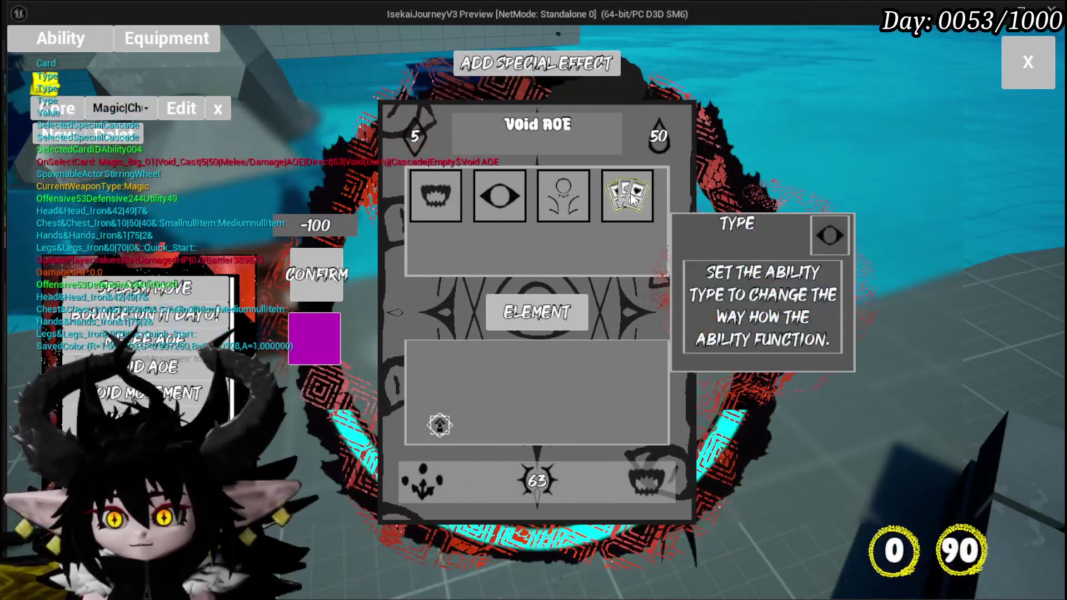
# Step: Open the status effect grid for Void AOE and inspect the Petrify effect
pyautogui.click(643, 485)
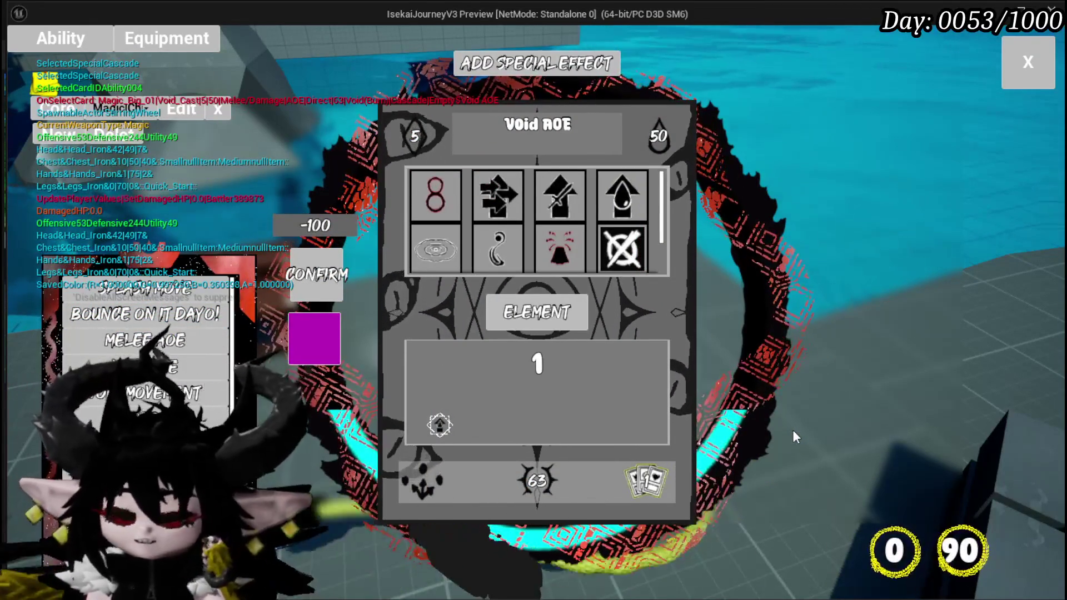
pyautogui.moveTo(623, 257)
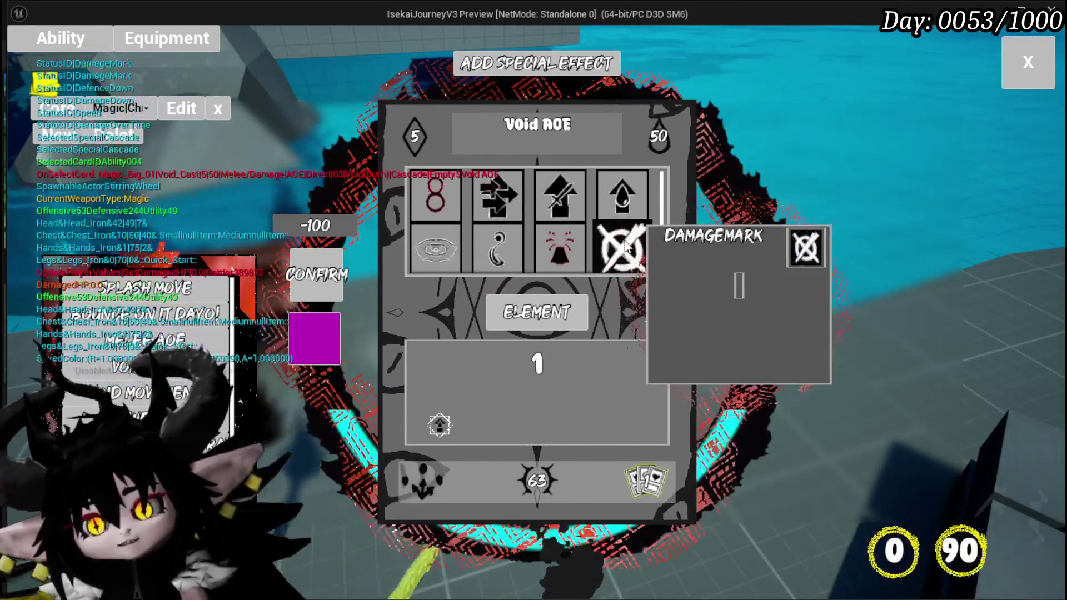
pyautogui.scroll(-1, 619, 234)
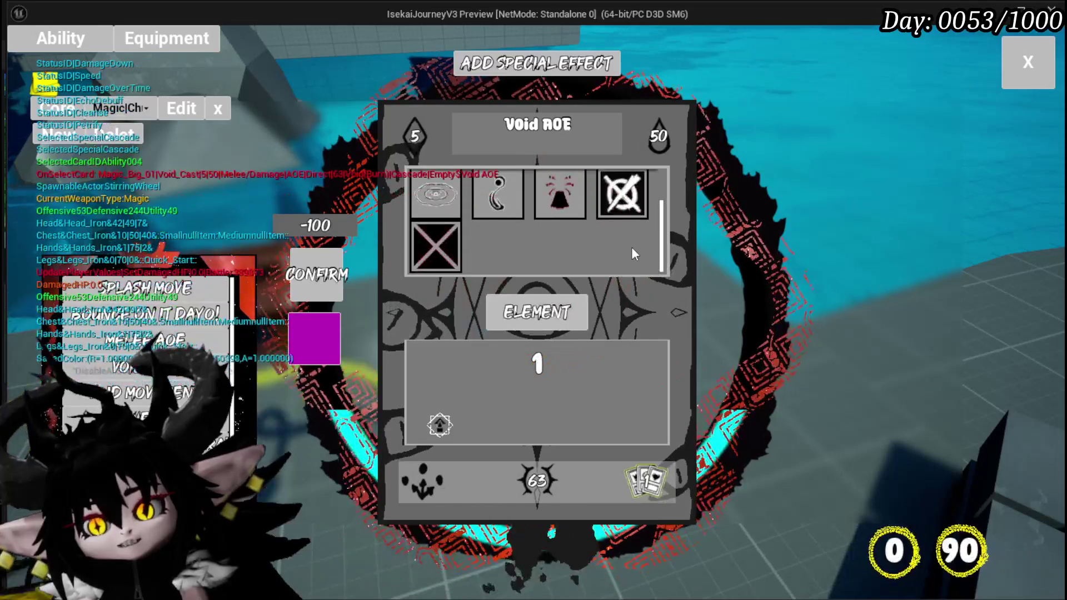
pyautogui.scroll(1, 548, 255)
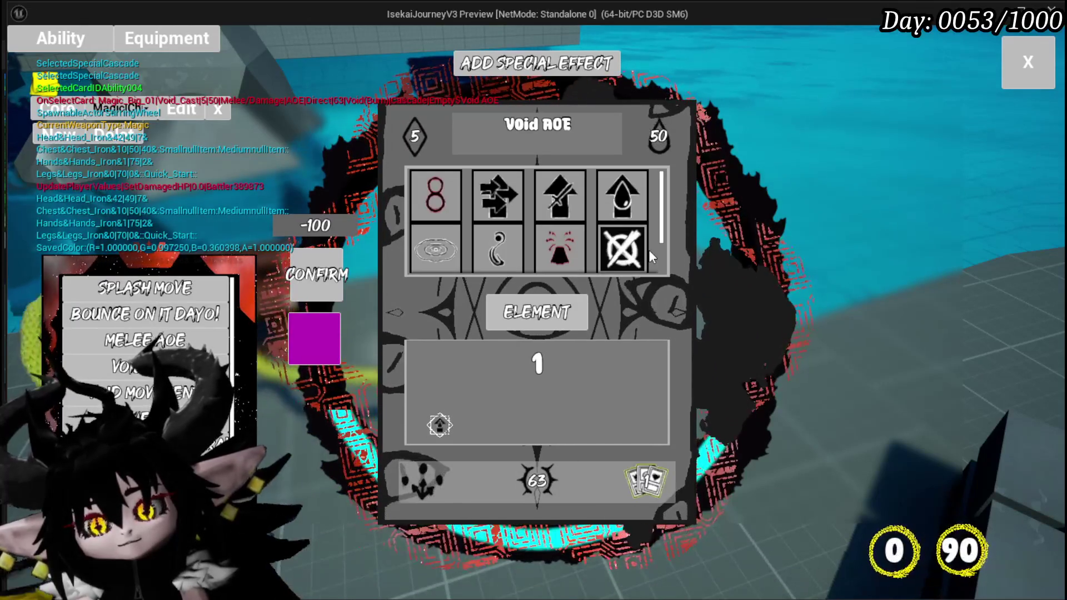
pyautogui.click(650, 253)
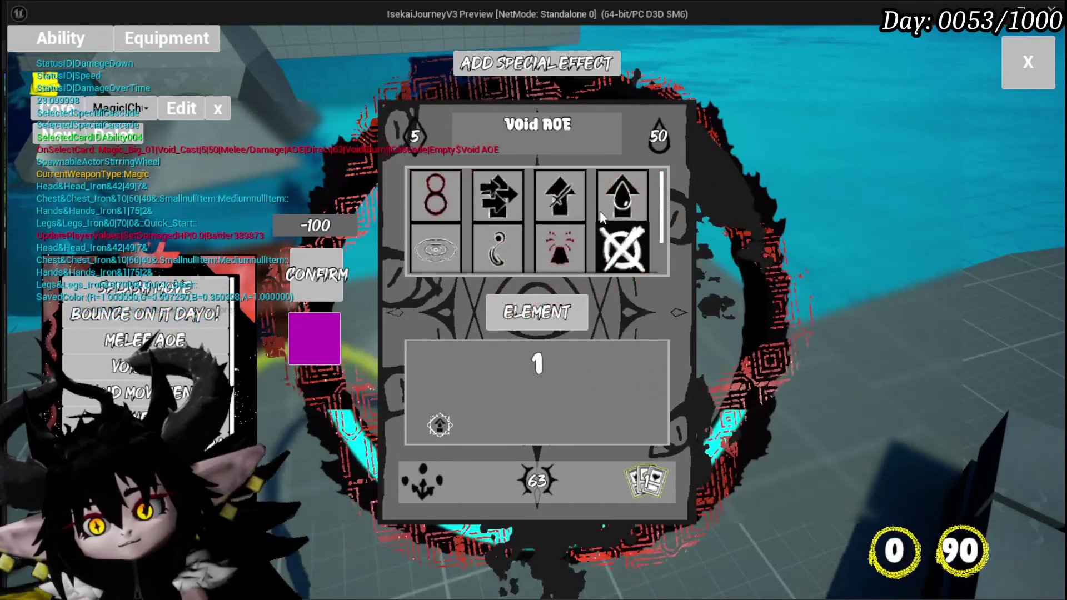
# Step: Scroll the remaining effects, close the Add Special Effect panel, and stop the preview
pyautogui.moveTo(607, 217)
pyautogui.scroll(-1, 422, 244)
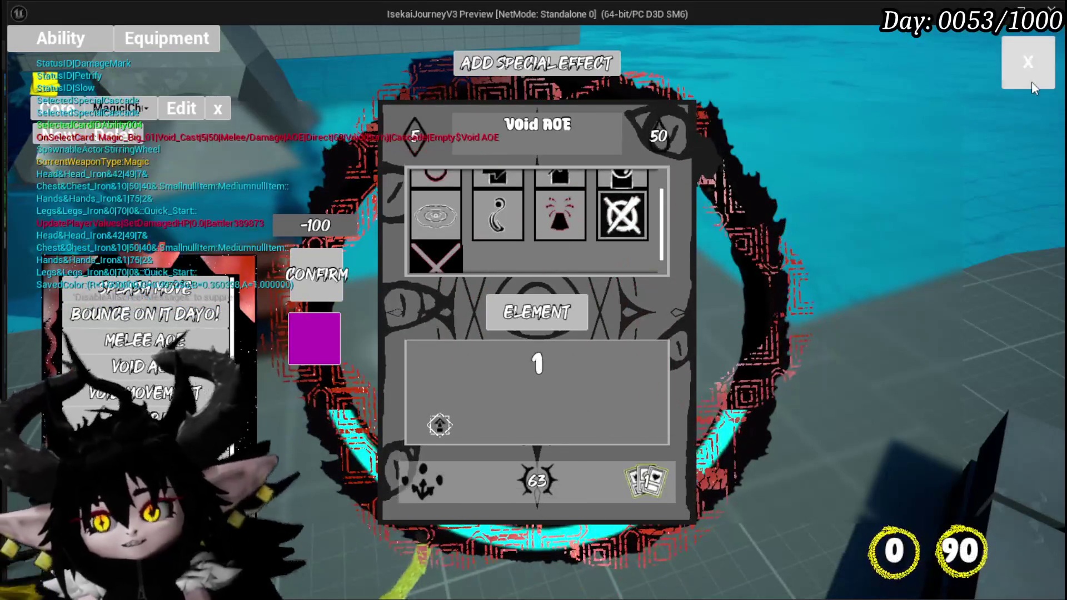
pyautogui.click(1028, 78)
pyautogui.press('Escape')
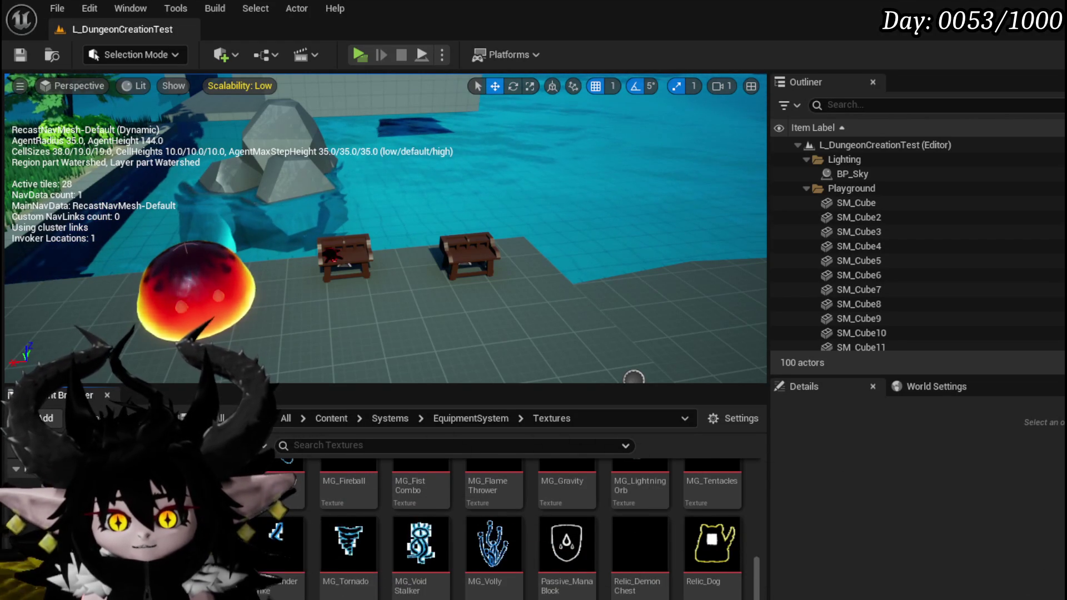
# Step: Open DT_AbilityAffinity from AbilitySystem > DataBase and scroll through its Damage/Healing rows
pyautogui.click(84, 489)
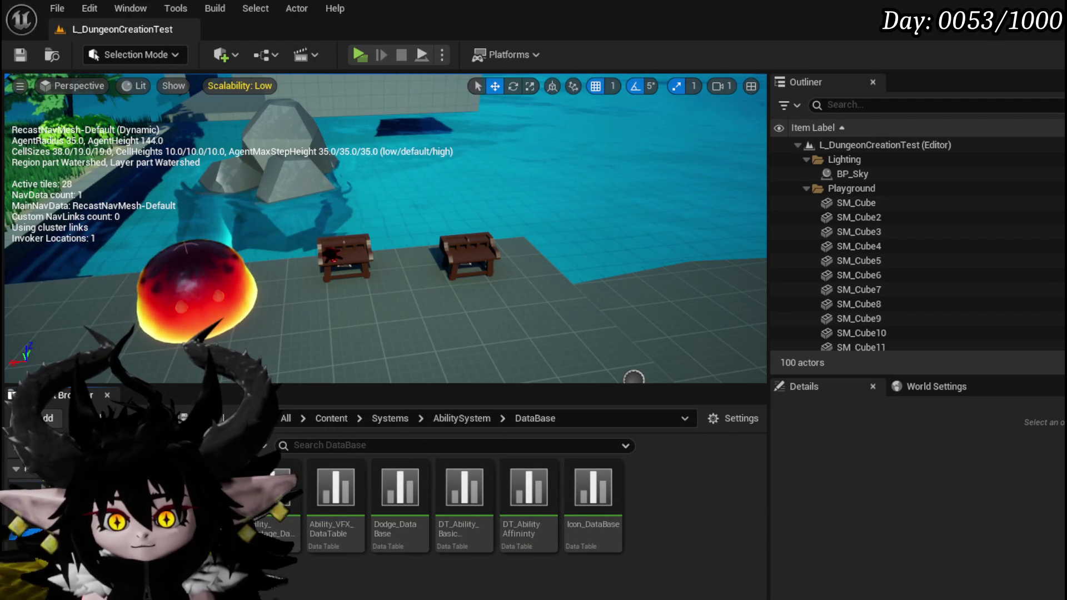
pyautogui.doubleClick(522, 545)
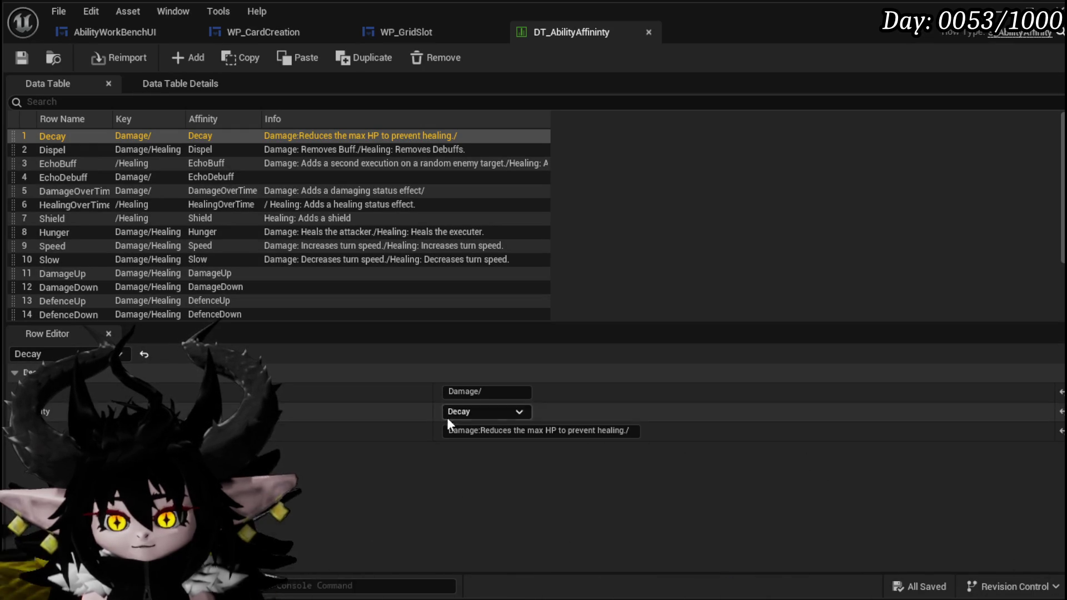
pyautogui.scroll(-2, 180, 228)
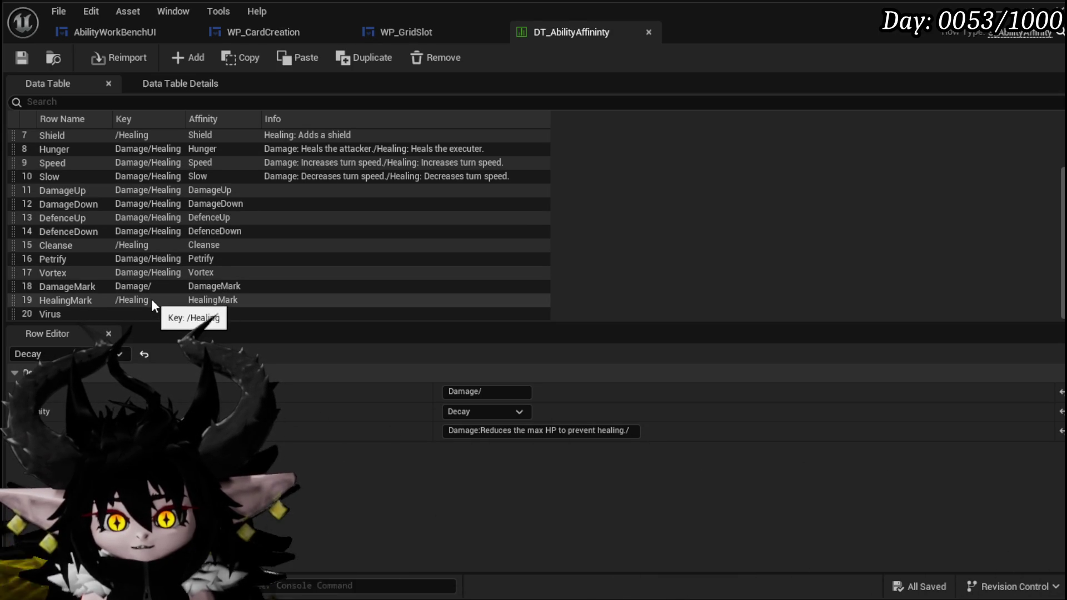
pyautogui.scroll(3, 151, 299)
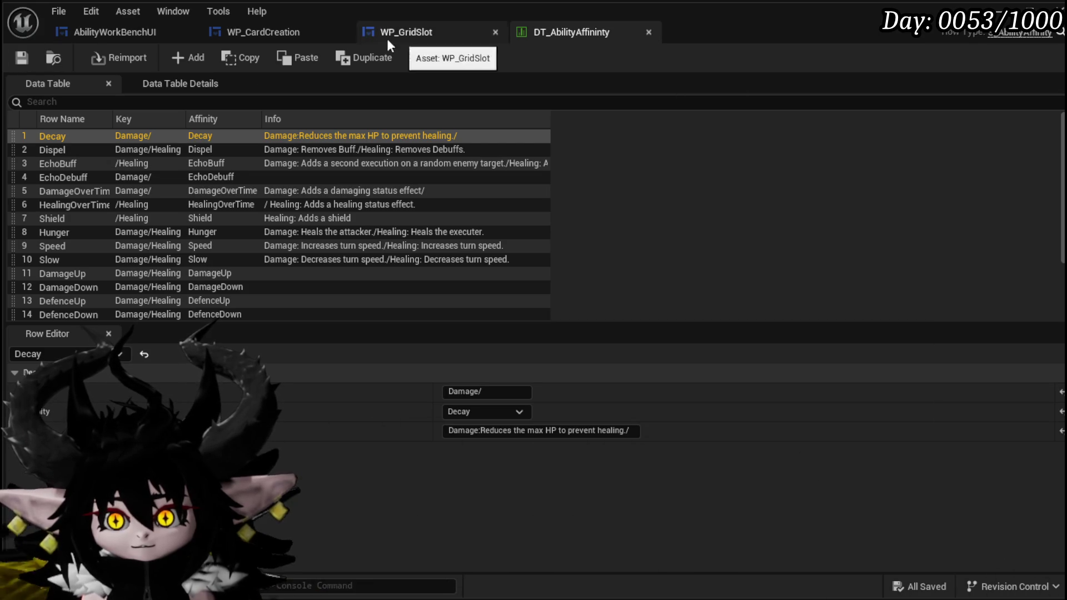
# Step: In AbilityWorkBenchUI, pan to the Display Options and SetData_Direct/Status nodes
pyautogui.click(129, 35)
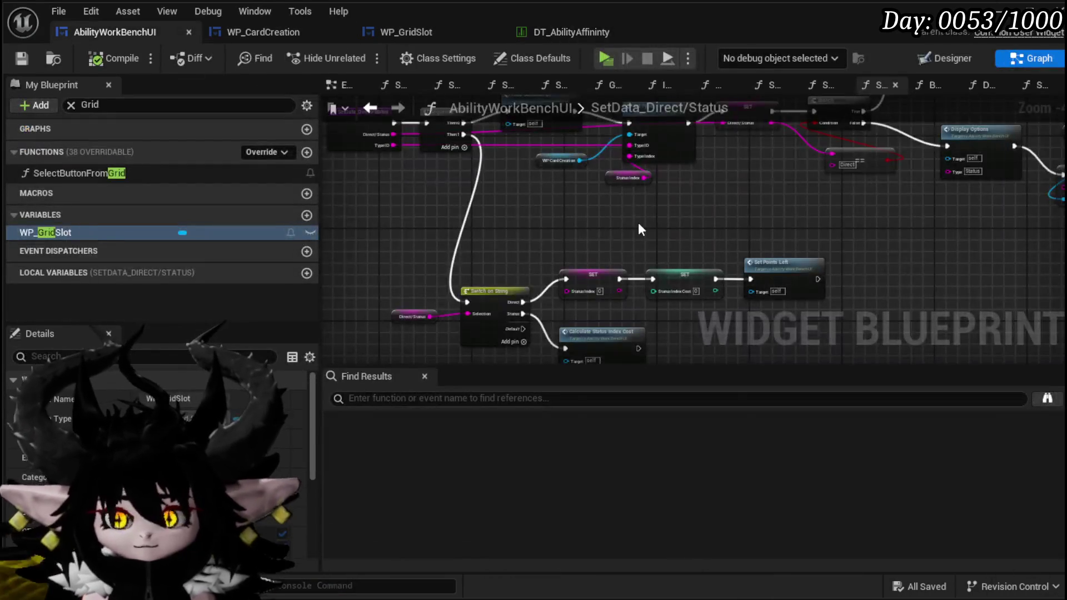
pyautogui.moveTo(772, 225); pyautogui.dragTo(428, 247)
pyautogui.moveTo(556, 216)
pyautogui.mouseDown()
pyautogui.moveTo(591, 305)
pyautogui.moveTo(793, 289)
pyautogui.moveTo(581, 288)
pyautogui.moveTo(646, 269)
pyautogui.moveTo(696, 186)
pyautogui.moveTo(356, 300)
pyautogui.mouseUp()
pyautogui.moveTo(511, 222)
pyautogui.mouseDown()
pyautogui.moveTo(494, 196)
pyautogui.moveTo(933, 190)
pyautogui.mouseUp()
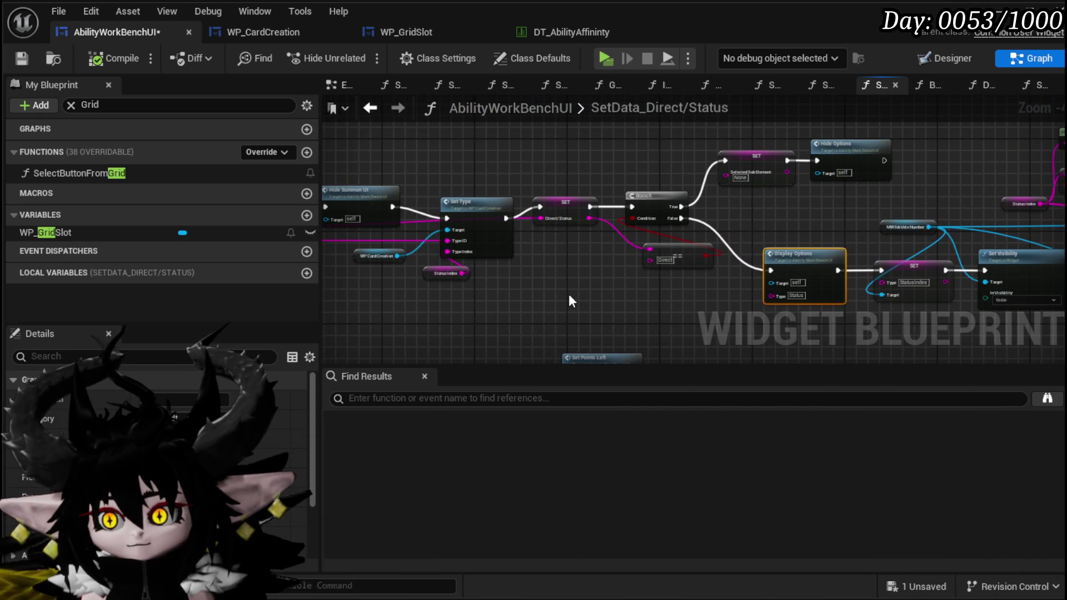
pyautogui.moveTo(568, 293); pyautogui.dragTo(850, 283)
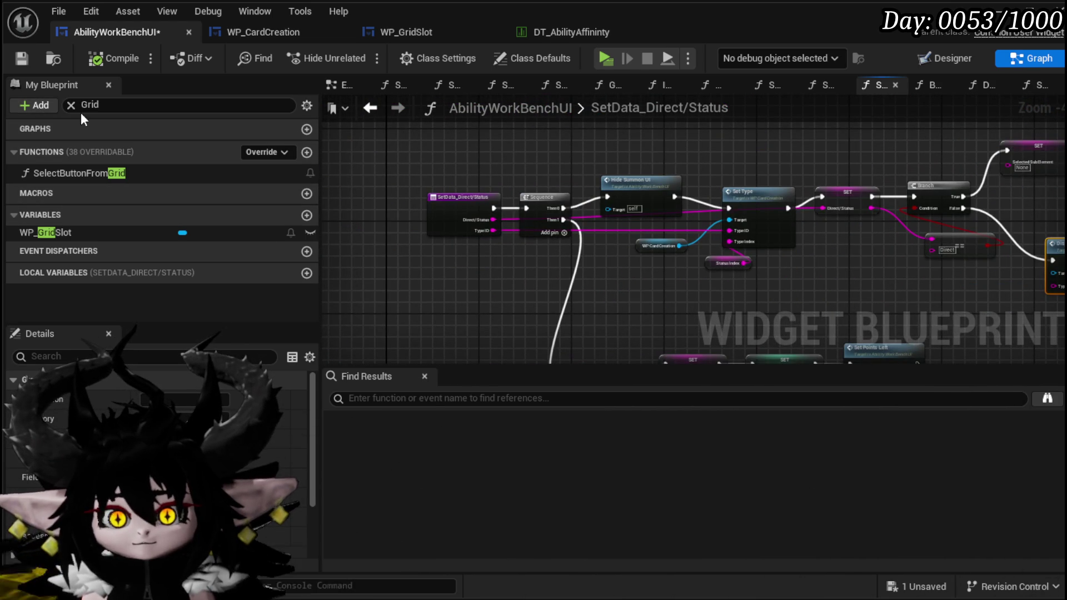
# Step: Open the SetData_Direct/Status function and follow its Set Type call into WP_CardCreation
pyautogui.click(365, 113)
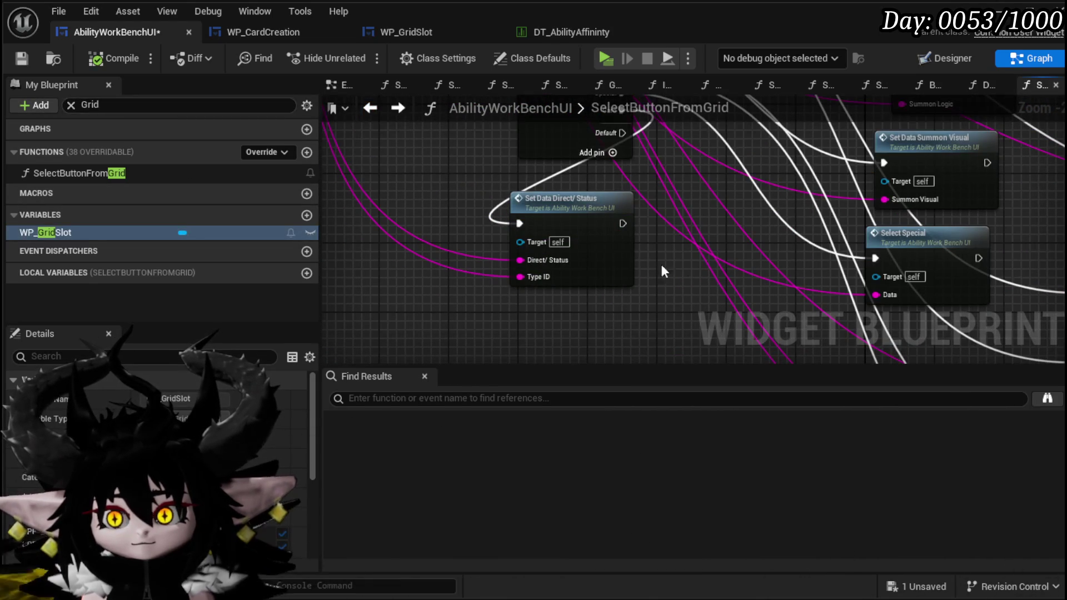
pyautogui.doubleClick(589, 206)
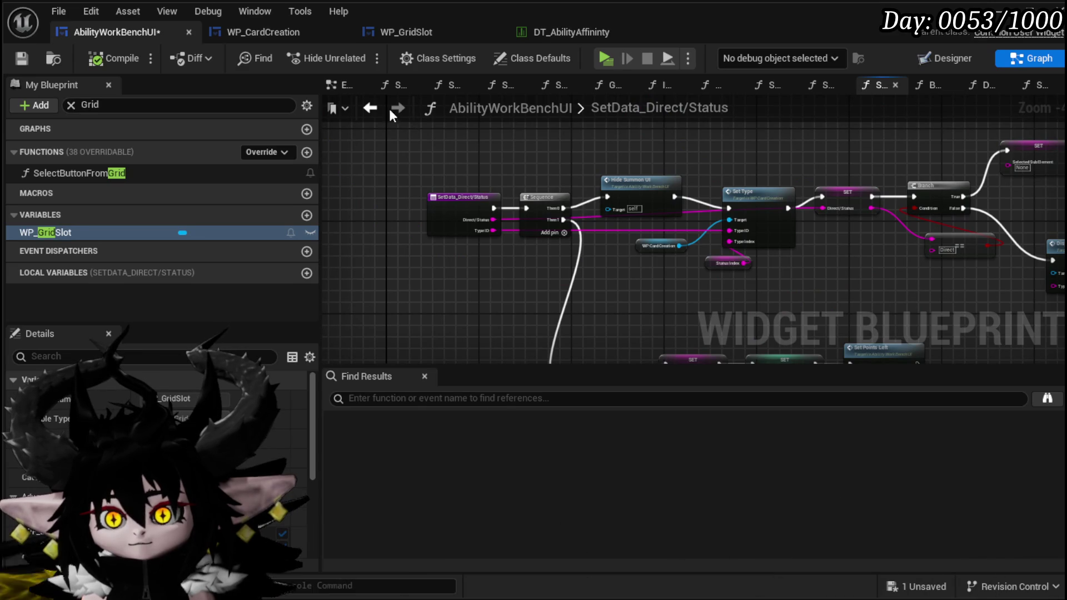
pyautogui.scroll(4, 669, 276)
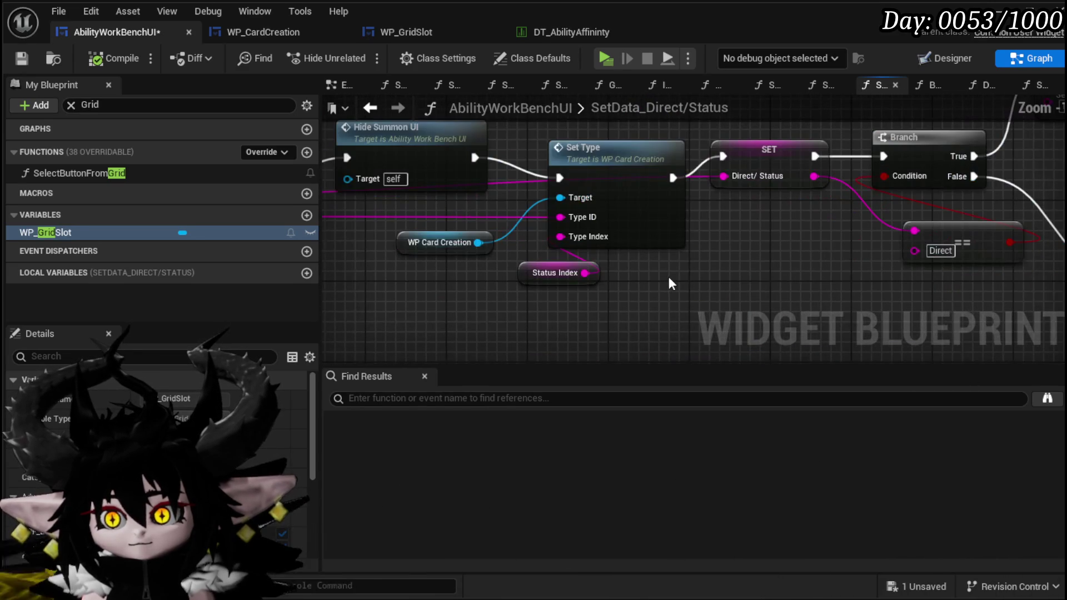
pyautogui.doubleClick(637, 228)
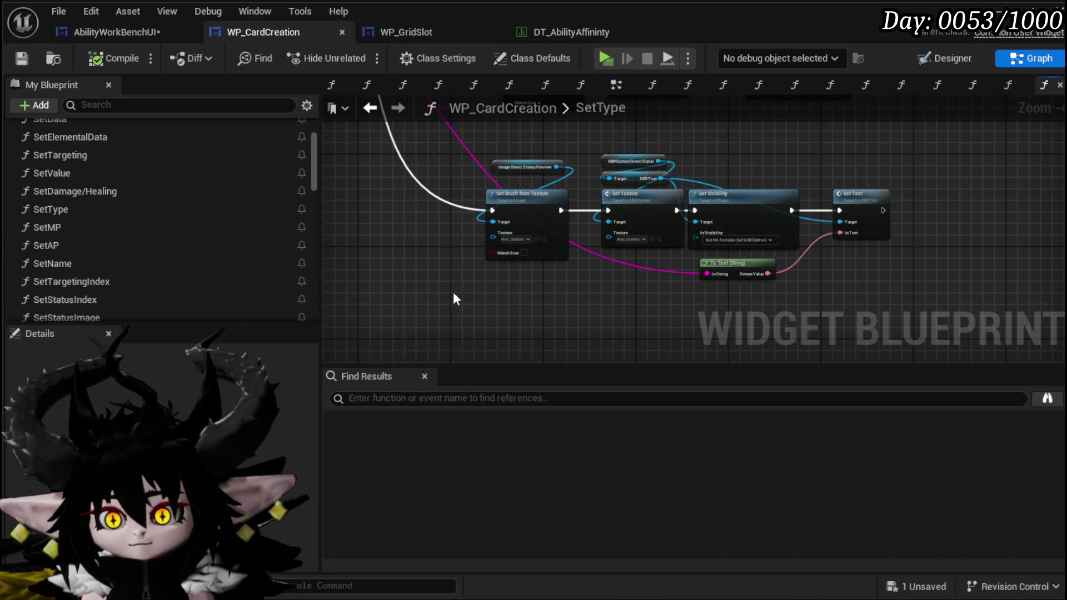
# Step: Pan around the SetType graph to review its Set Texture, Set Visibility and Set Text nodes
pyautogui.scroll(3, 489, 238)
pyautogui.moveTo(450, 190); pyautogui.dragTo(360, 186)
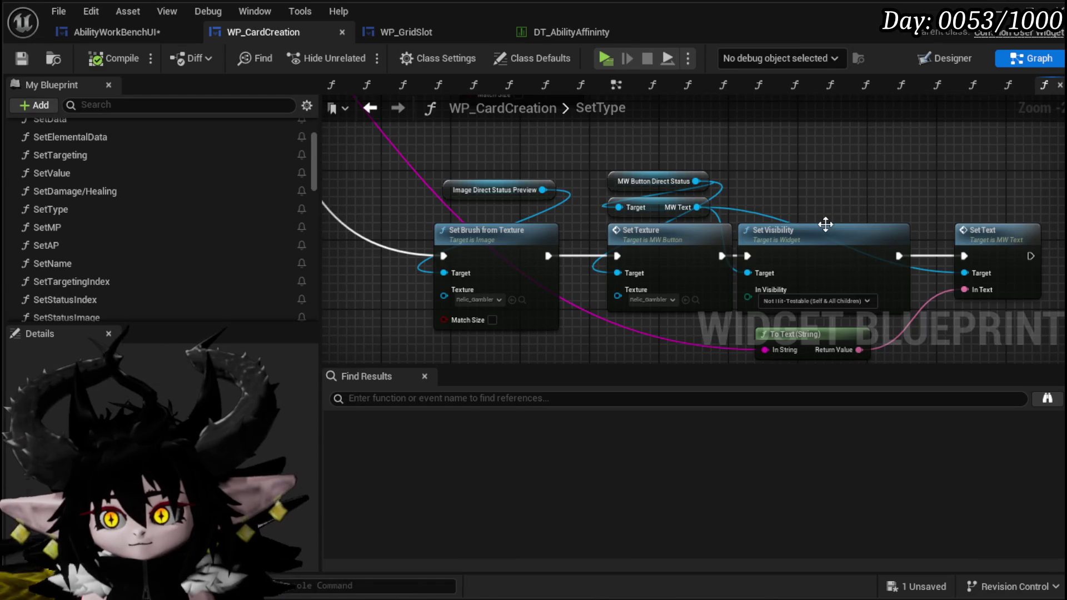
pyautogui.moveTo(840, 200)
pyautogui.mouseDown()
pyautogui.moveTo(694, 160)
pyautogui.moveTo(784, 182)
pyautogui.mouseUp()
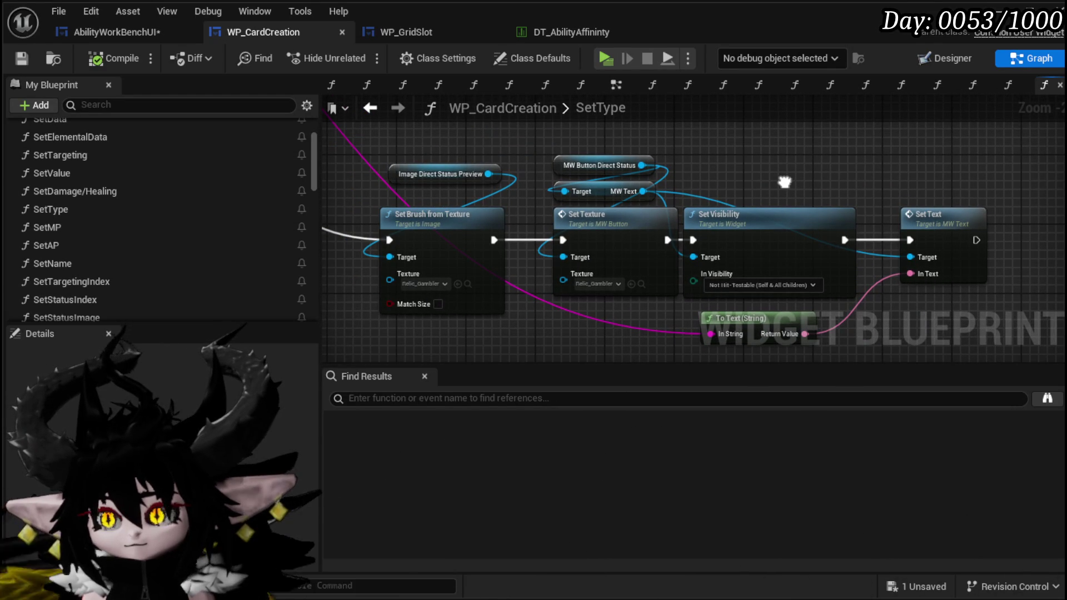
pyautogui.moveTo(784, 182); pyautogui.dragTo(789, 157)
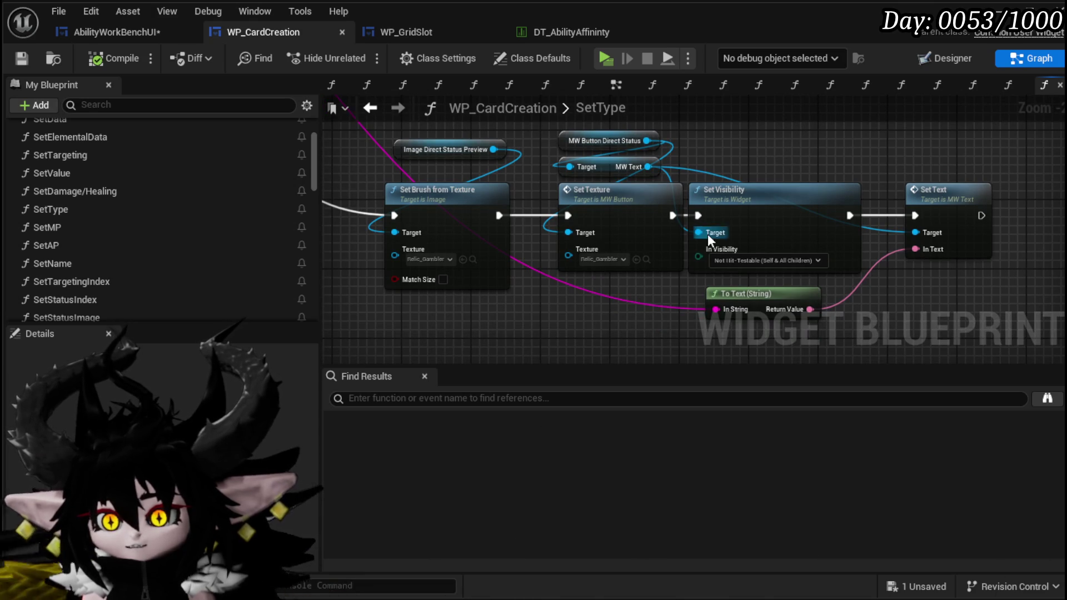
pyautogui.moveTo(667, 294)
pyautogui.mouseDown()
pyautogui.moveTo(705, 283)
pyautogui.moveTo(693, 330)
pyautogui.mouseUp()
pyautogui.scroll(-5, 719, 156)
pyautogui.scroll(2, 723, 301)
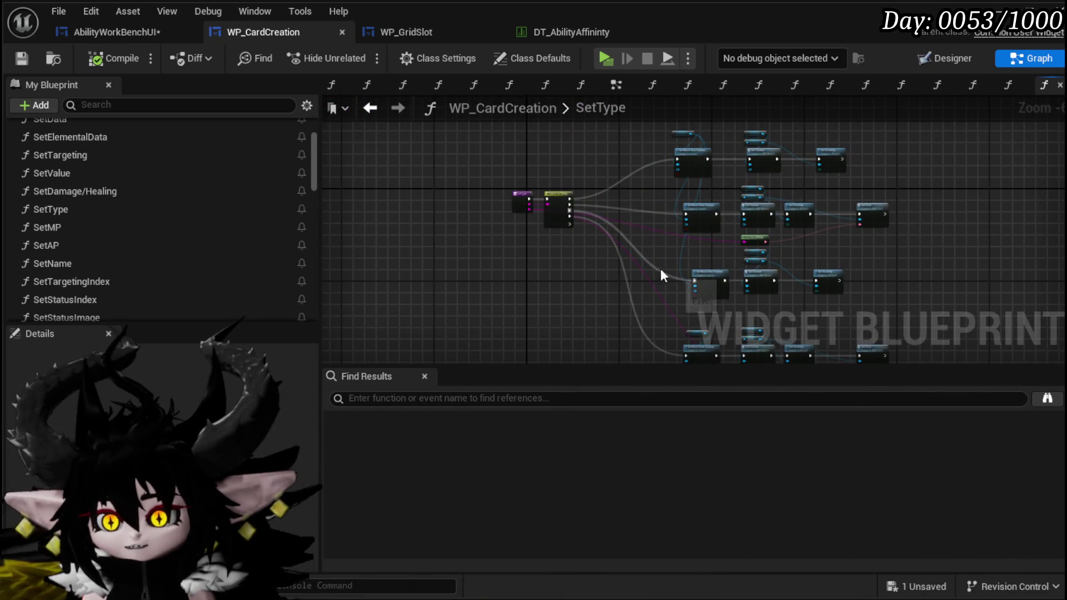
# Step: Look at the SetStatusImage function, then return to AbilityWorkBenchUI's SetData_Direct/Status graph
pyautogui.click(370, 108)
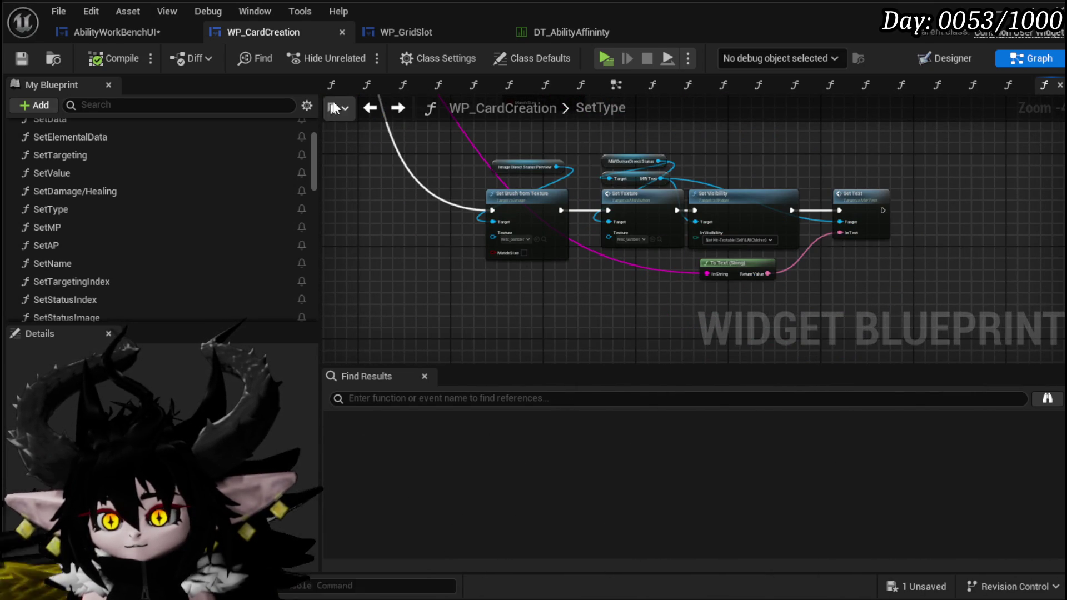
pyautogui.click(370, 109)
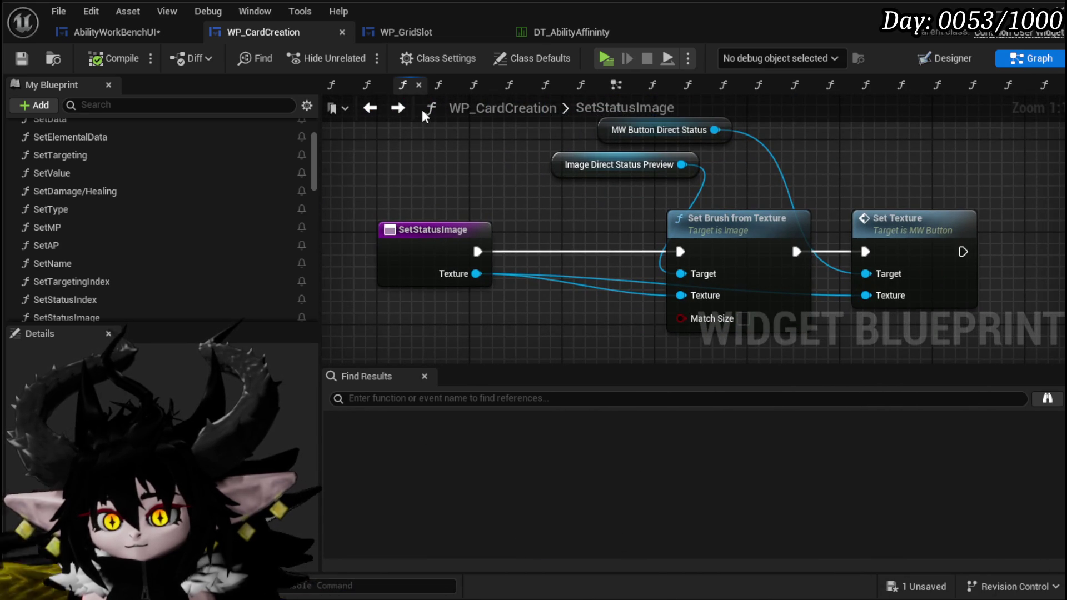
pyautogui.click(396, 108)
pyautogui.click(397, 108)
pyautogui.click(136, 40)
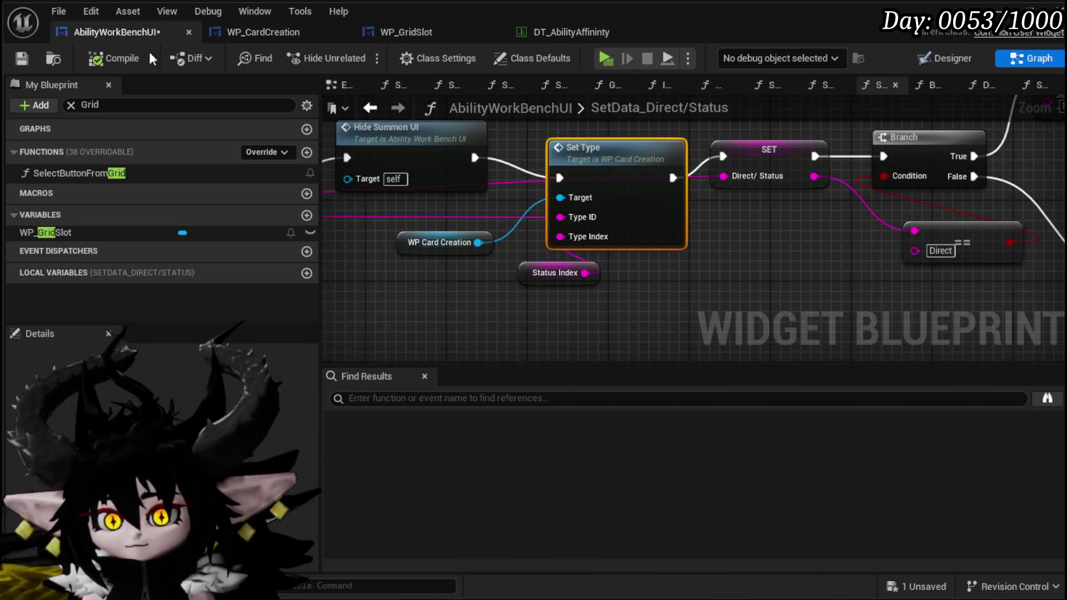
# Step: Save AbilityWorkBenchUI and select the Display Options node
pyautogui.click(21, 57)
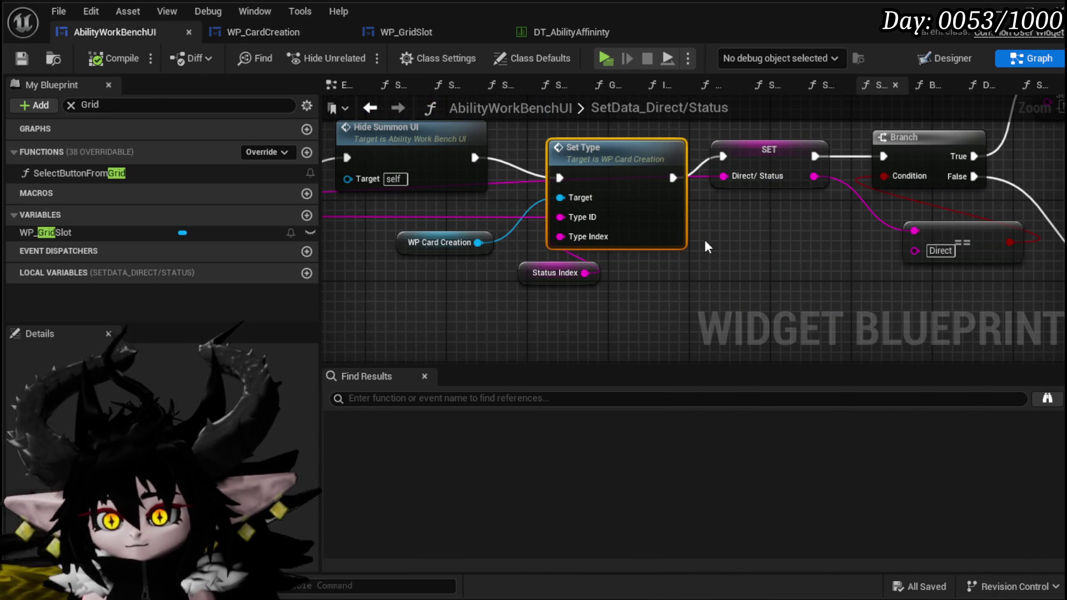
pyautogui.scroll(-1, 704, 239)
pyautogui.moveTo(705, 238)
pyautogui.mouseDown()
pyautogui.moveTo(395, 238)
pyautogui.moveTo(333, 221)
pyautogui.mouseUp()
pyautogui.moveTo(525, 266); pyautogui.dragTo(384, 272)
pyautogui.click(461, 210)
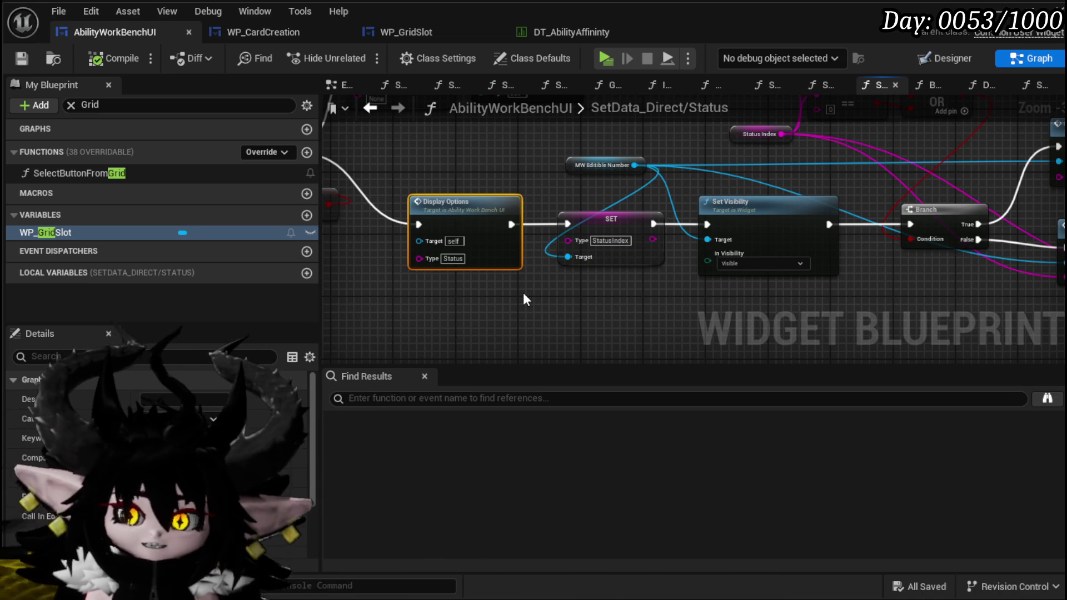
# Step: Wrap it in a 'Display Options Cards' comment, save, and open the DisplayOptions function
pyautogui.press('Home')
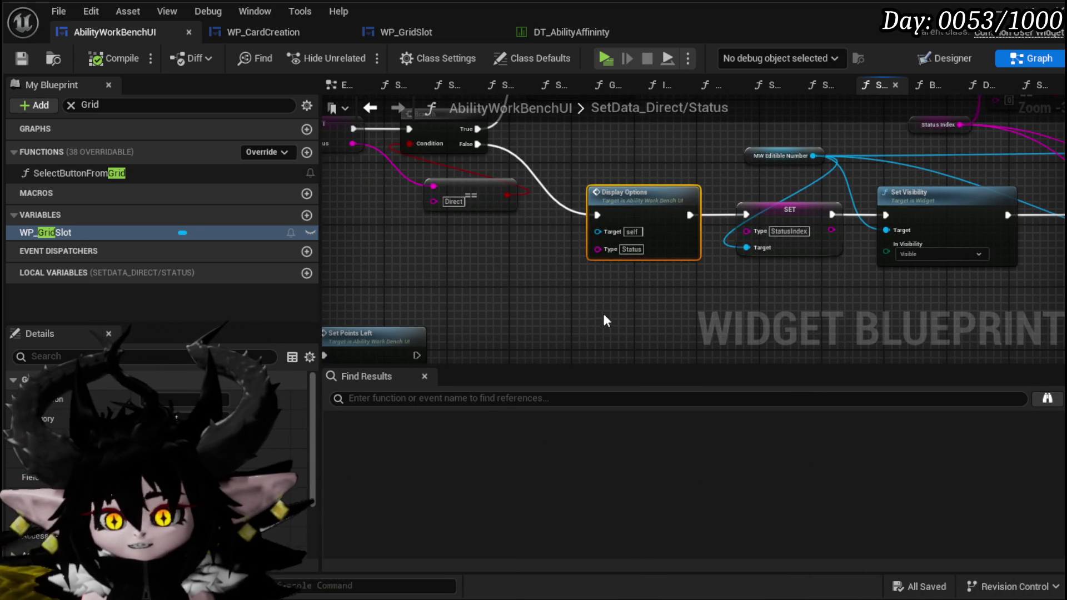
pyautogui.write('c')
pyautogui.write('Disp')
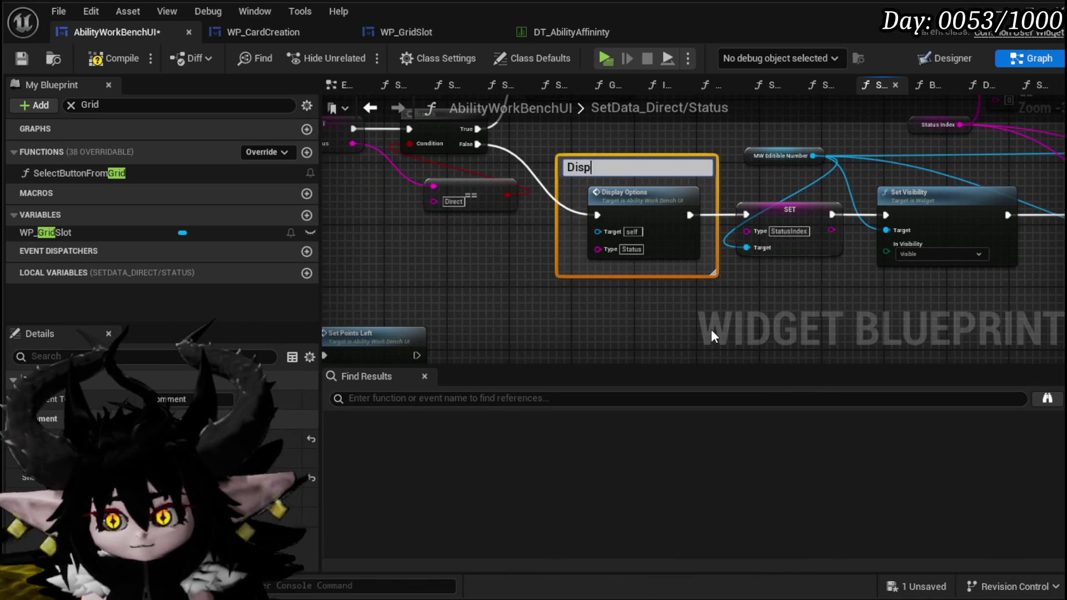
pyautogui.write('lay I')
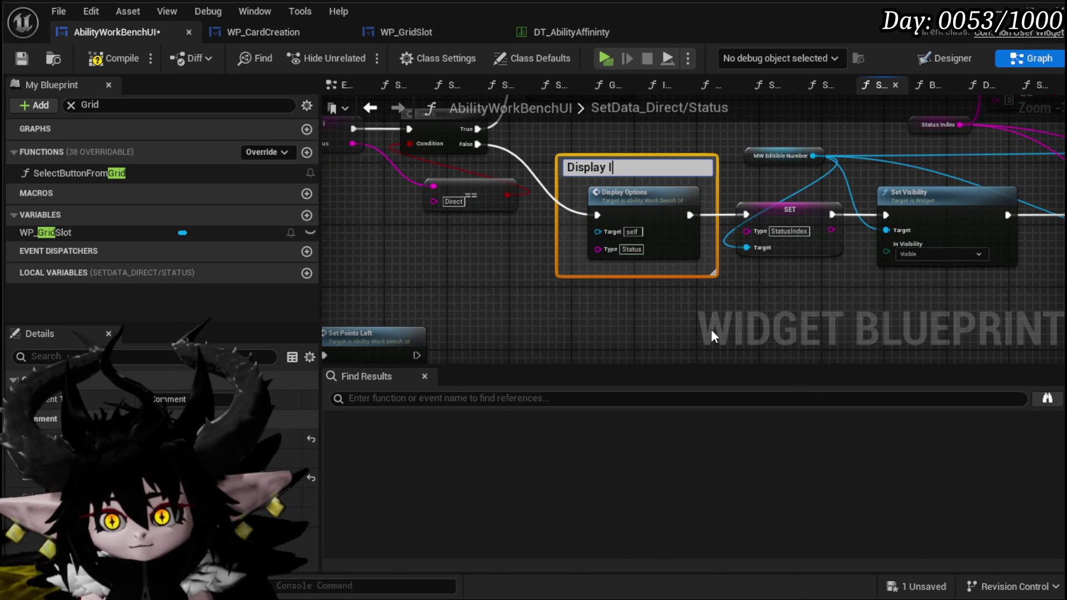
pyautogui.press('BackSpace')
pyautogui.write('Options ')
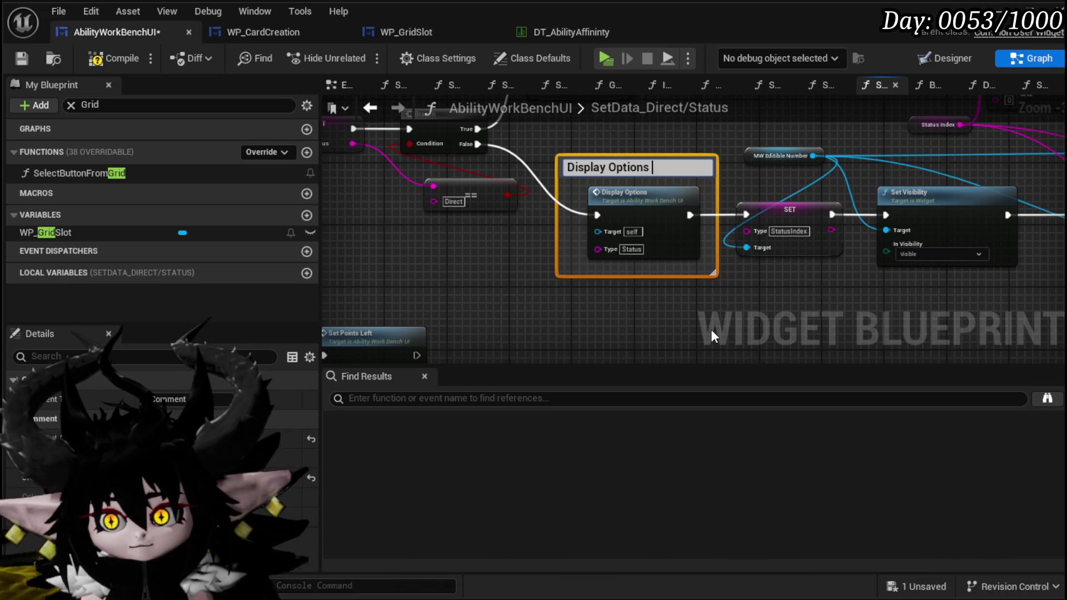
pyautogui.write('Cards')
pyautogui.press('Return')
pyautogui.click(705, 328)
pyautogui.click(22, 59)
pyautogui.doubleClick(623, 217)
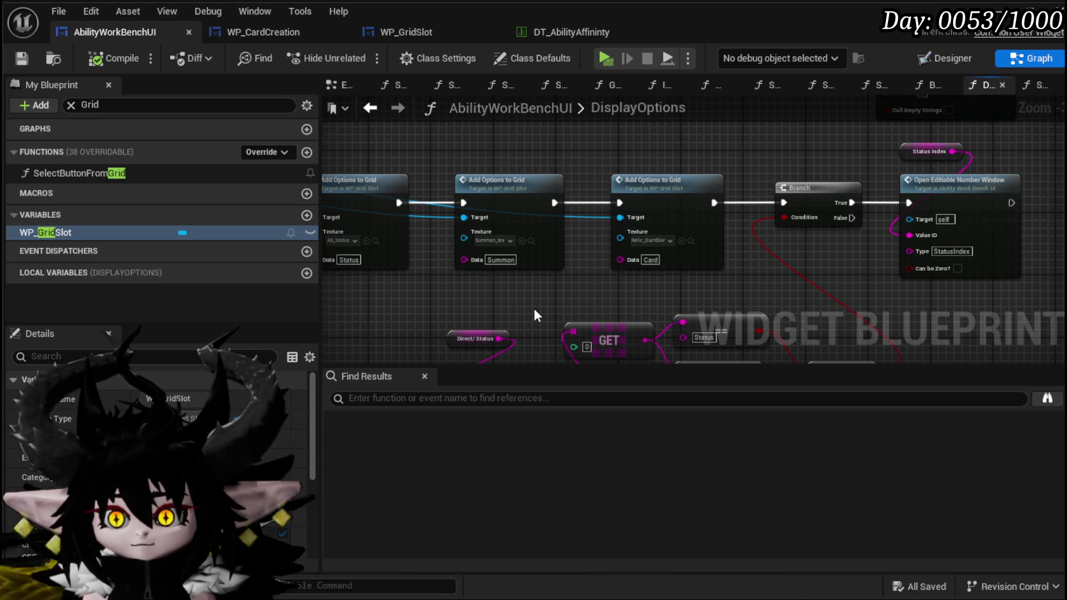
# Step: Pan to the Clear UI and Set Visibility nodes and save AbilityWorkBenchUI
pyautogui.moveTo(523, 311); pyautogui.dragTo(750, 315)
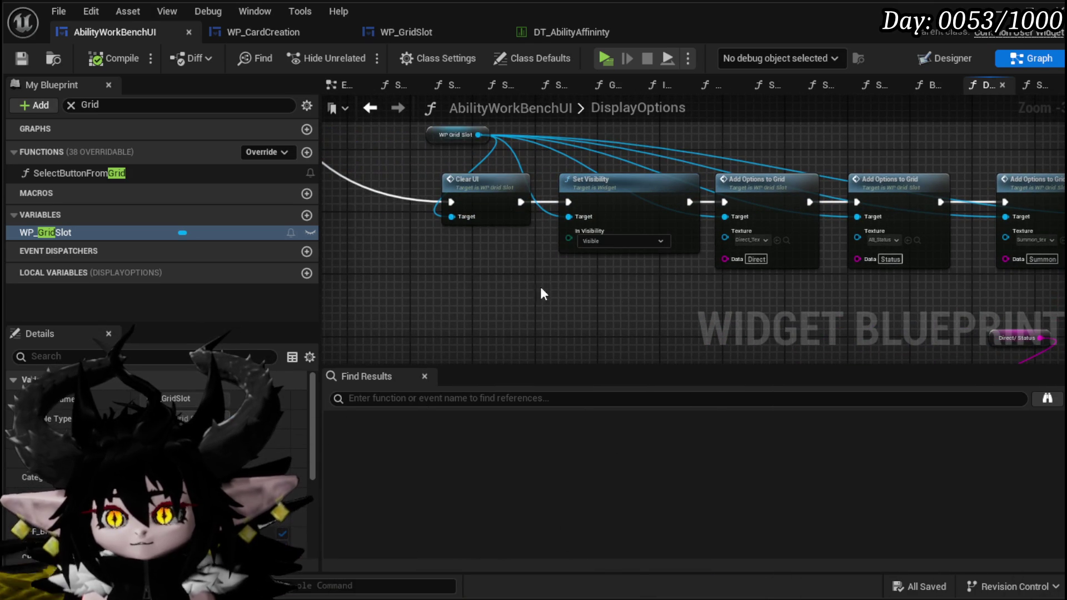
pyautogui.scroll(-3, 615, 300)
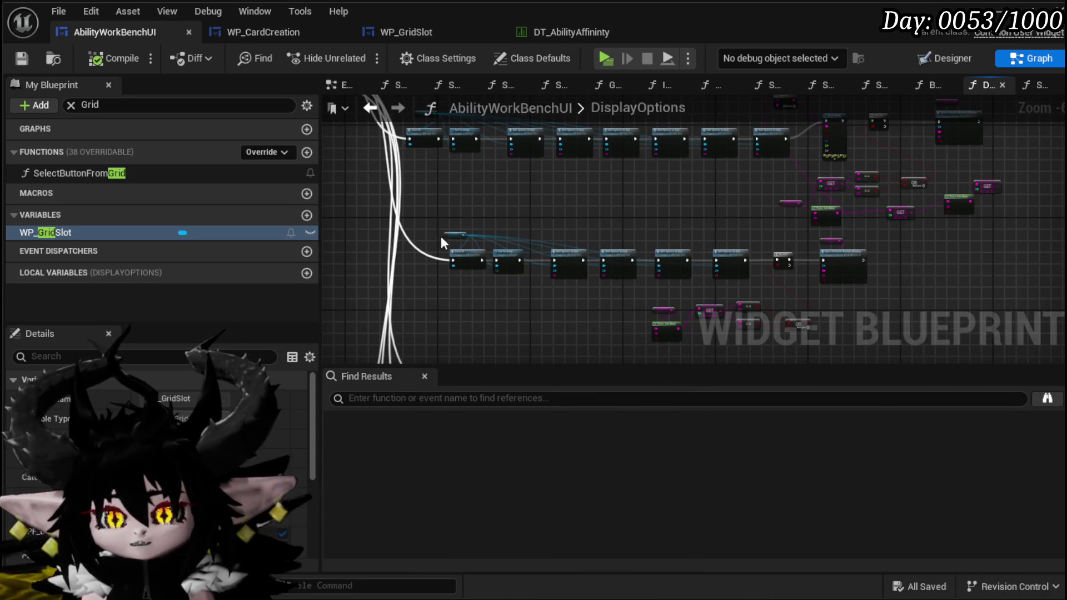
pyautogui.click(28, 66)
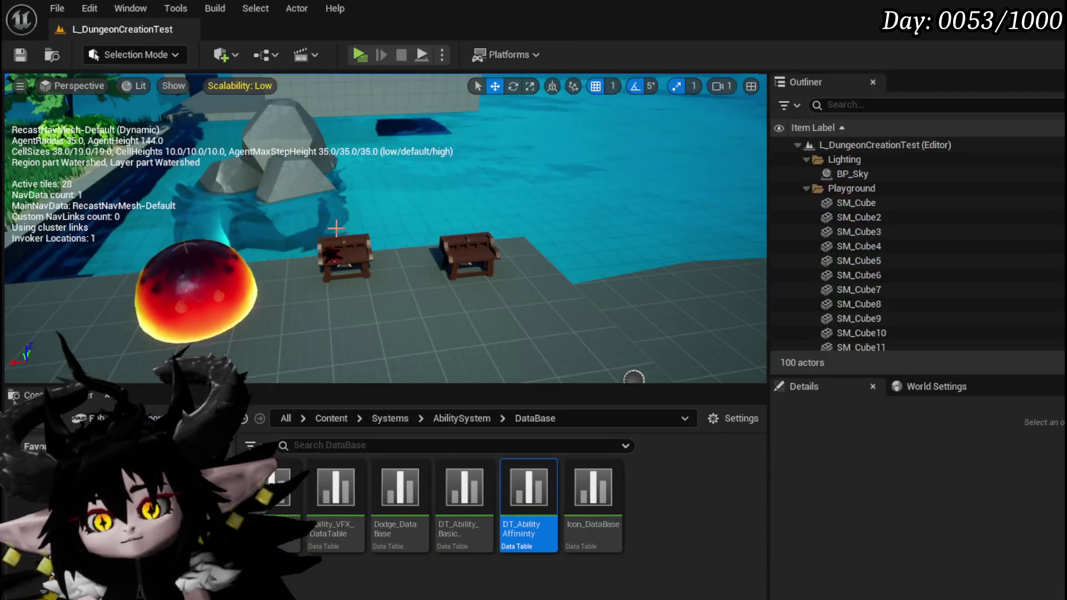
pyautogui.click(359, 60)
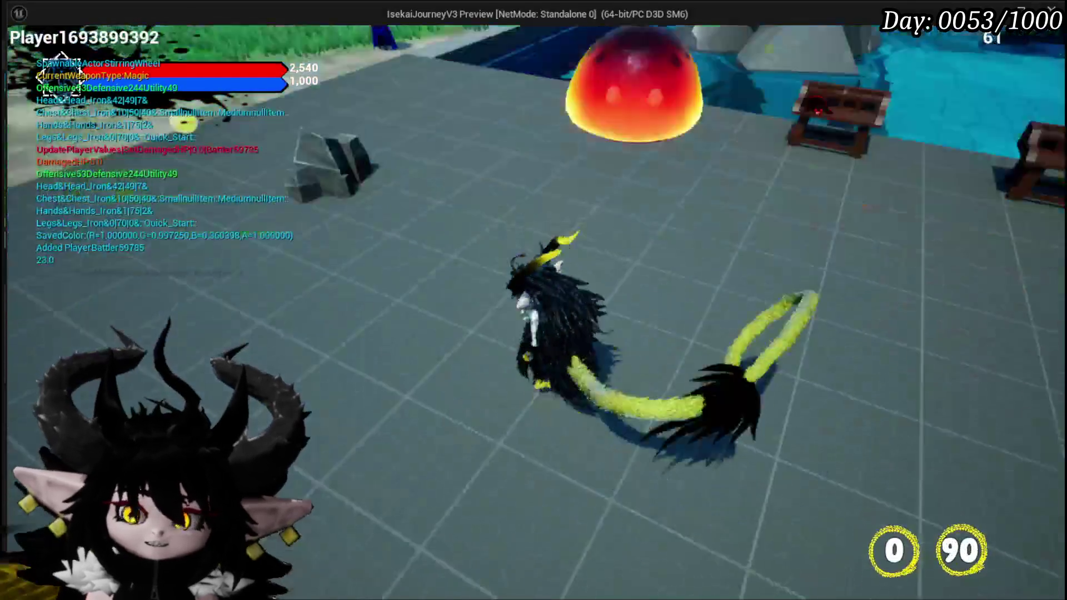
pyautogui.press('Tab')
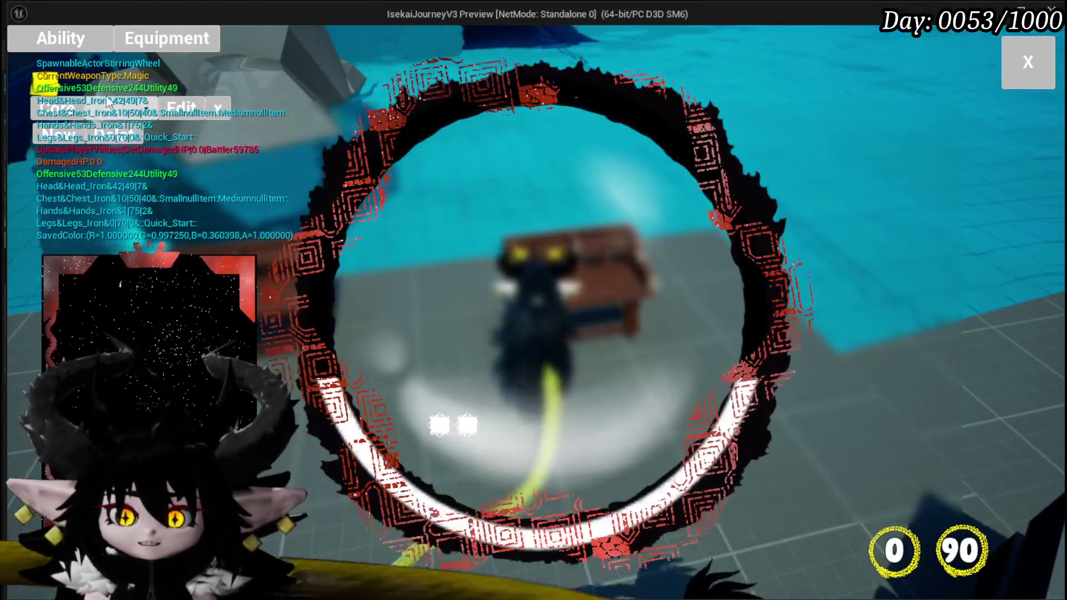
pyautogui.click(112, 108)
pyautogui.click(133, 140)
pyautogui.click(164, 352)
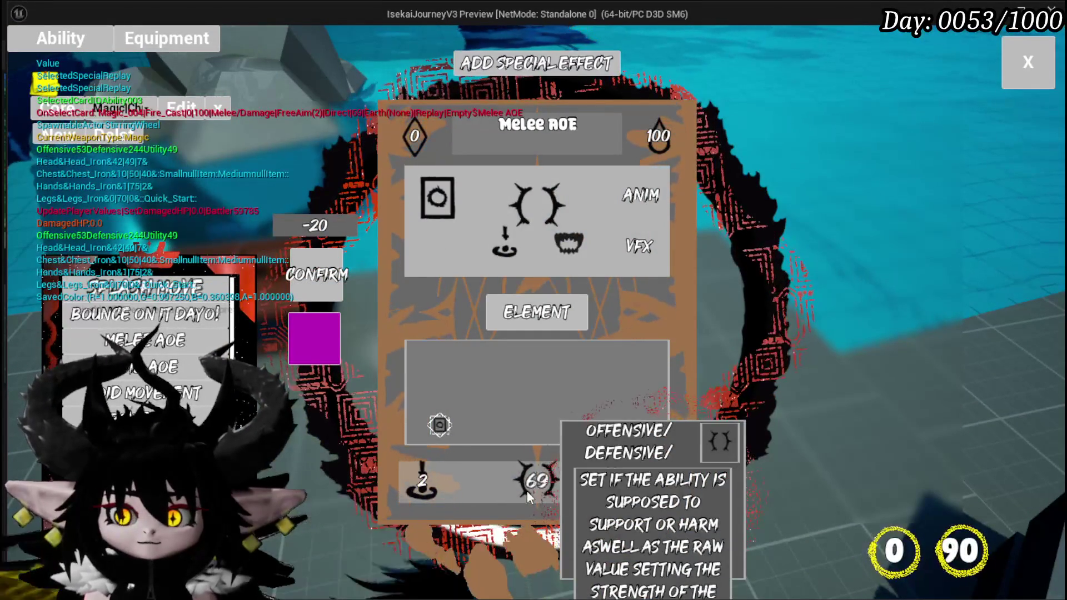
pyautogui.click(527, 491)
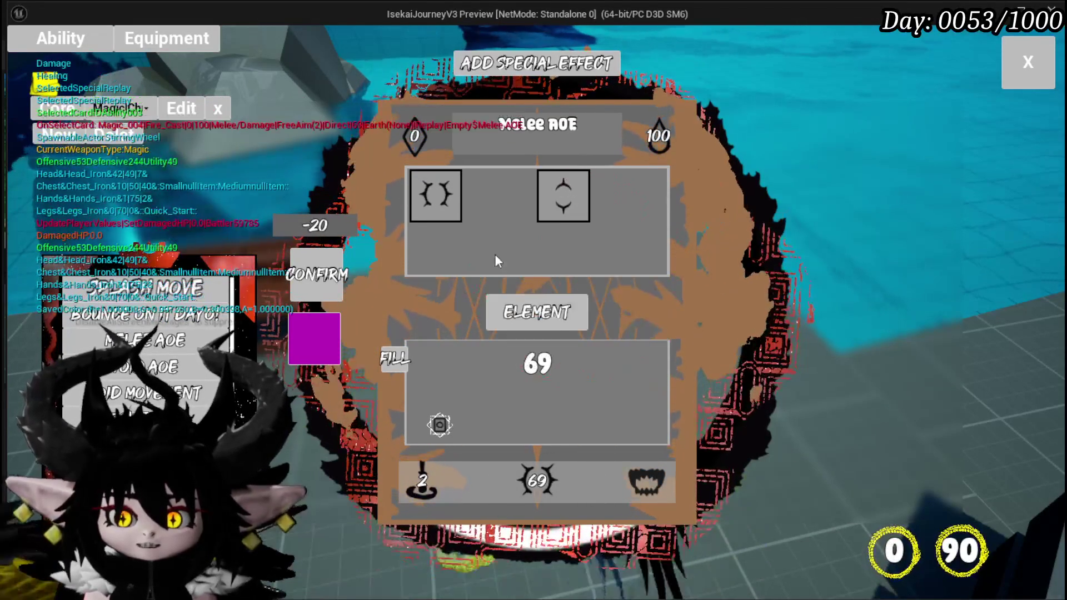
pyautogui.moveTo(580, 214)
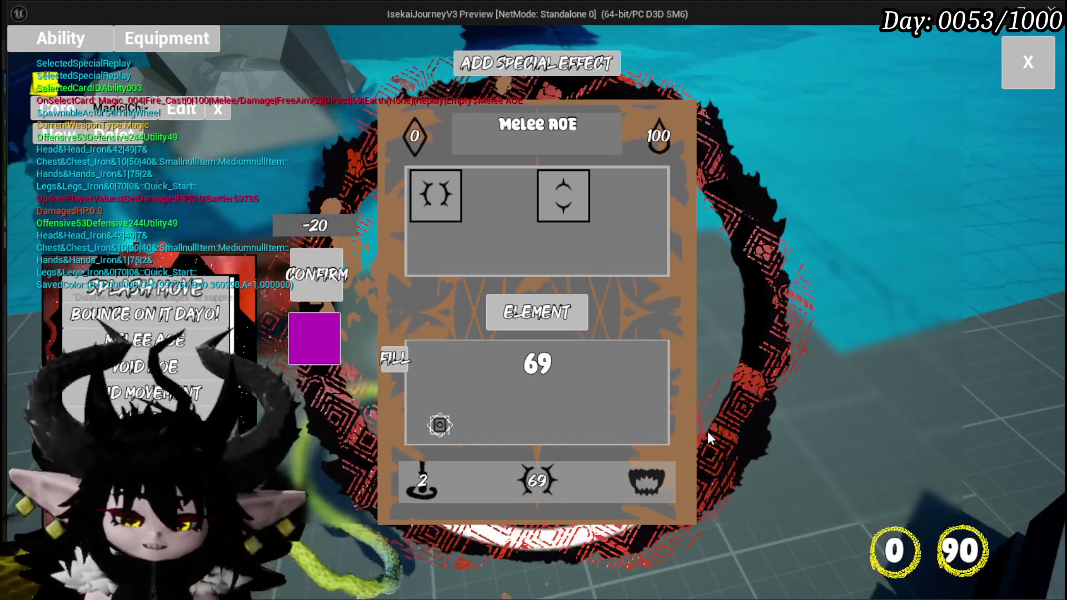
pyautogui.press('Escape')
pyautogui.hotkey('ctrl', 's')
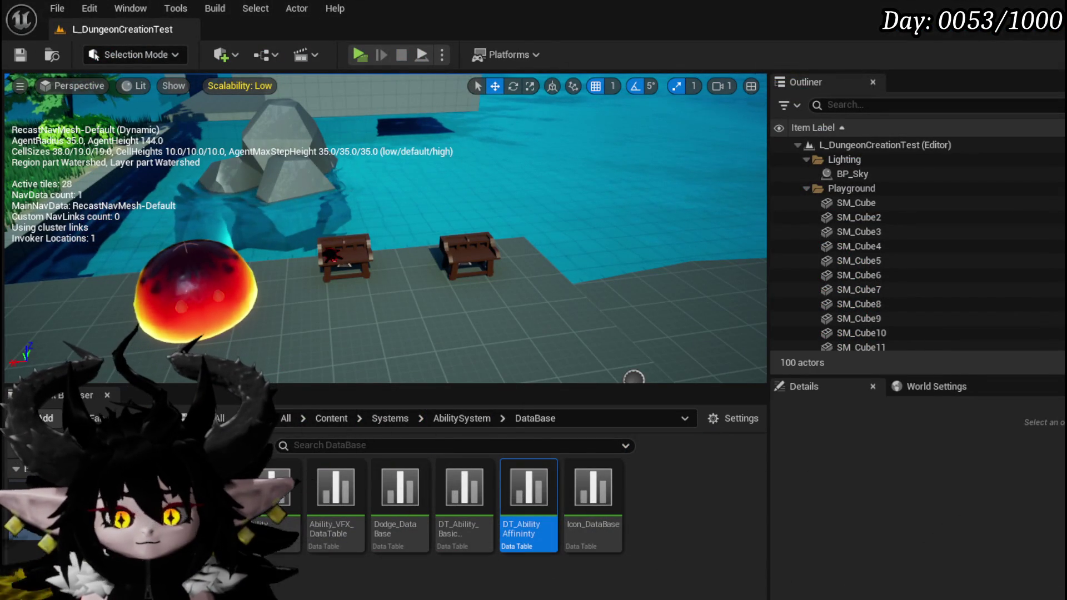
# Step: Return to AbilityWorkBenchUI and pan to the DisplayOptions entry node
pyautogui.hotkey('alt', 'Tab')
pyautogui.moveTo(558, 88)
pyautogui.mouseDown()
pyautogui.moveTo(558, 154)
pyautogui.moveTo(582, 154)
pyautogui.mouseUp()
pyautogui.scroll(4, 662, 338)
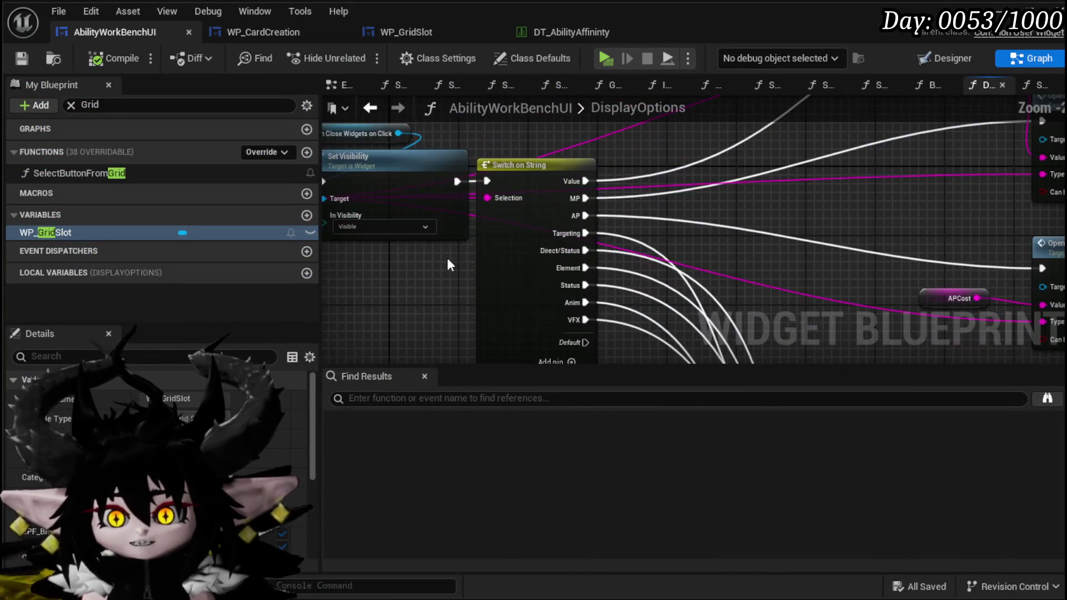
pyautogui.moveTo(438, 276); pyautogui.dragTo(572, 273)
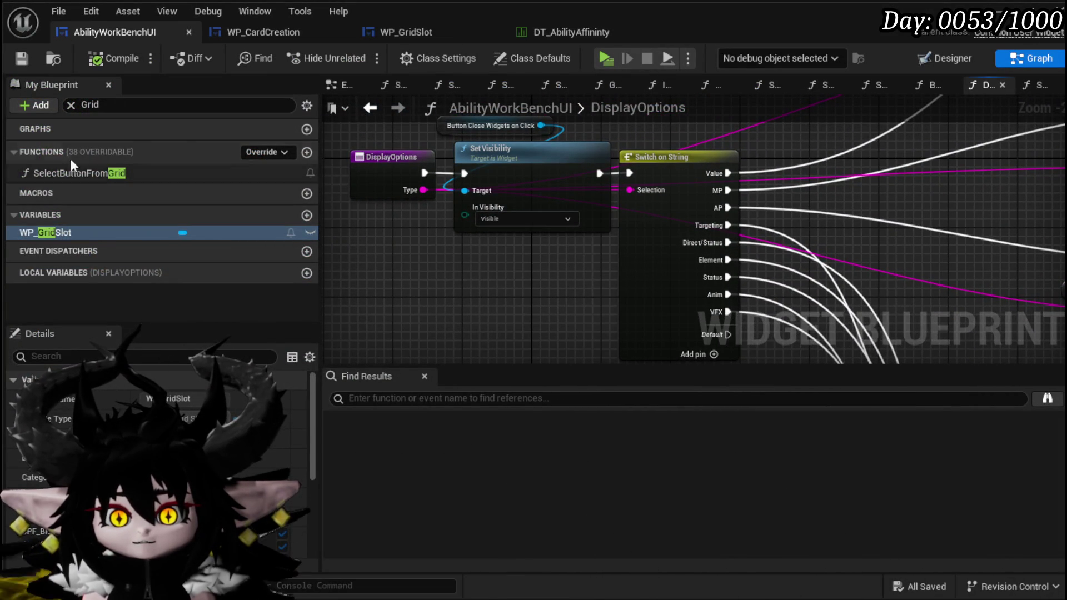
# Step: Clear the Grid filter, open SetData_Damage/Healing, then WP_CardCreation's SetDamage/Healing function
pyautogui.click(69, 105)
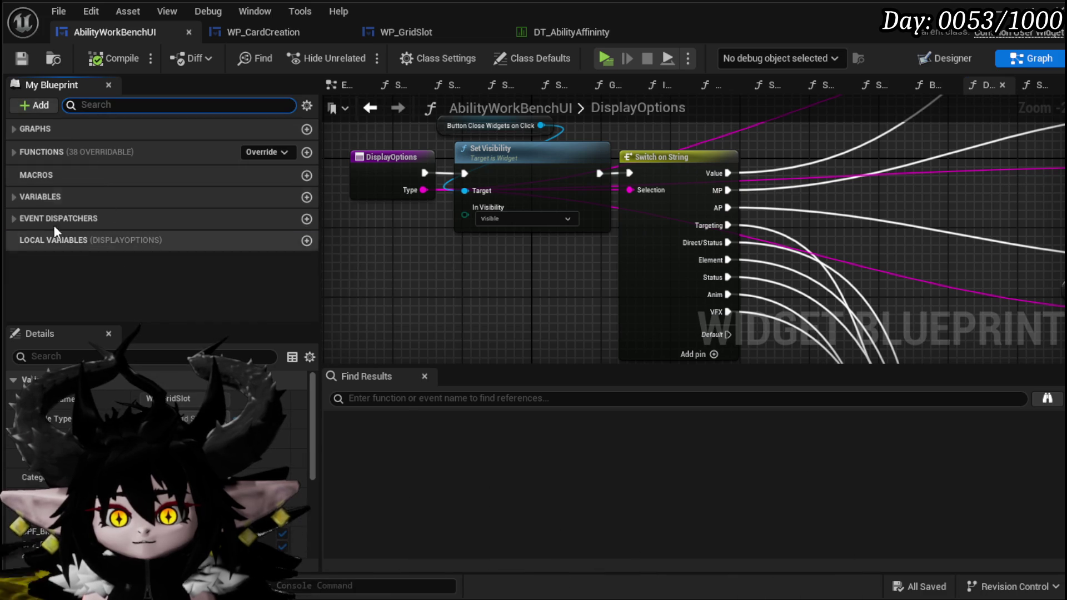
pyautogui.click(11, 152)
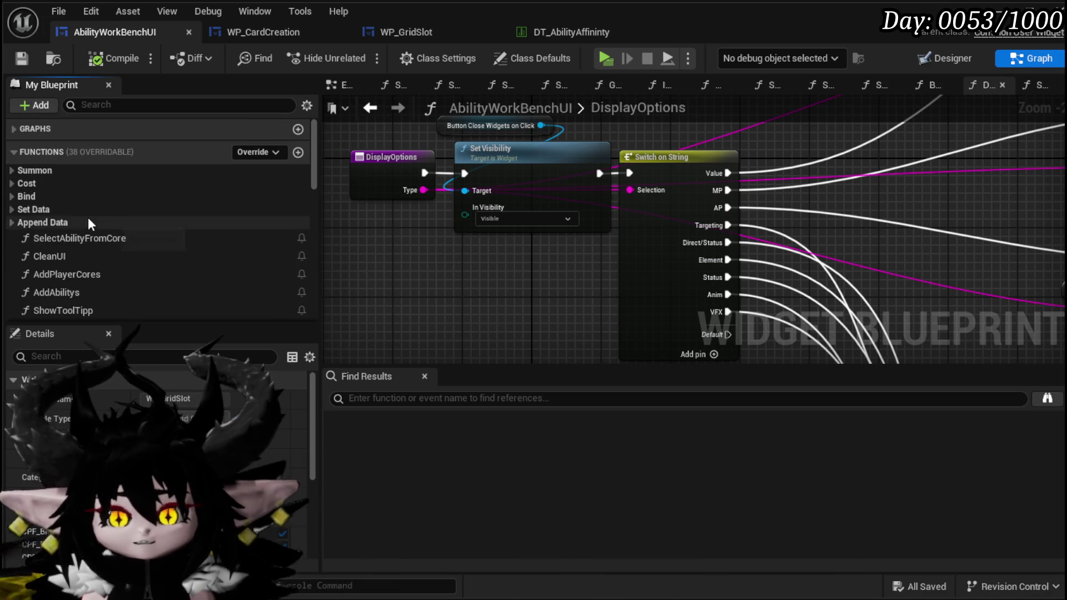
pyautogui.click(21, 209)
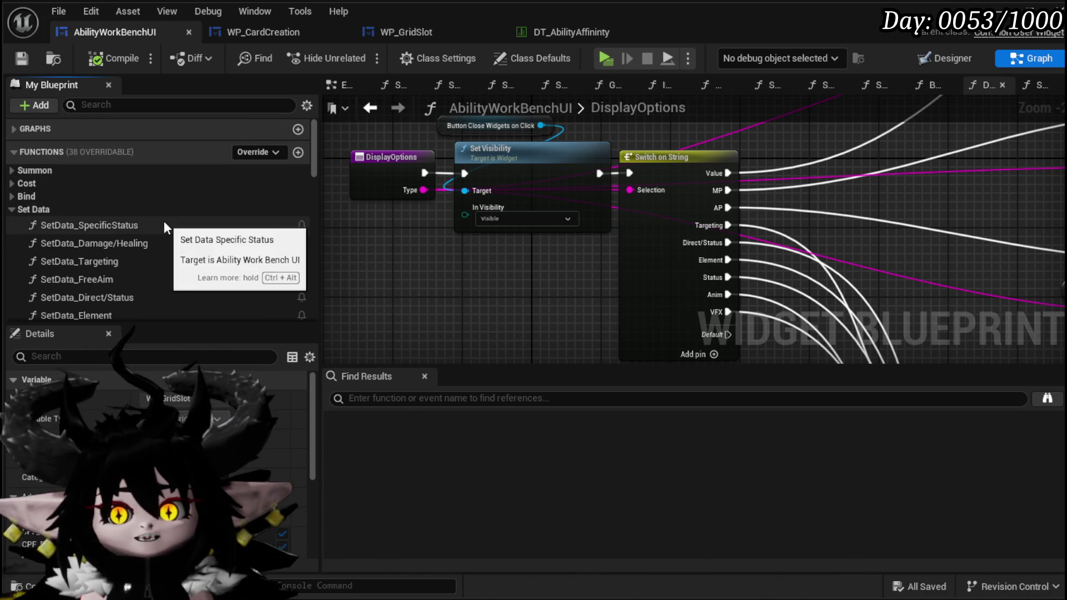
pyautogui.scroll(-1, 157, 267)
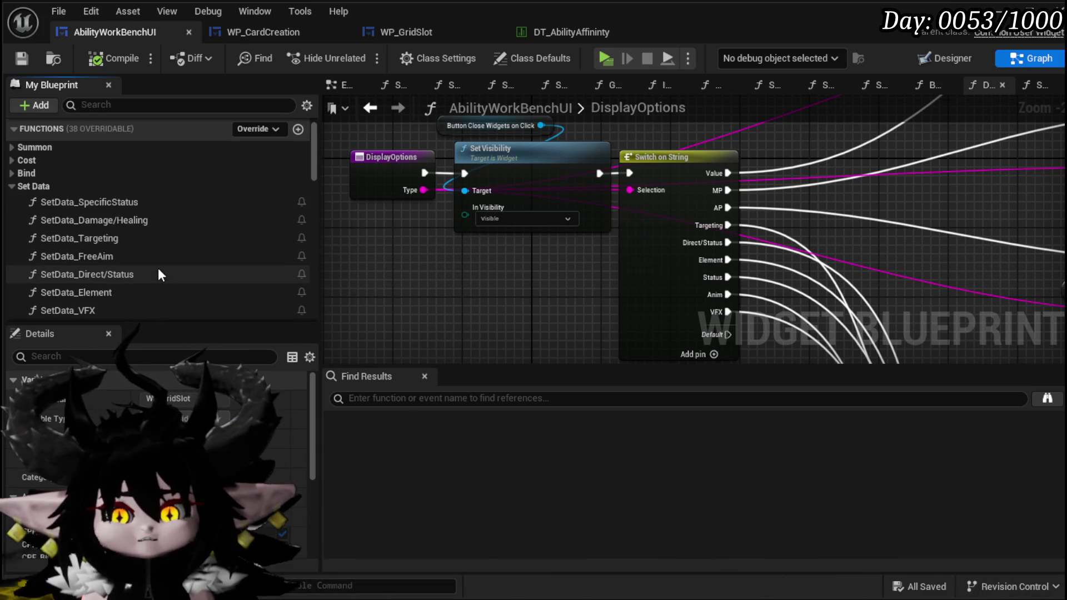
pyautogui.doubleClick(144, 221)
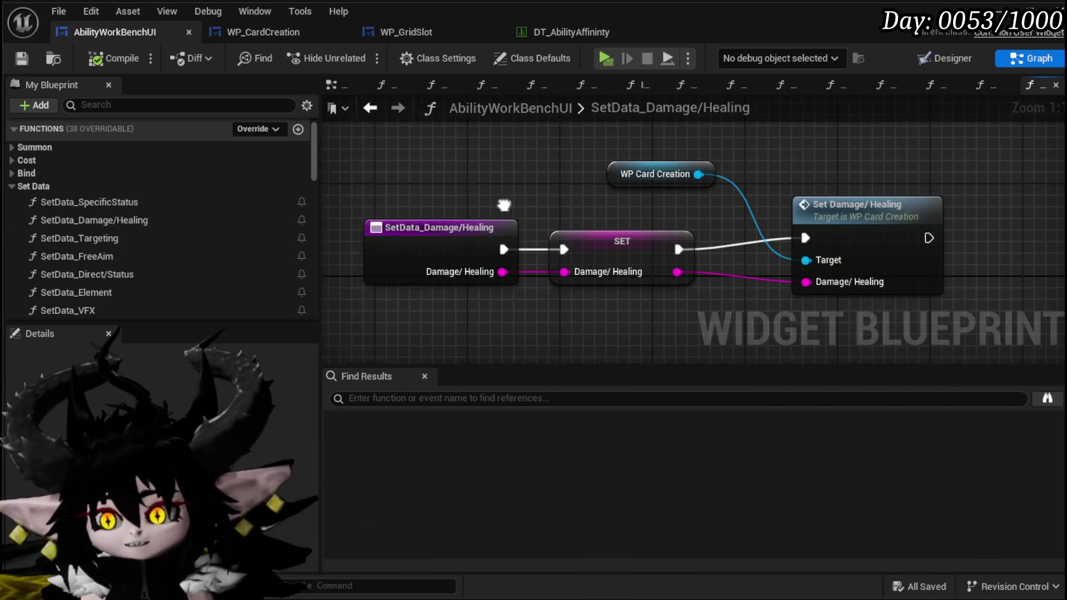
pyautogui.moveTo(517, 174); pyautogui.dragTo(689, 151)
pyautogui.doubleClick(699, 218)
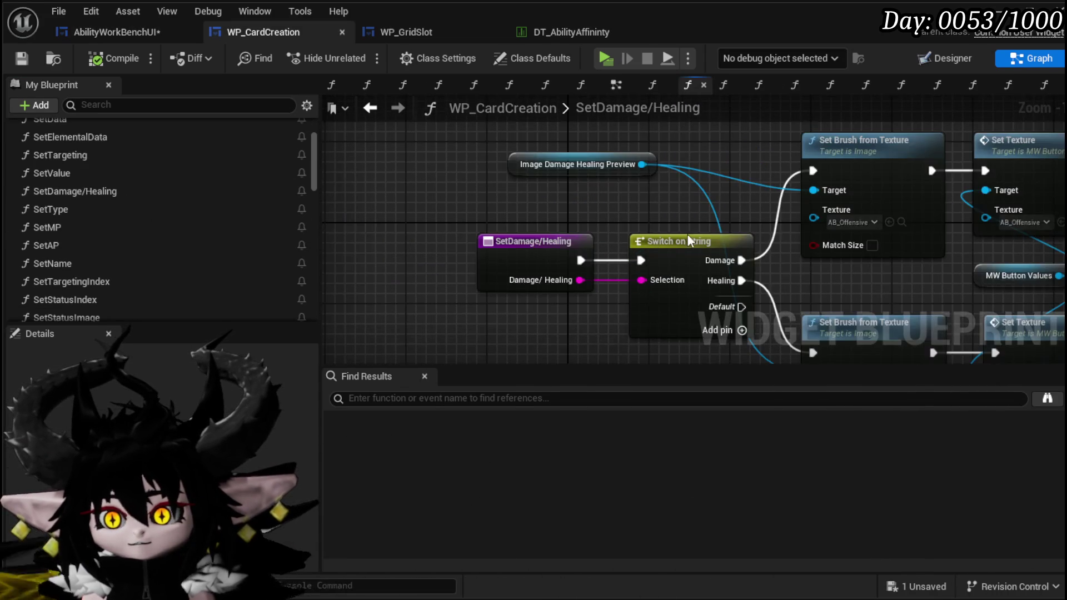
# Step: Add a Card case output to the Switch on String and compile
pyautogui.click(593, 239)
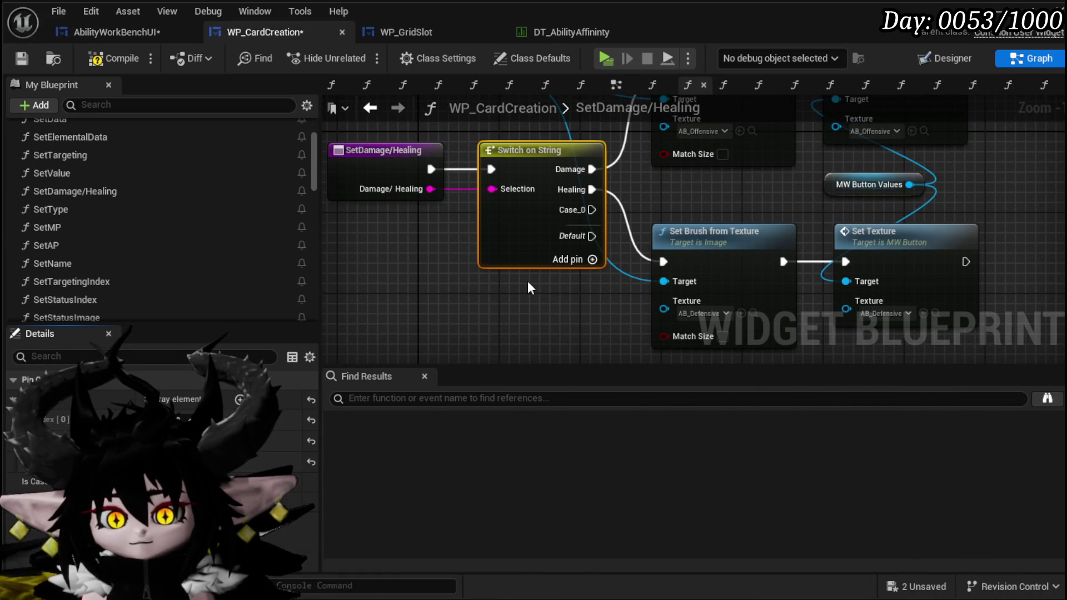
pyautogui.click(511, 304)
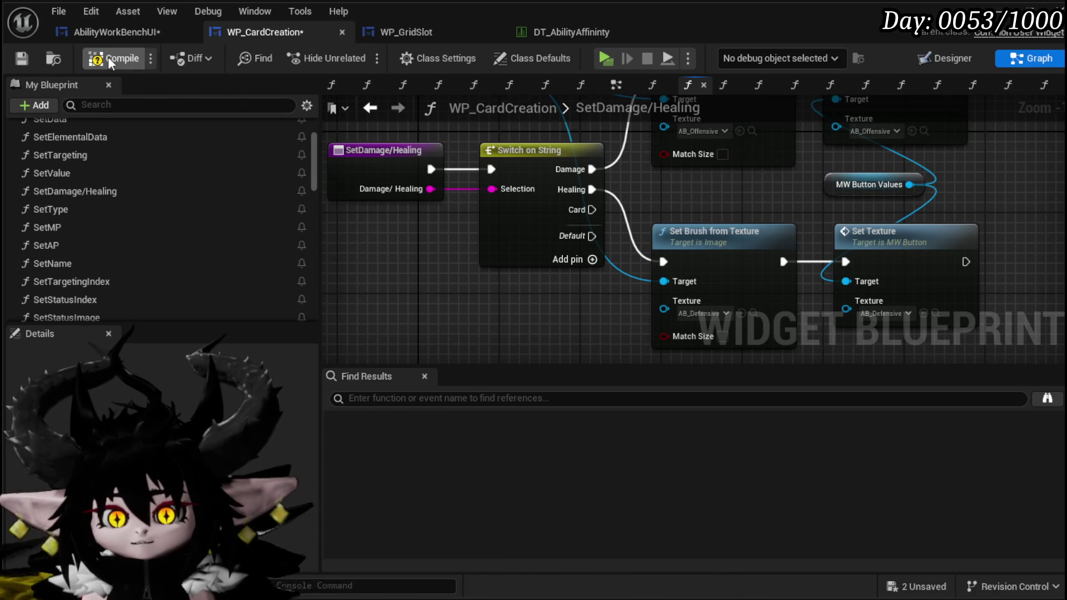
pyautogui.click(26, 60)
# Step: Paste a copy of the Set Brush from Texture / Set Texture pair and wire MW Button Values
pyautogui.moveTo(520, 334)
pyautogui.mouseDown()
pyautogui.moveTo(497, 314)
pyautogui.moveTo(343, 289)
pyautogui.moveTo(818, 184)
pyautogui.mouseUp()
pyautogui.click(633, 288)
pyautogui.hotkey('ctrl', 'v')
pyautogui.moveTo(428, 124)
pyautogui.mouseDown()
pyautogui.moveTo(439, 192)
pyautogui.moveTo(559, 283)
pyautogui.moveTo(554, 301)
pyautogui.moveTo(798, 228)
pyautogui.moveTo(751, 262)
pyautogui.mouseUp()
pyautogui.moveTo(591, 225); pyautogui.dragTo(600, 257)
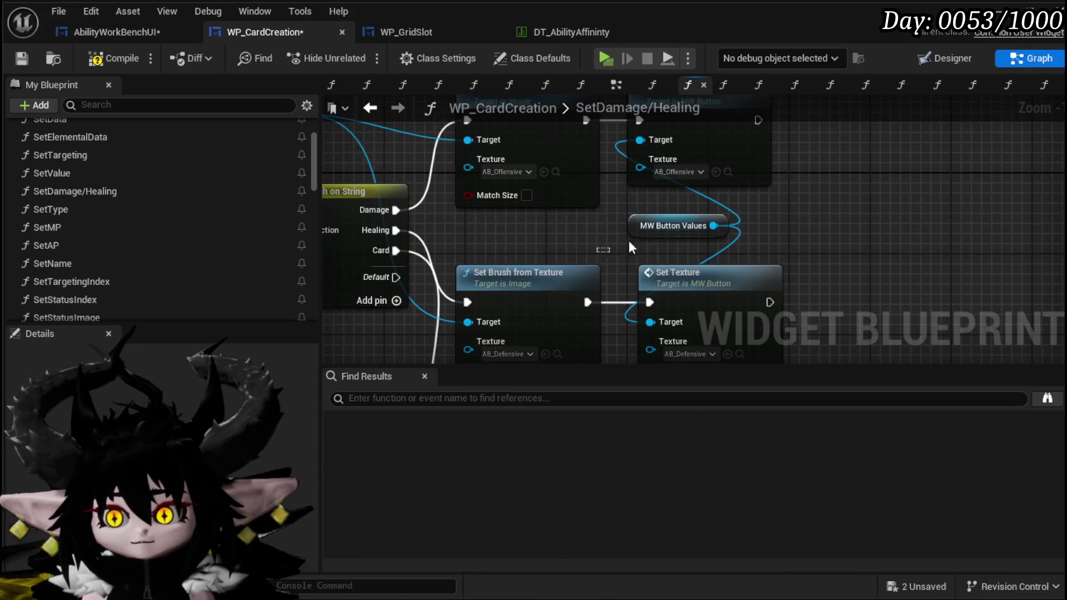
pyautogui.hotkey('ctrl', 'z')
pyautogui.moveTo(797, 163)
pyautogui.mouseDown()
pyautogui.moveTo(775, 203)
pyautogui.moveTo(722, 251)
pyautogui.mouseUp()
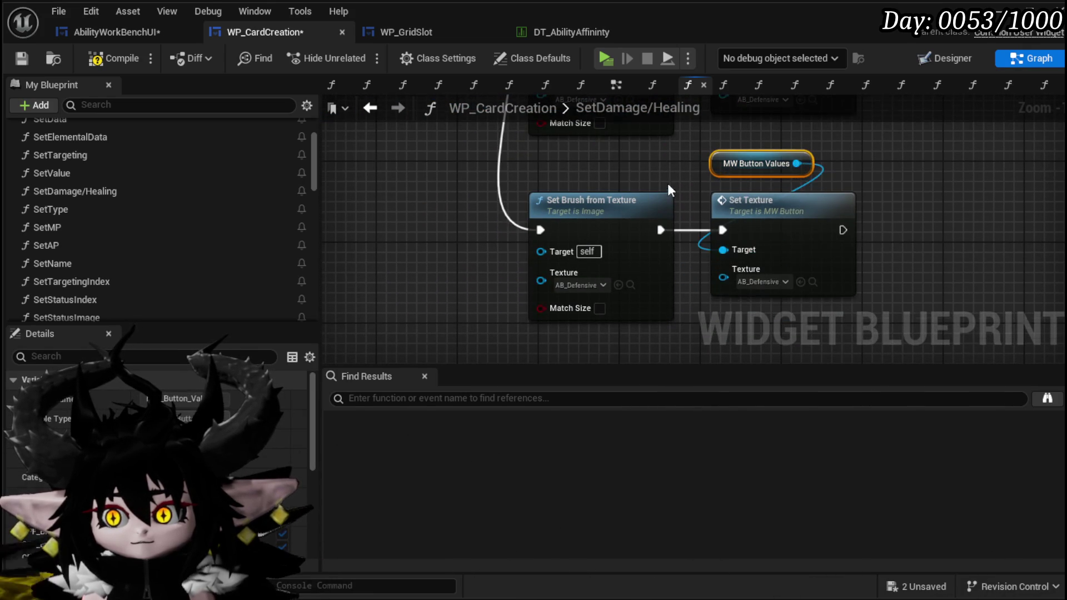
pyautogui.moveTo(482, 177); pyautogui.dragTo(544, 310)
pyautogui.moveTo(398, 222); pyautogui.dragTo(434, 152)
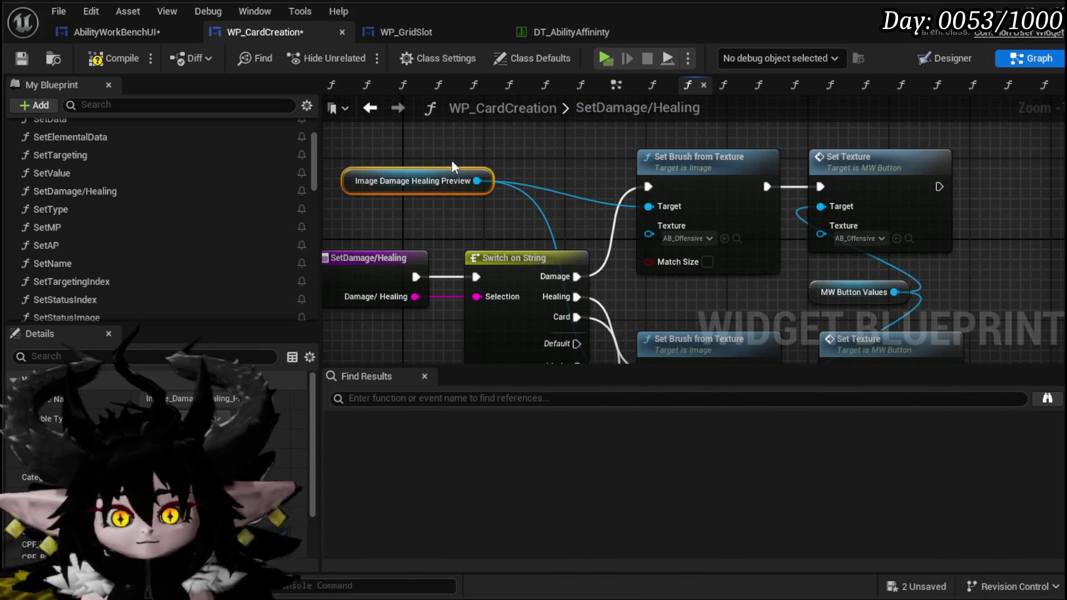
# Step: Paste an Image Damage Healing Preview getter and wire it to the new Set Brush target
pyautogui.moveTo(447, 203)
pyautogui.mouseDown()
pyautogui.moveTo(488, 95)
pyautogui.moveTo(507, 170)
pyautogui.moveTo(515, 150)
pyautogui.mouseUp()
pyautogui.hotkey('ctrl', 'v')
pyautogui.moveTo(517, 248); pyautogui.dragTo(472, 247)
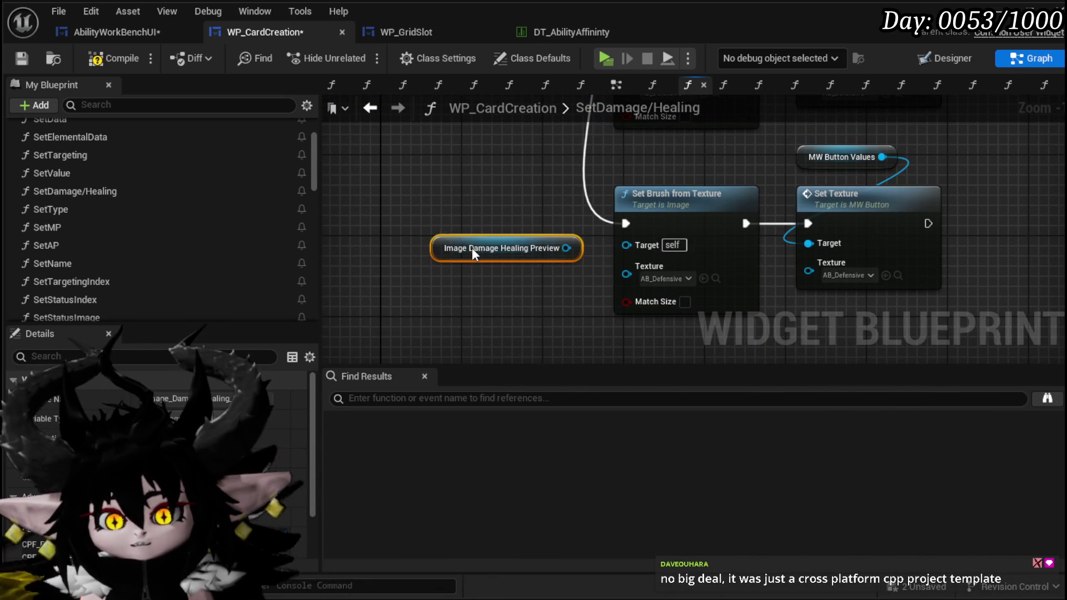
pyautogui.moveTo(562, 248); pyautogui.dragTo(622, 243)
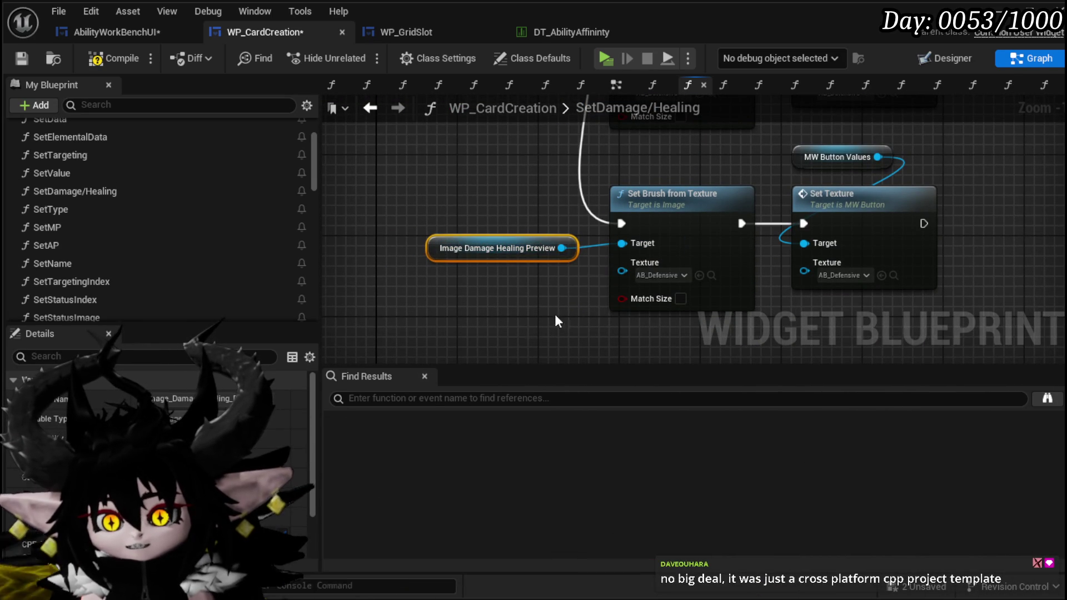
# Step: Compile and save WP_CardCreation, then move the getter and new nodes into place
pyautogui.click(113, 59)
pyautogui.click(23, 60)
pyautogui.scroll(-3, 406, 161)
pyautogui.moveTo(471, 290)
pyautogui.mouseDown()
pyautogui.moveTo(592, 239)
pyautogui.moveTo(572, 208)
pyautogui.mouseUp()
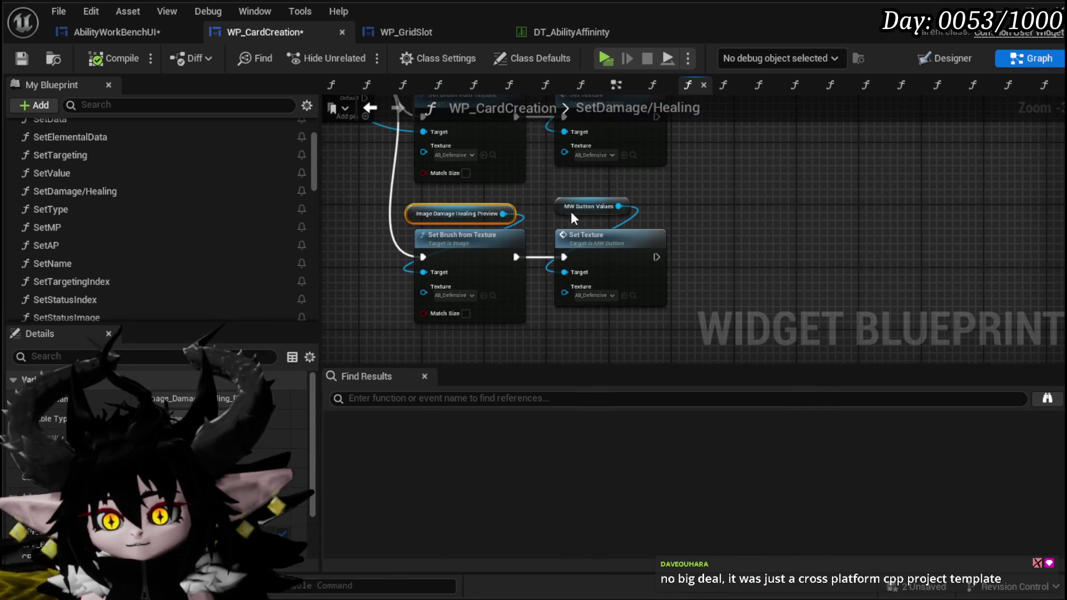
pyautogui.moveTo(458, 195)
pyautogui.mouseDown()
pyautogui.moveTo(626, 241)
pyautogui.moveTo(626, 257)
pyautogui.mouseUp()
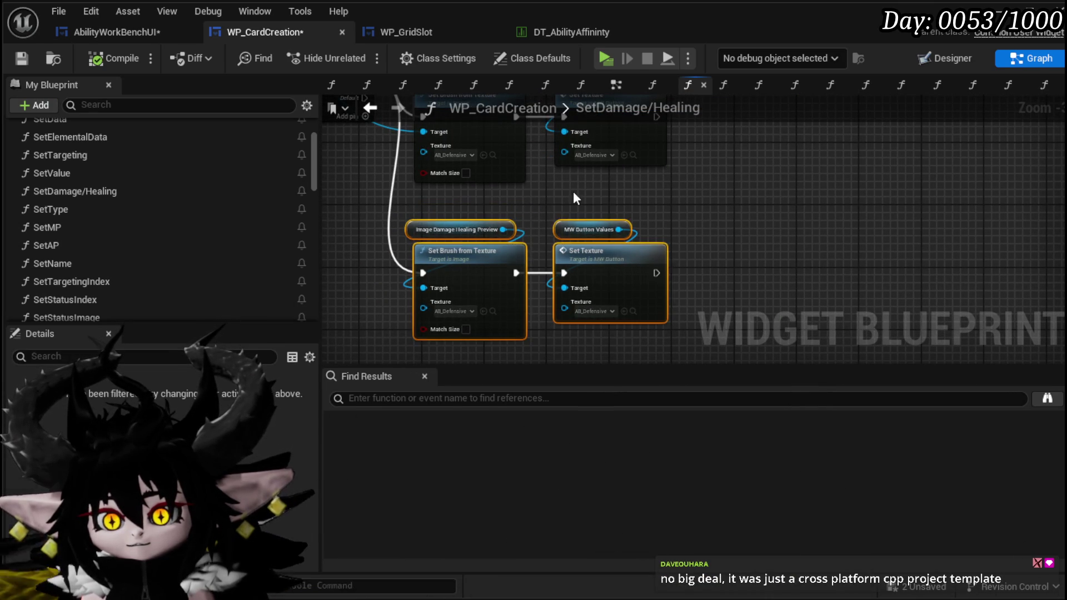
pyautogui.click(593, 199)
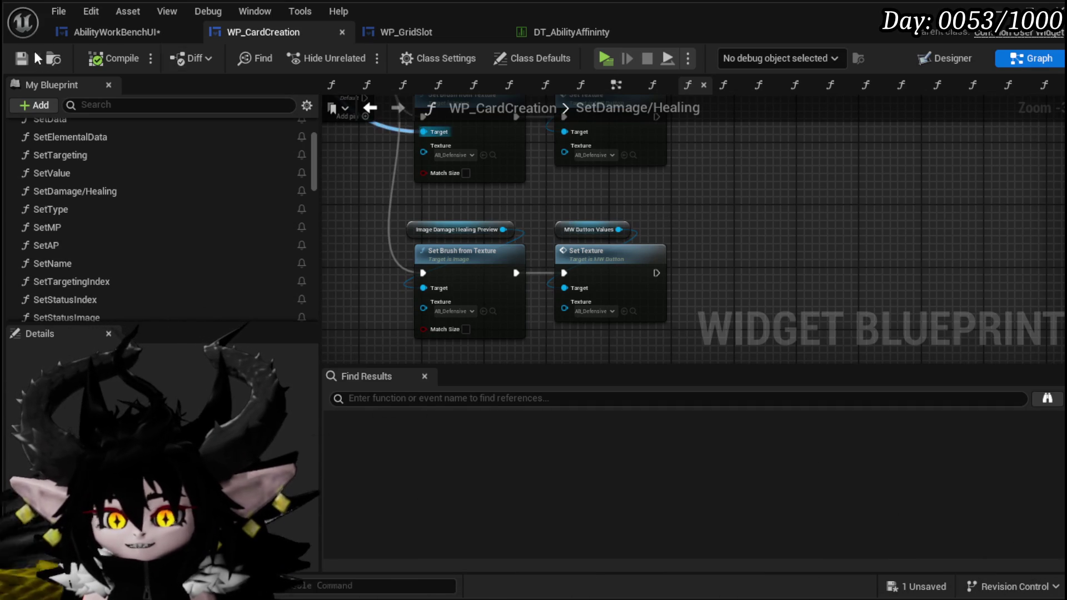
# Step: Reposition the healing texture nodes and MW Button Values, then save WP_CardCreation
pyautogui.moveTo(609, 215)
pyautogui.mouseDown()
pyautogui.moveTo(588, 320)
pyautogui.moveTo(577, 272)
pyautogui.mouseUp()
pyautogui.moveTo(478, 298); pyautogui.dragTo(635, 143)
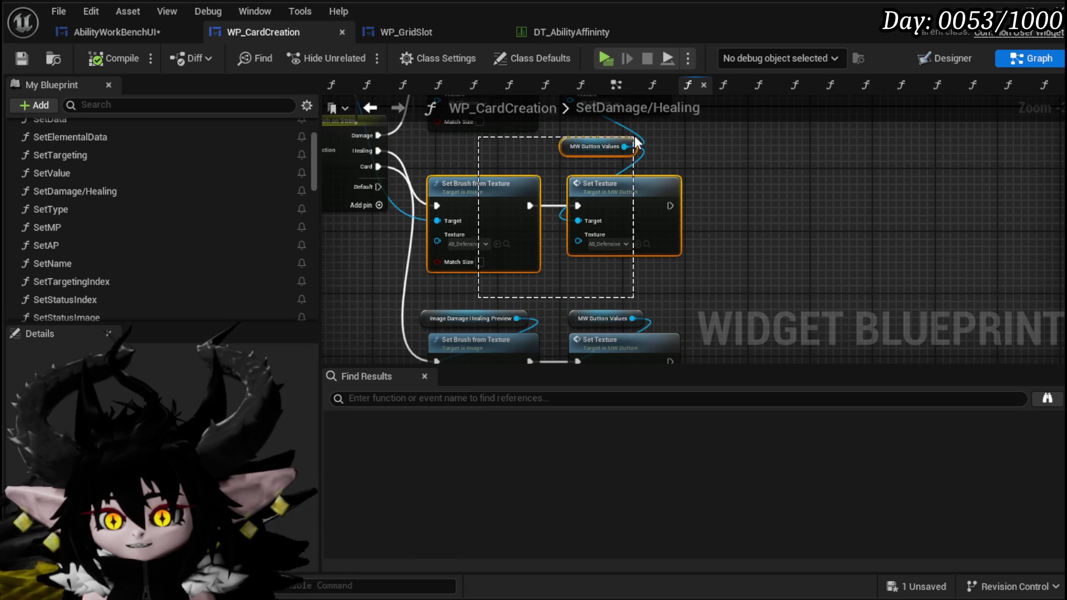
pyautogui.moveTo(612, 205)
pyautogui.mouseDown()
pyautogui.moveTo(642, 205)
pyautogui.moveTo(652, 177)
pyautogui.moveTo(700, 203)
pyautogui.moveTo(424, 202)
pyautogui.mouseUp()
pyautogui.moveTo(424, 298)
pyautogui.mouseDown()
pyautogui.moveTo(800, 148)
pyautogui.moveTo(799, 162)
pyautogui.mouseUp()
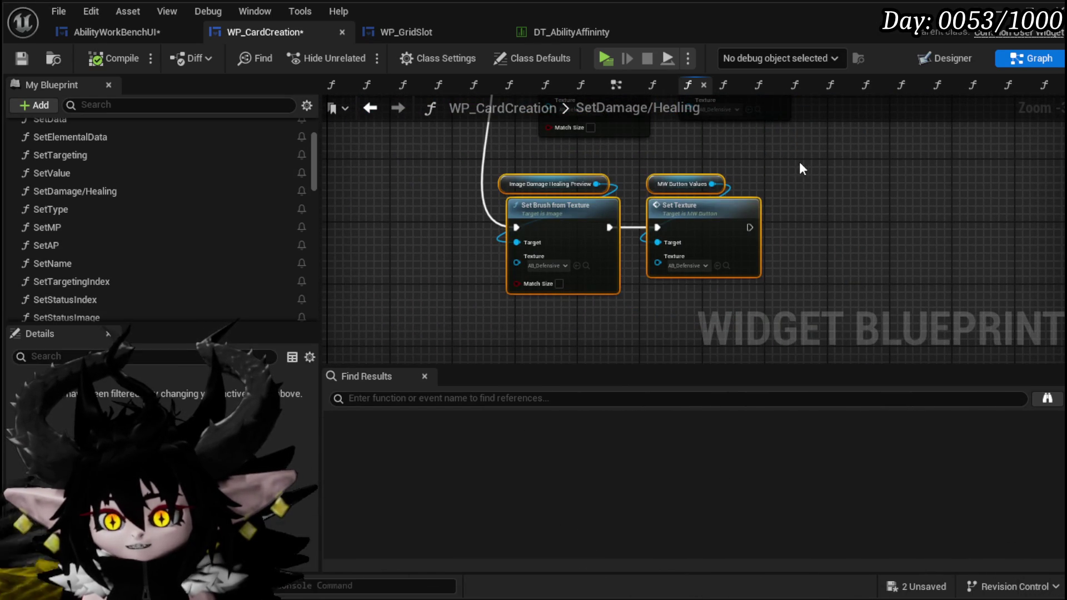
pyautogui.click(799, 162)
pyautogui.click(21, 57)
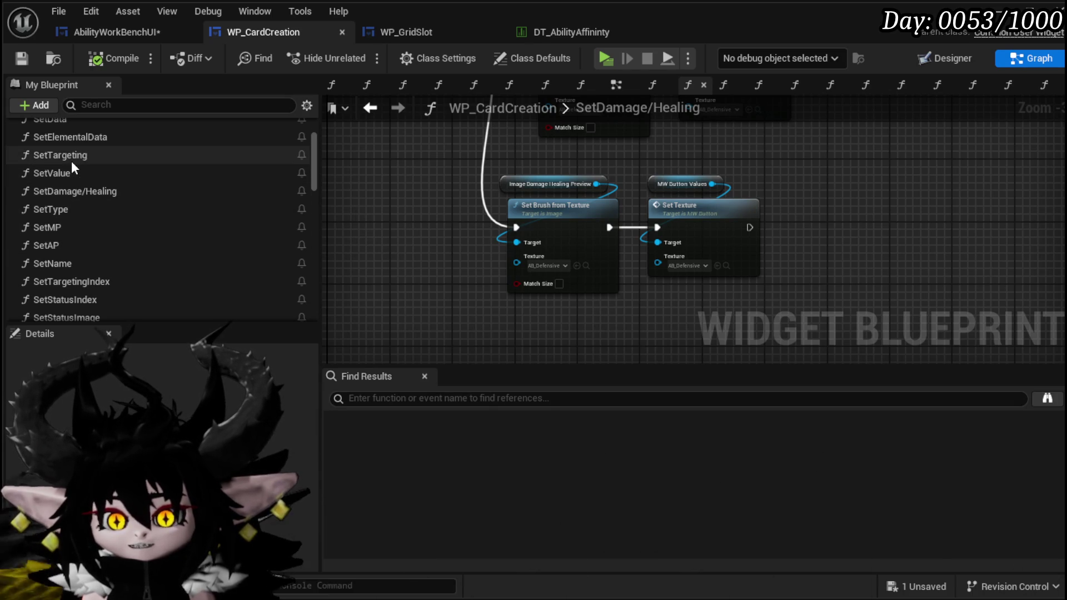
# Step: Save the remaining unsaved WP_CardCreation changes via the unsaved assets list
pyautogui.scroll(3, 71, 161)
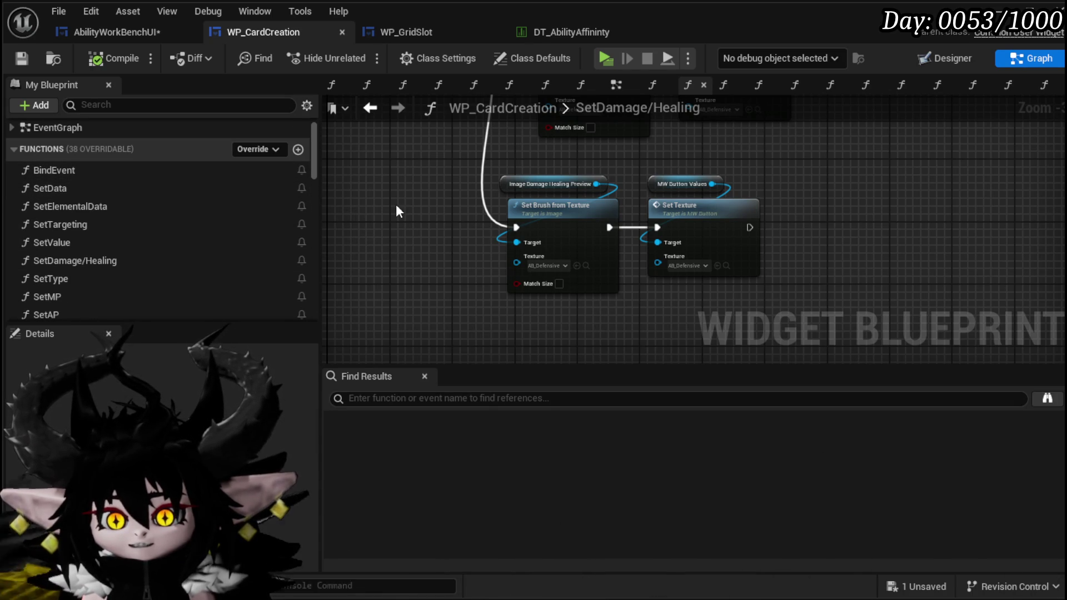
pyautogui.moveTo(396, 204); pyautogui.dragTo(405, 157)
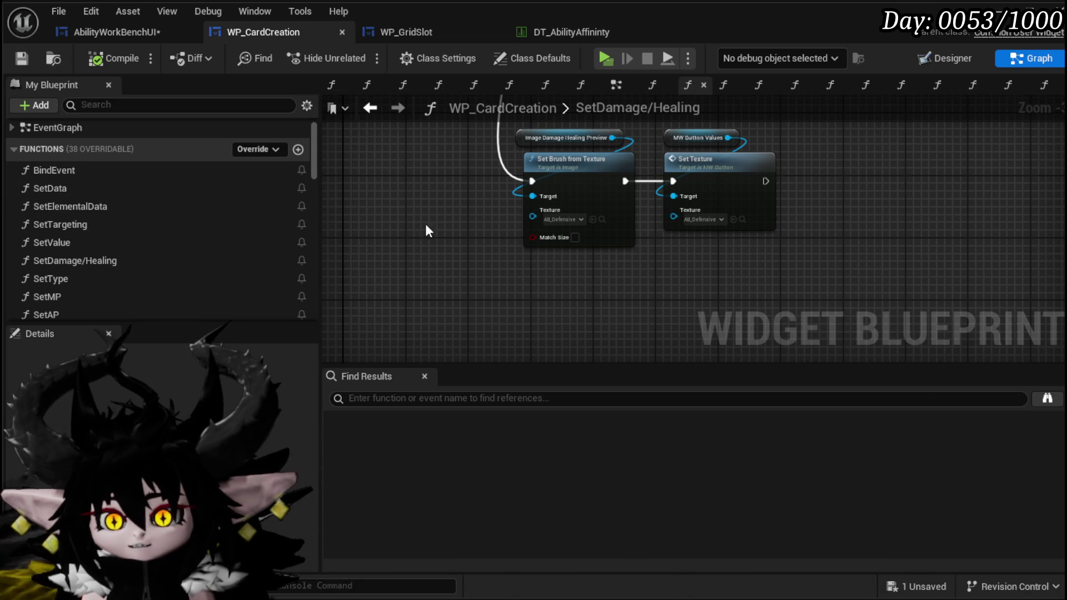
pyautogui.click(914, 587)
pyautogui.click(815, 543)
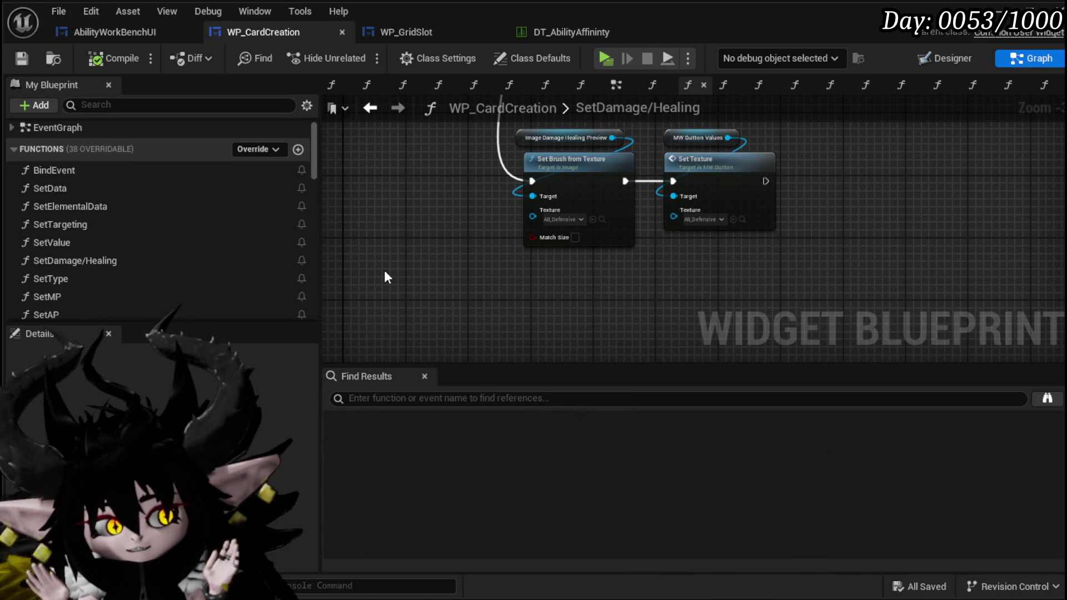
# Step: Shift the lower image and texture node group into place and save
pyautogui.moveTo(403, 274)
pyautogui.mouseDown()
pyautogui.moveTo(557, 195)
pyautogui.moveTo(778, 129)
pyautogui.moveTo(746, 232)
pyautogui.mouseUp()
pyautogui.click(619, 225)
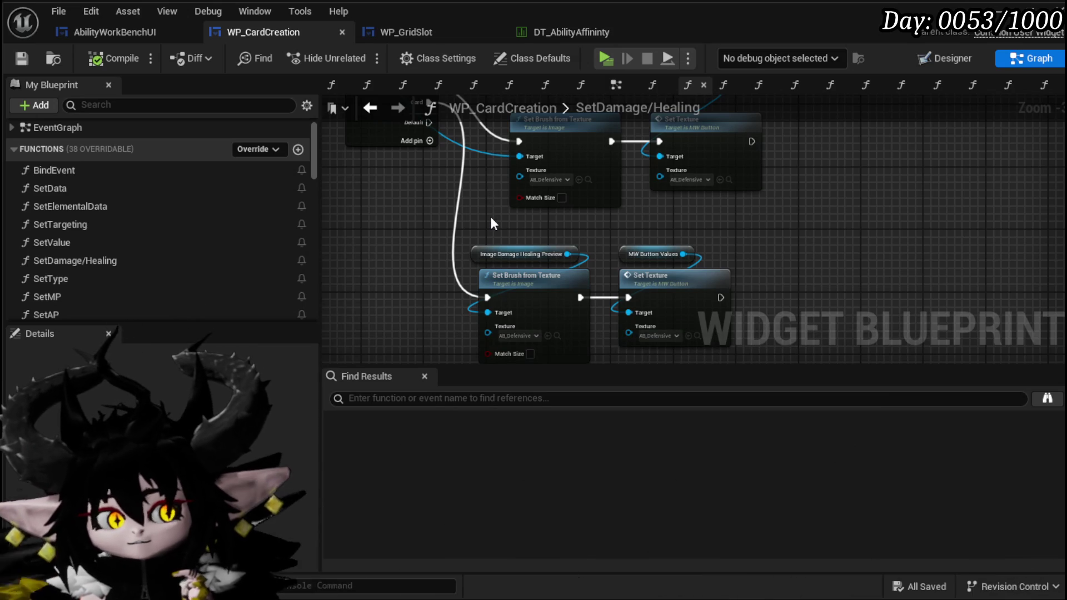
pyautogui.moveTo(491, 218)
pyautogui.mouseDown()
pyautogui.moveTo(362, 206)
pyautogui.moveTo(458, 199)
pyautogui.mouseUp()
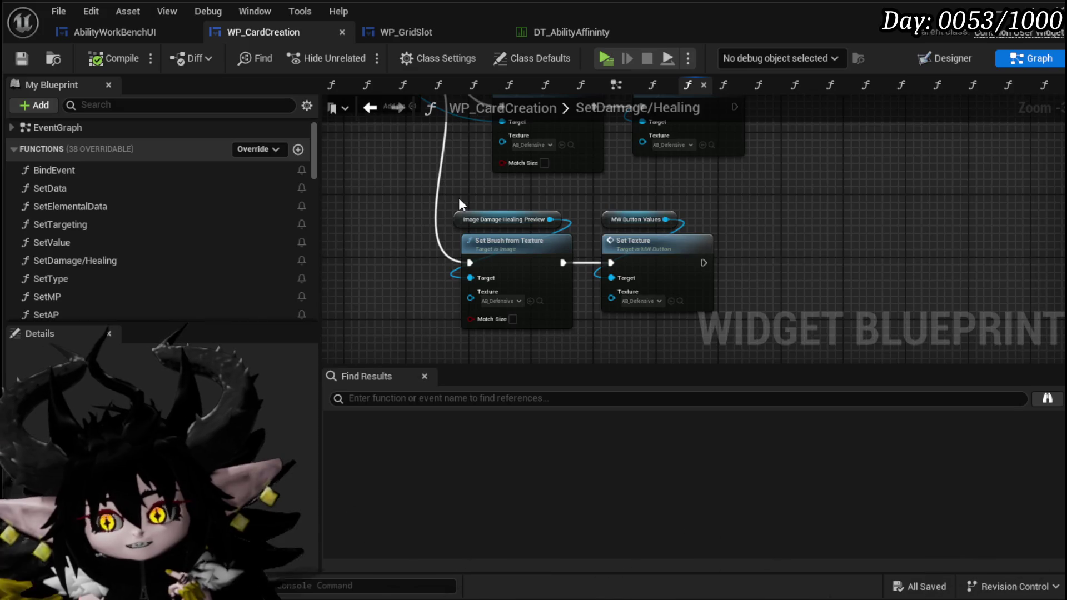
pyautogui.moveTo(459, 198); pyautogui.dragTo(465, 178)
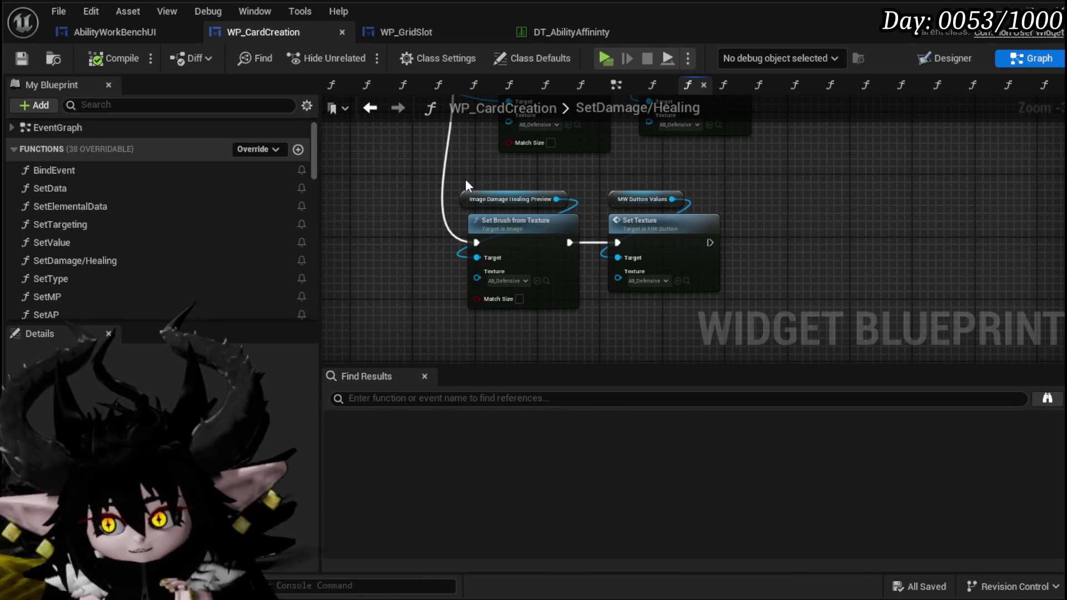
pyautogui.moveTo(466, 181); pyautogui.dragTo(635, 251)
pyautogui.moveTo(565, 170)
pyautogui.mouseDown()
pyautogui.moveTo(534, 303)
pyautogui.moveTo(453, 248)
pyautogui.mouseUp()
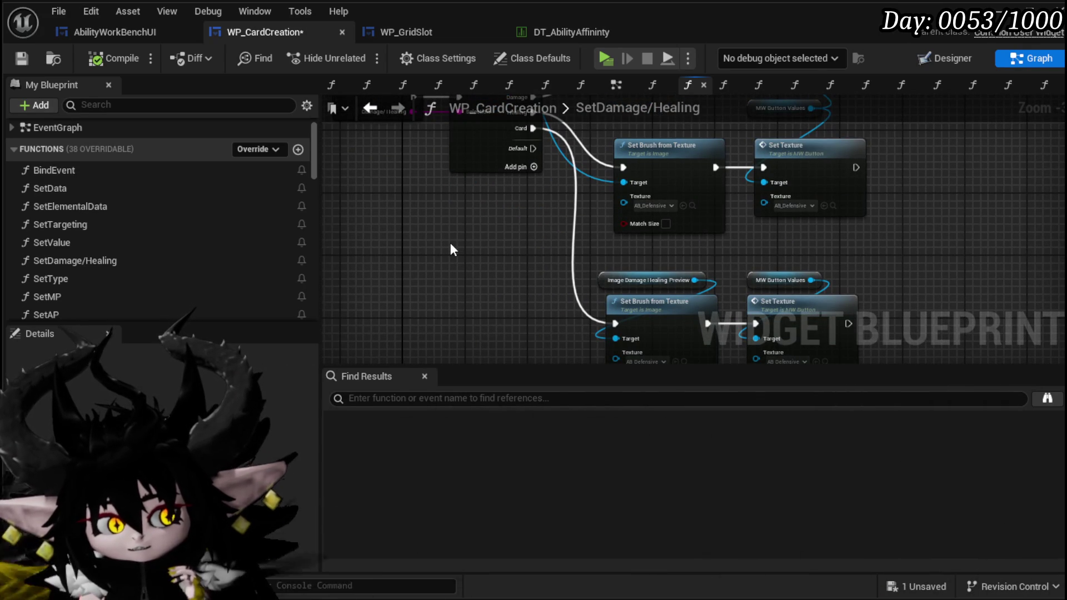
pyautogui.scroll(-2, 450, 242)
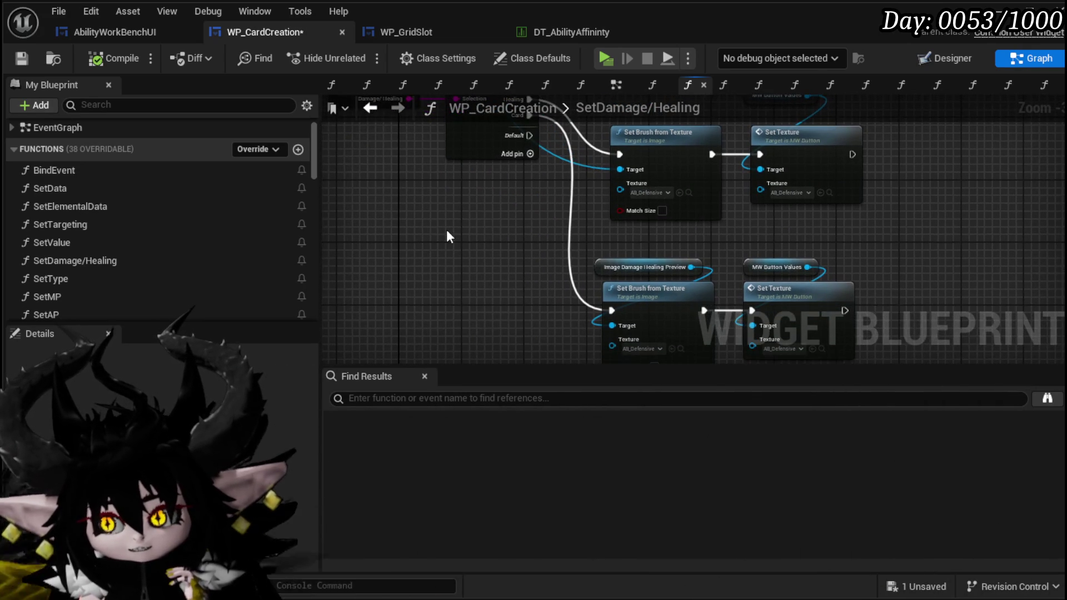
pyautogui.hotkey('ctrl', 's')
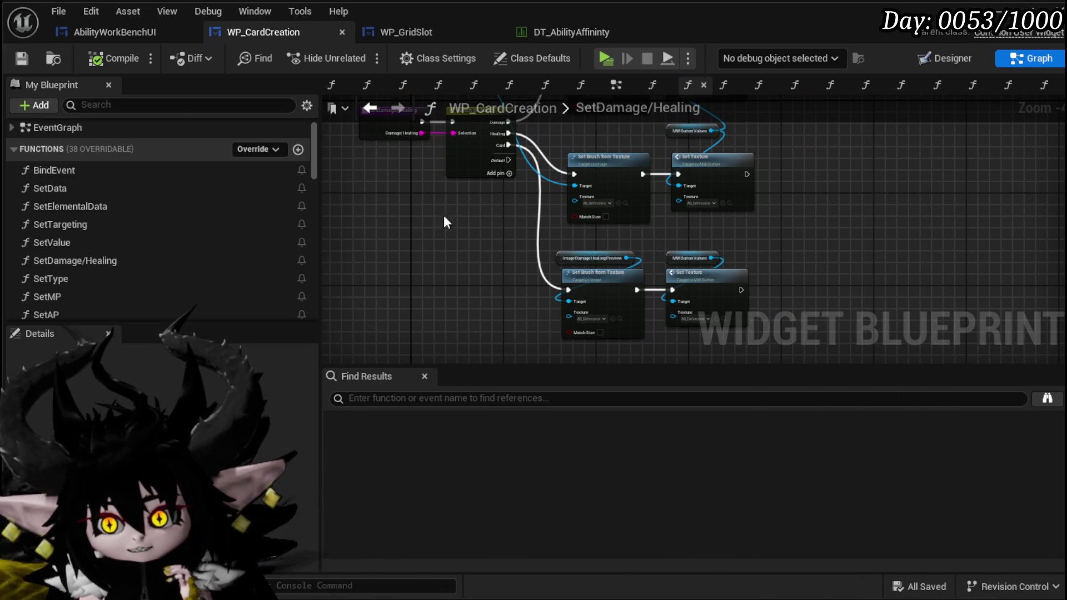
# Step: Select the lower Set node pair and move ImageDamageHealingPreview up and right
pyautogui.moveTo(473, 206); pyautogui.dragTo(460, 227)
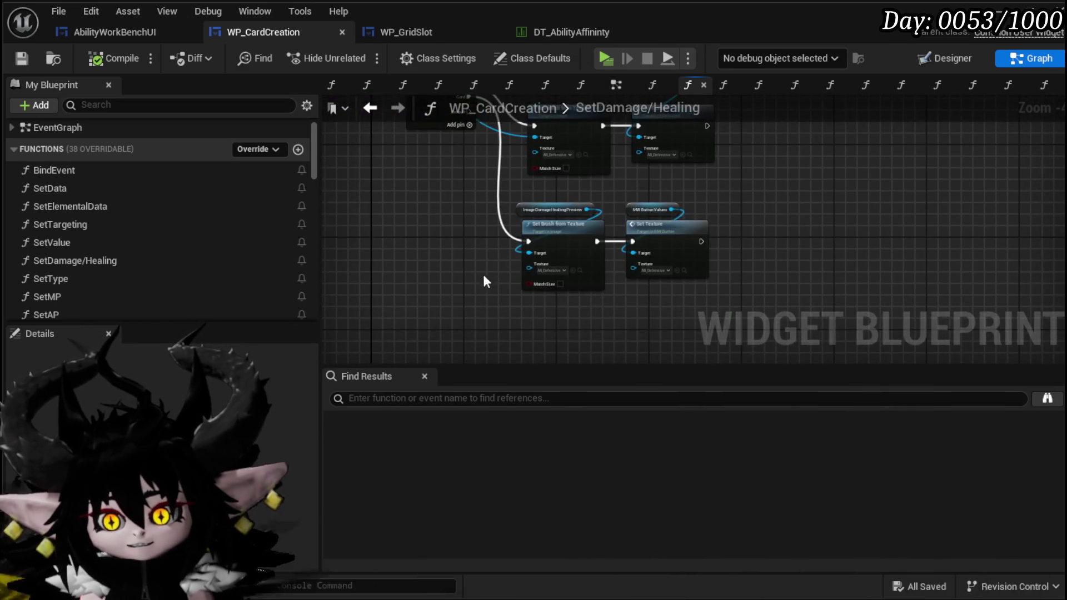
pyautogui.moveTo(612, 263)
pyautogui.mouseDown()
pyautogui.moveTo(726, 193)
pyautogui.moveTo(538, 288)
pyautogui.mouseUp()
pyautogui.click(727, 193)
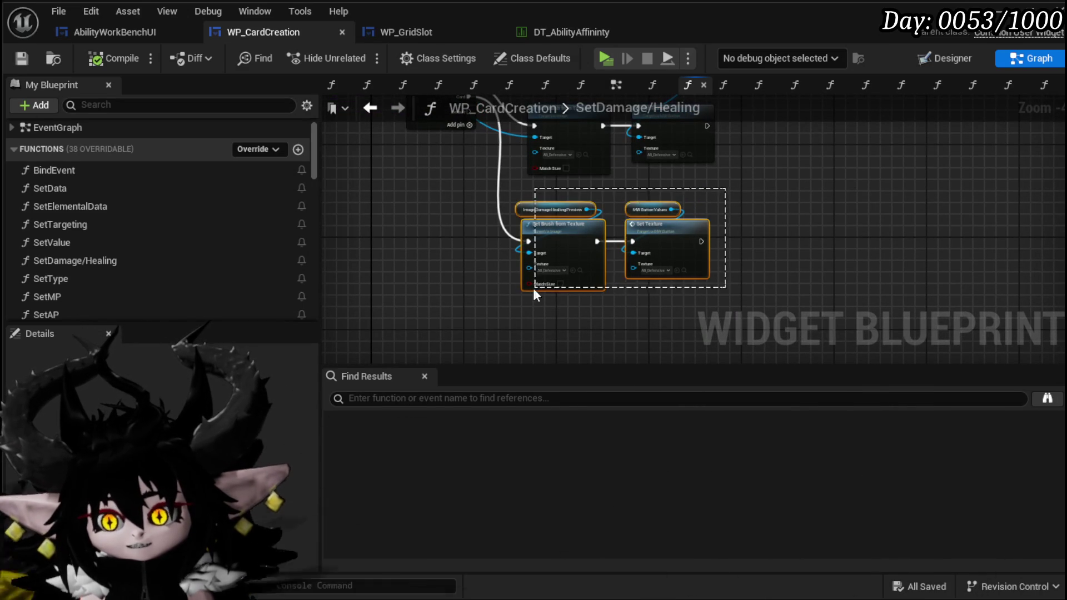
pyautogui.click(417, 271)
pyautogui.moveTo(418, 270); pyautogui.dragTo(419, 311)
pyautogui.moveTo(418, 161)
pyautogui.mouseDown()
pyautogui.moveTo(461, 141)
pyautogui.moveTo(482, 175)
pyautogui.mouseUp()
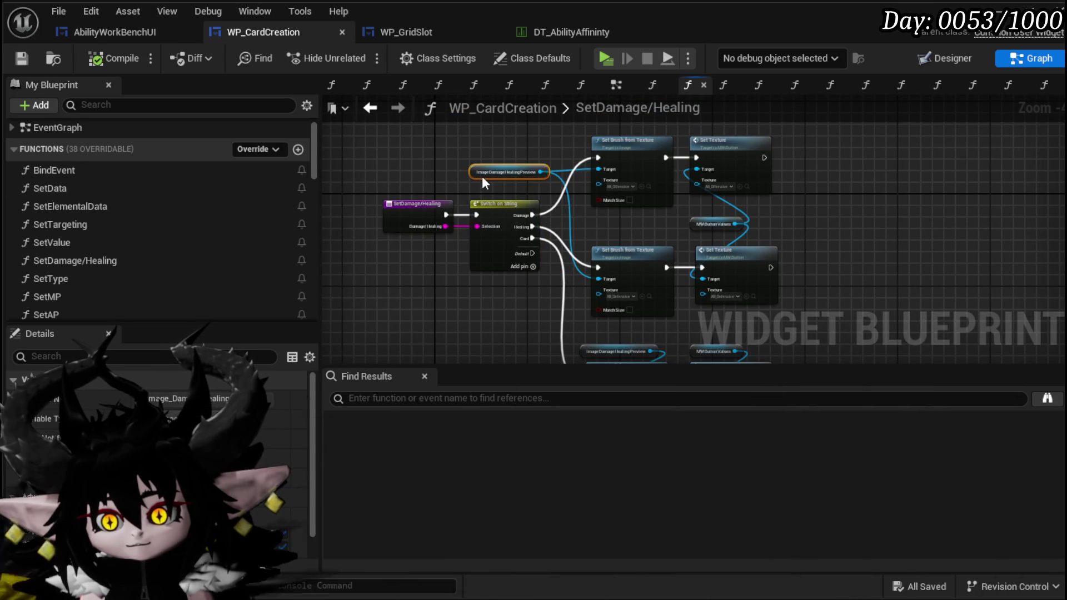
# Step: Place ImageDamageHealingPreview beside its Set Brush node and save
pyautogui.click(391, 181)
pyautogui.moveTo(391, 183); pyautogui.dragTo(412, 142)
pyautogui.hotkey('ctrl', 's')
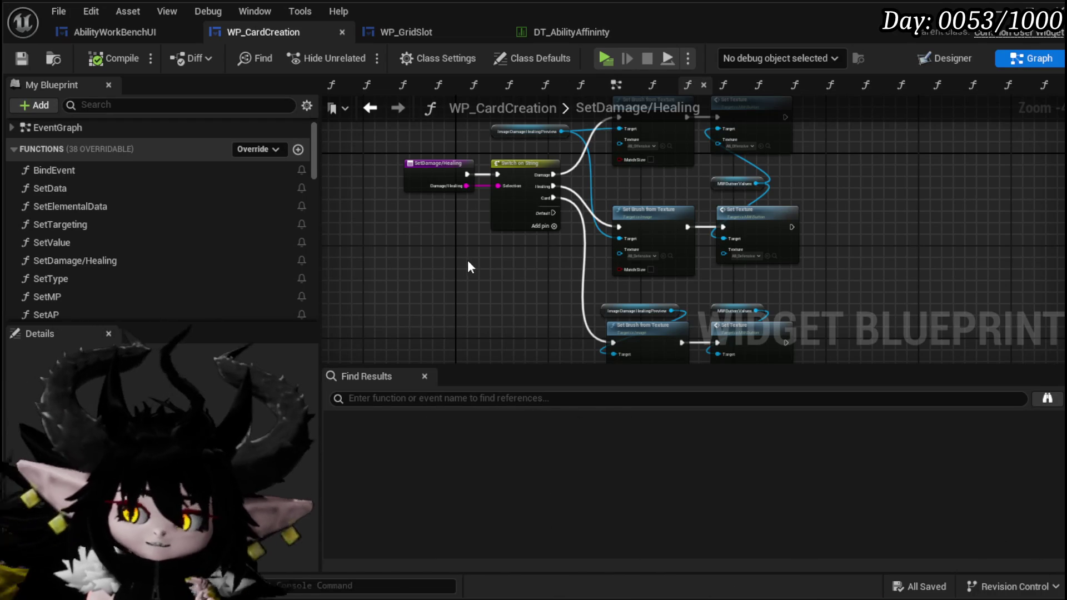
# Step: Zoom out and align the Image Damage Healing Preview and MM Button Values nodes
pyautogui.scroll(-2, 459, 258)
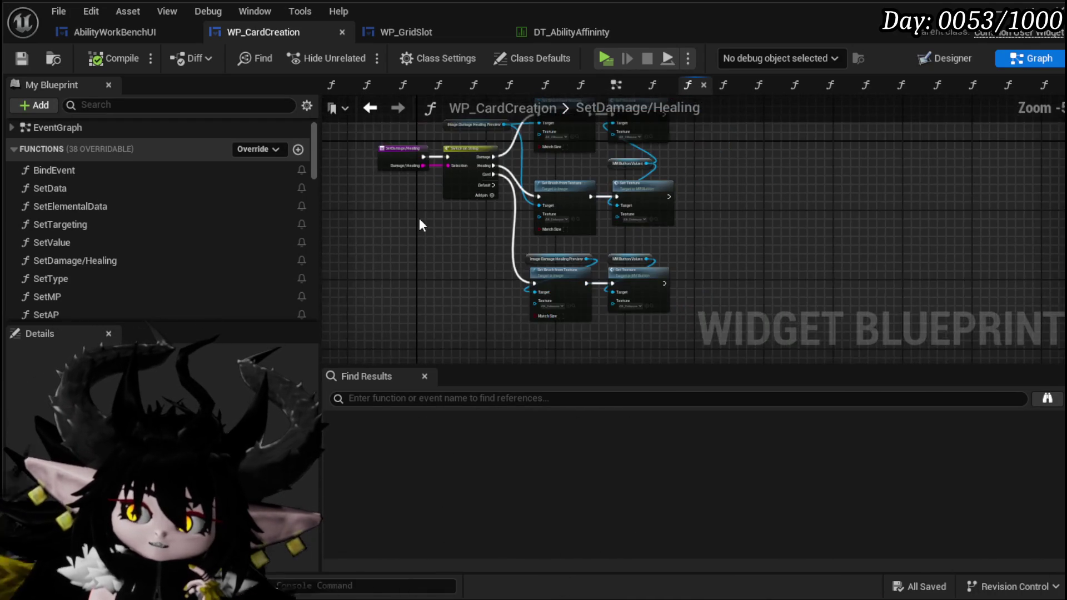
pyautogui.moveTo(422, 222); pyautogui.dragTo(429, 243)
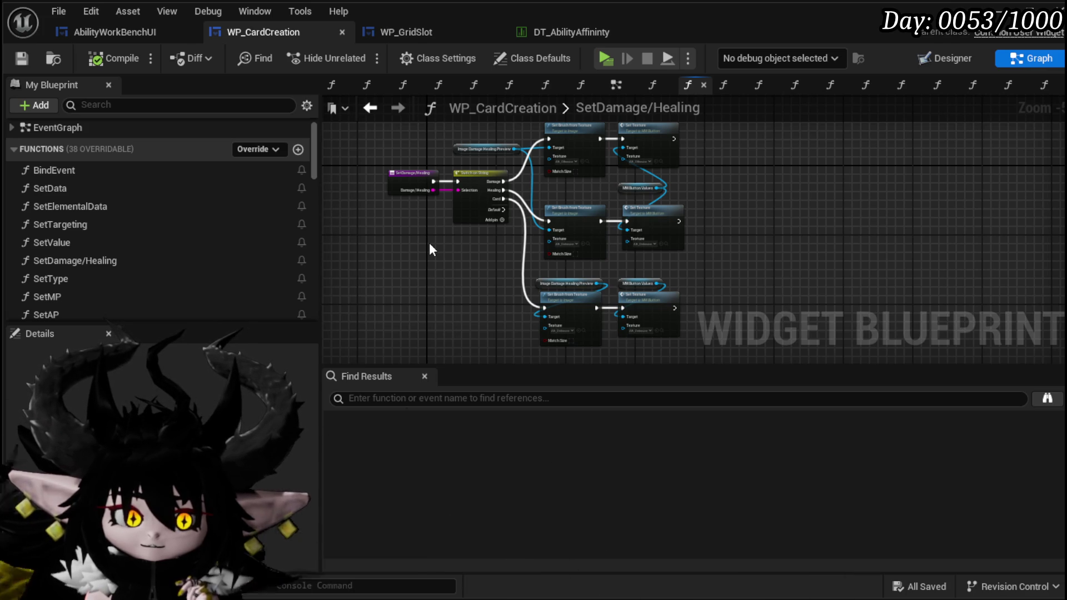
pyautogui.moveTo(430, 245); pyautogui.dragTo(423, 229)
pyautogui.moveTo(568, 245)
pyautogui.mouseDown()
pyautogui.moveTo(628, 261)
pyautogui.moveTo(645, 250)
pyautogui.mouseUp()
pyautogui.moveTo(550, 248); pyautogui.dragTo(633, 269)
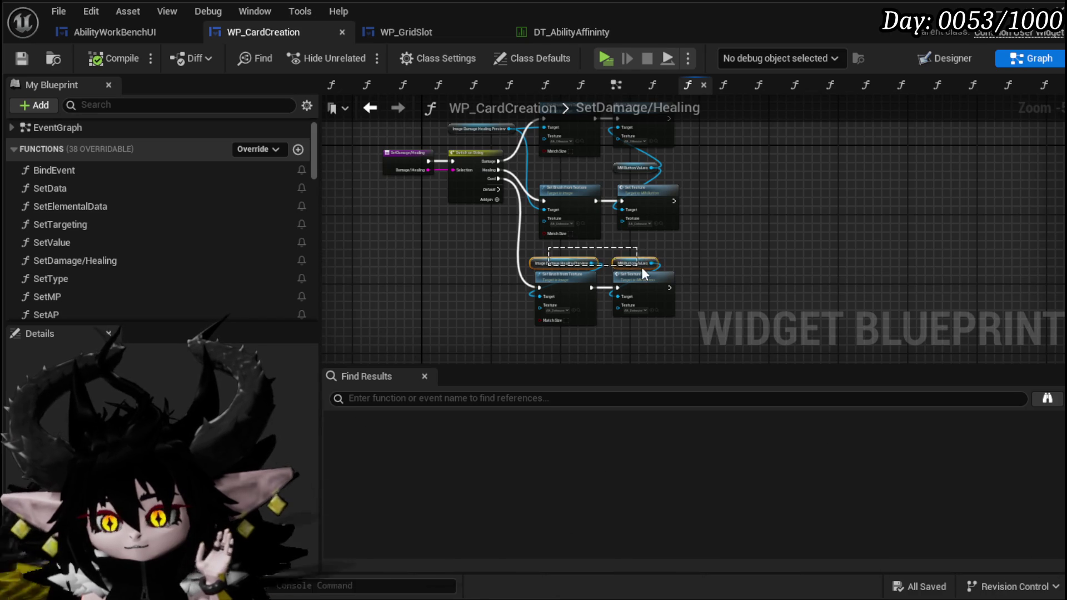
pyautogui.click(667, 259)
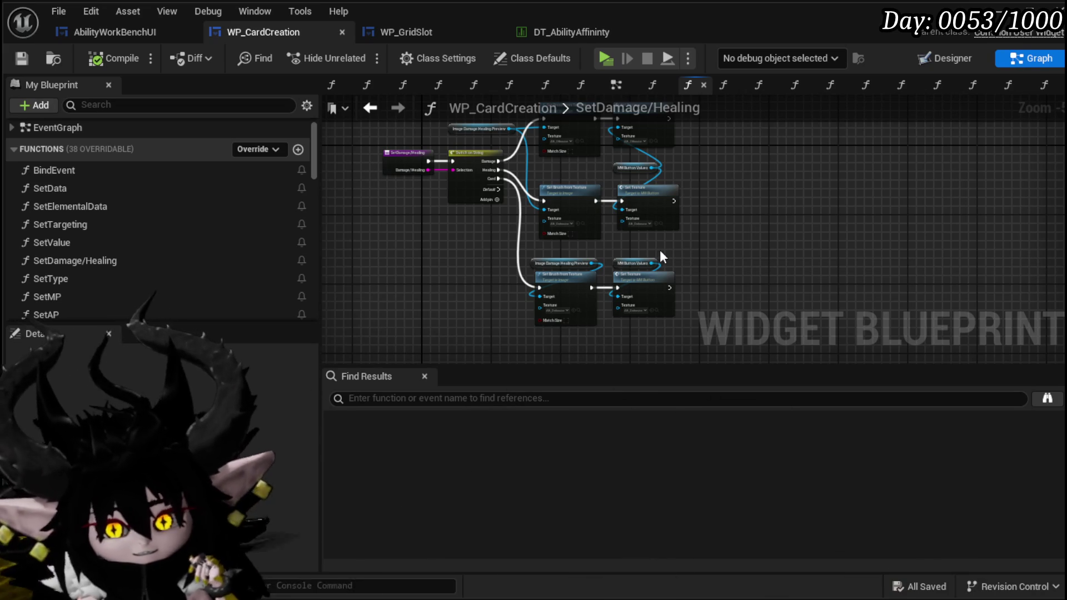
pyautogui.moveTo(661, 256)
pyautogui.mouseDown()
pyautogui.moveTo(695, 245)
pyautogui.moveTo(720, 279)
pyautogui.moveTo(708, 267)
pyautogui.mouseUp()
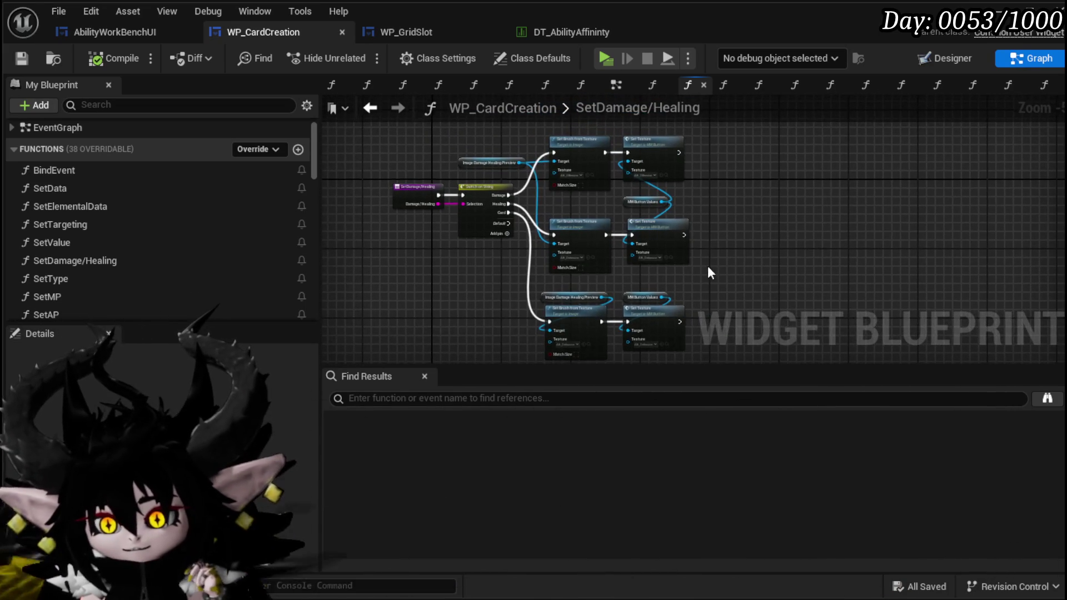
# Step: Review the SetDamage/Healing graph, then return to the L_DungeonCreationTest level editor
pyautogui.scroll(2, 704, 273)
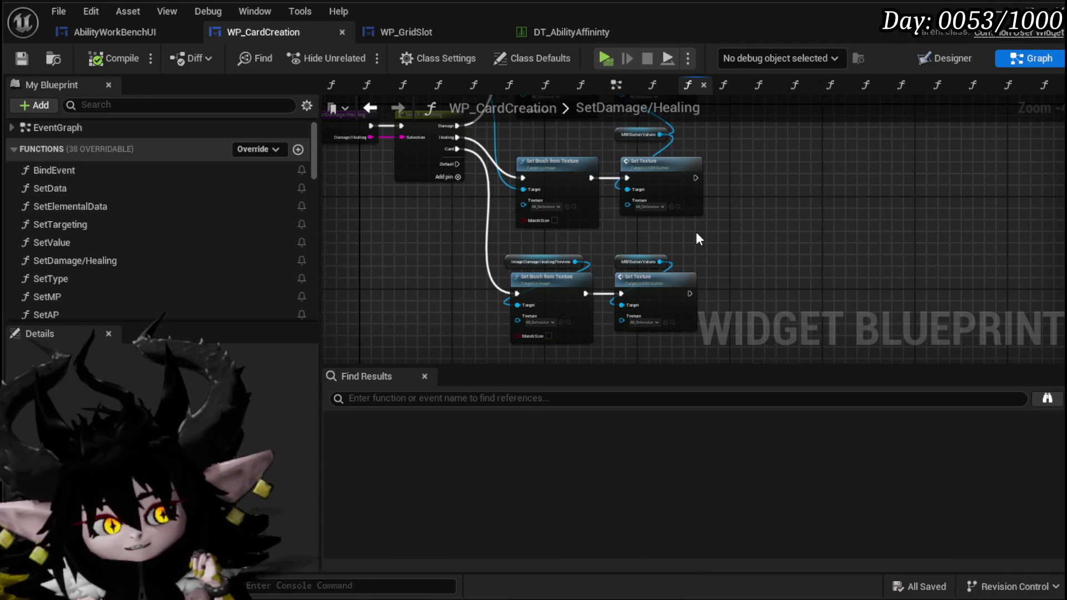
pyautogui.moveTo(735, 251)
pyautogui.mouseDown()
pyautogui.moveTo(760, 278)
pyautogui.moveTo(847, 190)
pyautogui.mouseUp()
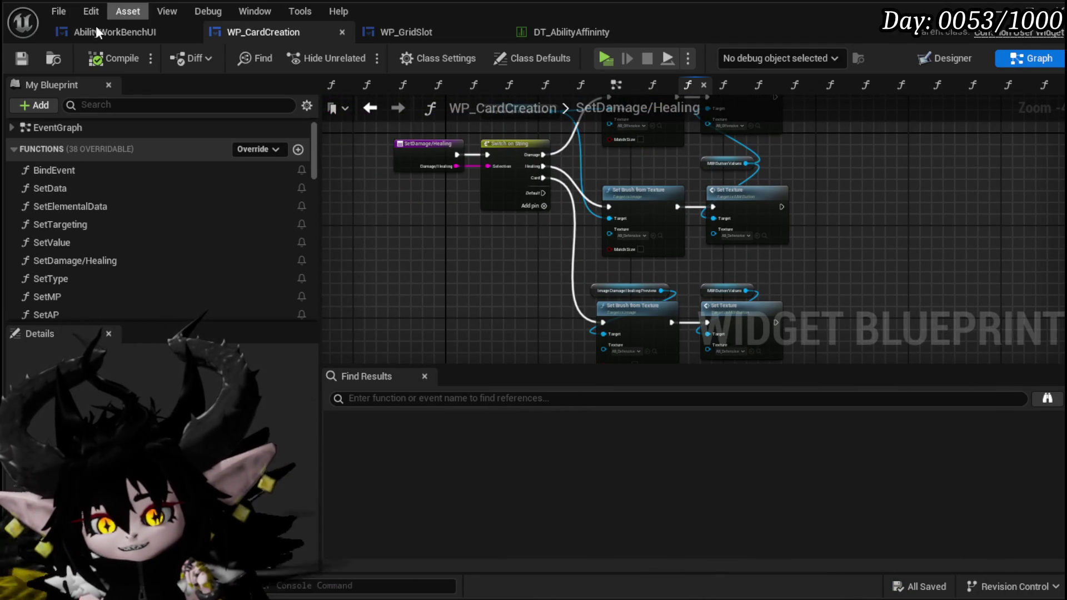
pyautogui.moveTo(404, 244)
pyautogui.mouseDown()
pyautogui.moveTo(403, 276)
pyautogui.moveTo(452, 293)
pyautogui.moveTo(496, 271)
pyautogui.mouseUp()
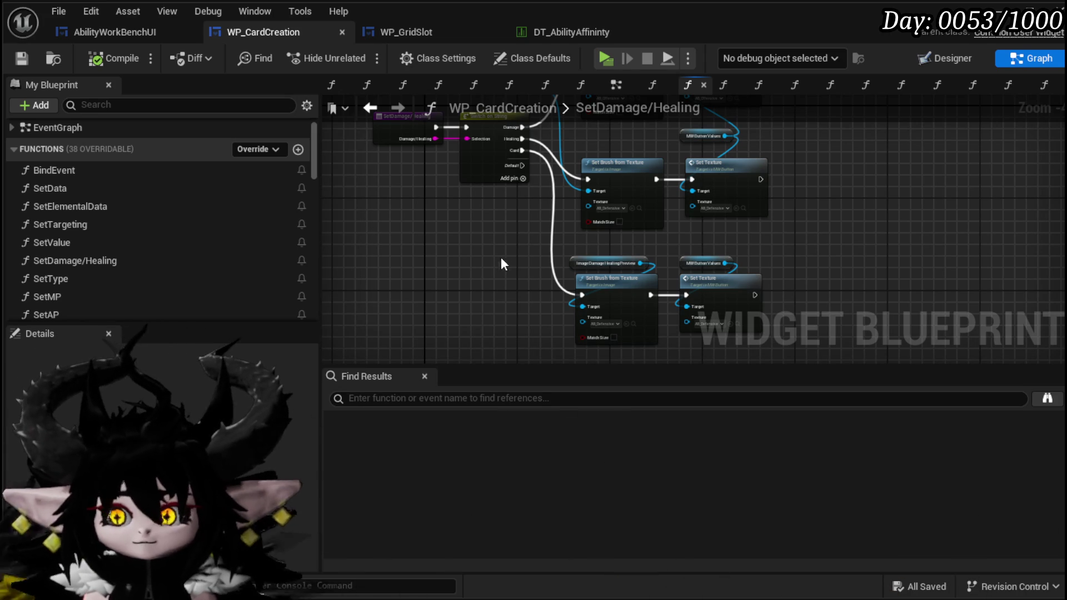
pyautogui.moveTo(502, 256)
pyautogui.mouseDown()
pyautogui.moveTo(502, 329)
pyautogui.moveTo(501, 290)
pyautogui.mouseUp()
pyautogui.moveTo(589, 177); pyautogui.dragTo(564, 250)
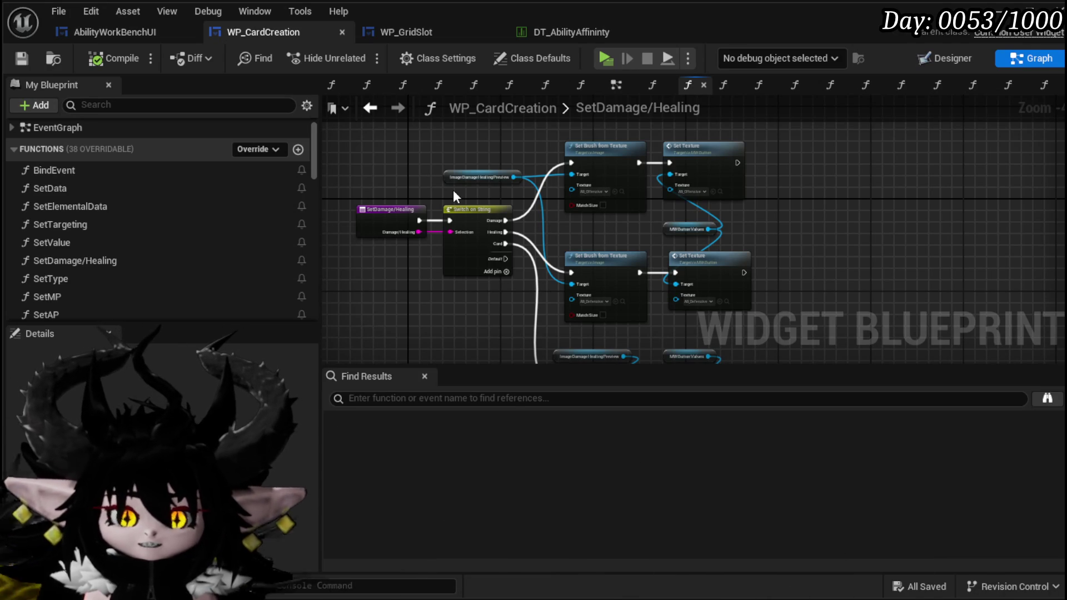
pyautogui.moveTo(455, 189); pyautogui.dragTo(471, 157)
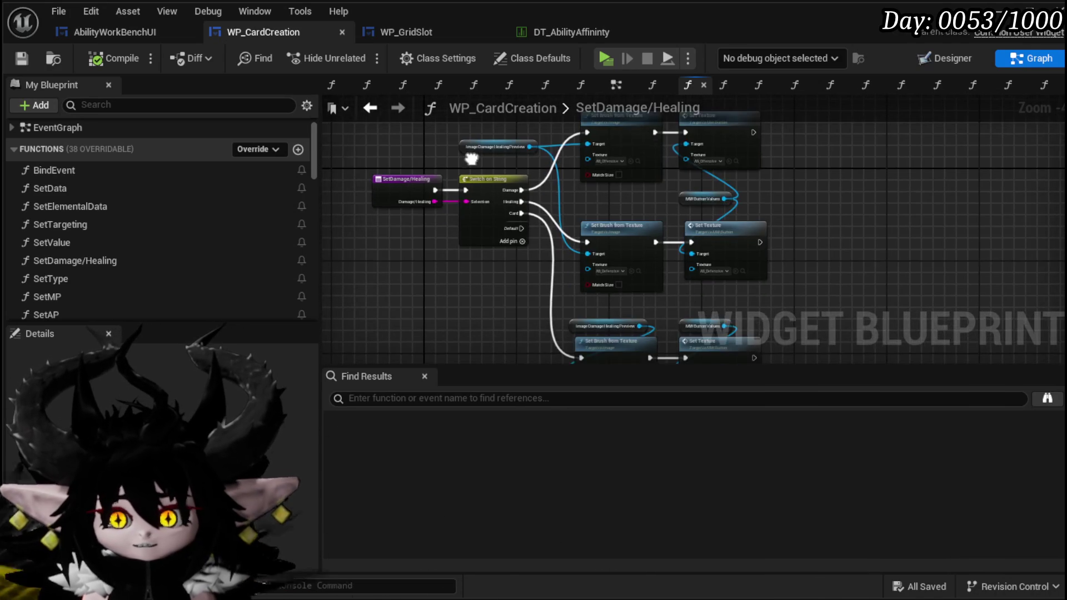
pyautogui.scroll(-1, 437, 300)
pyautogui.moveTo(407, 318); pyautogui.dragTo(425, 287)
pyautogui.scroll(2, 427, 278)
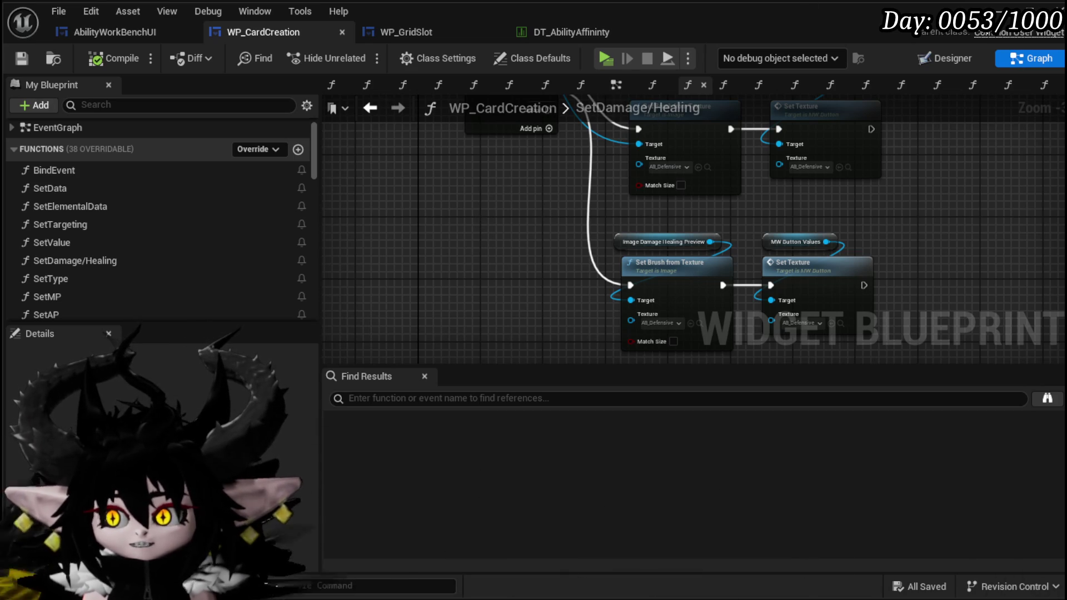
pyautogui.hotkey('alt', 'Tab')
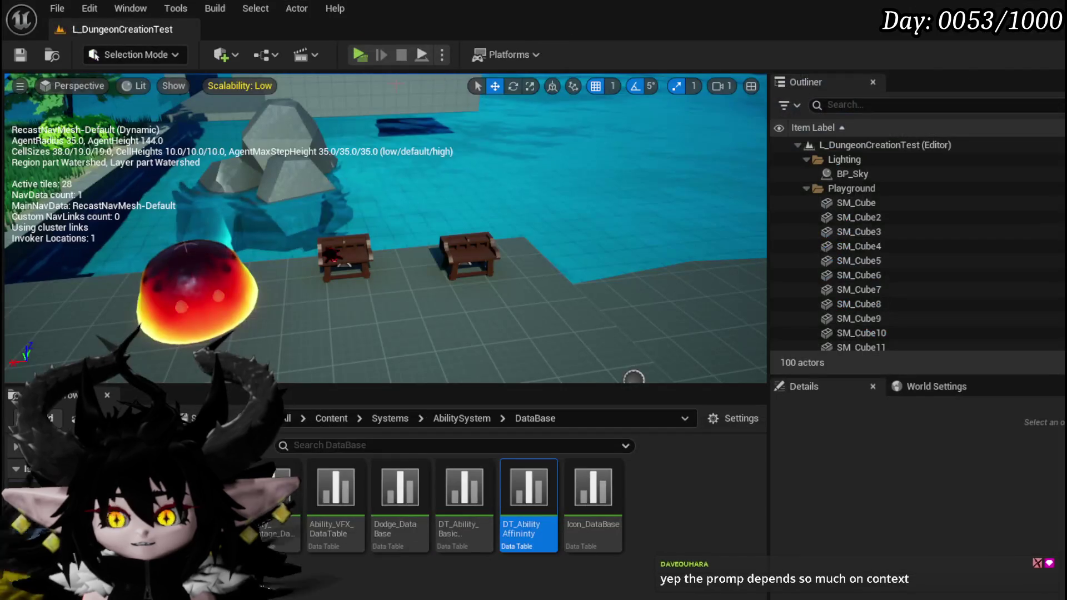
pyautogui.click(509, 57)
pyautogui.moveTo(531, 275)
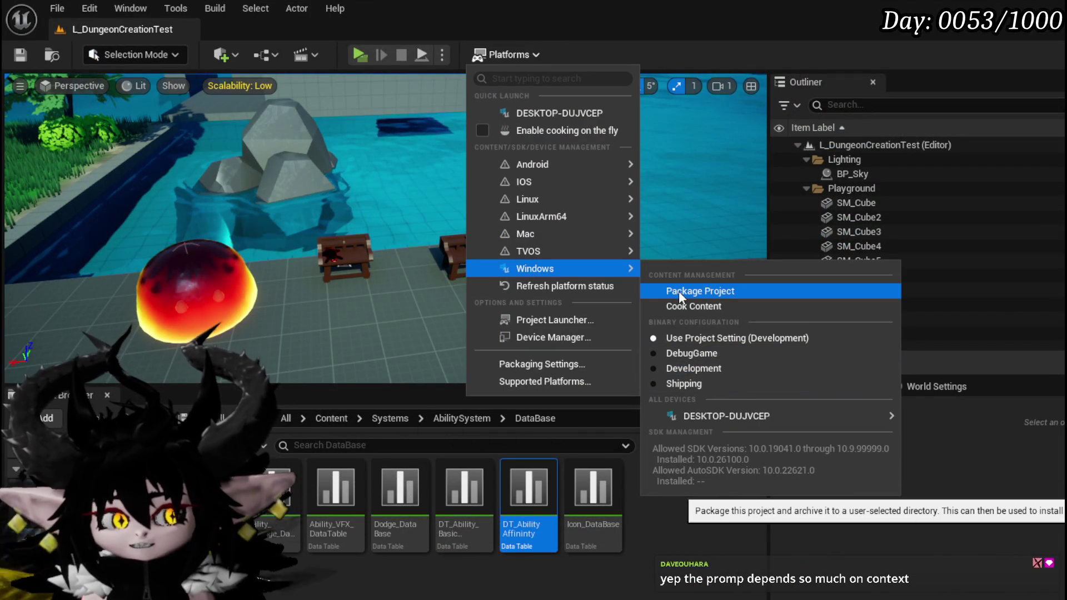
pyautogui.moveTo(530, 199)
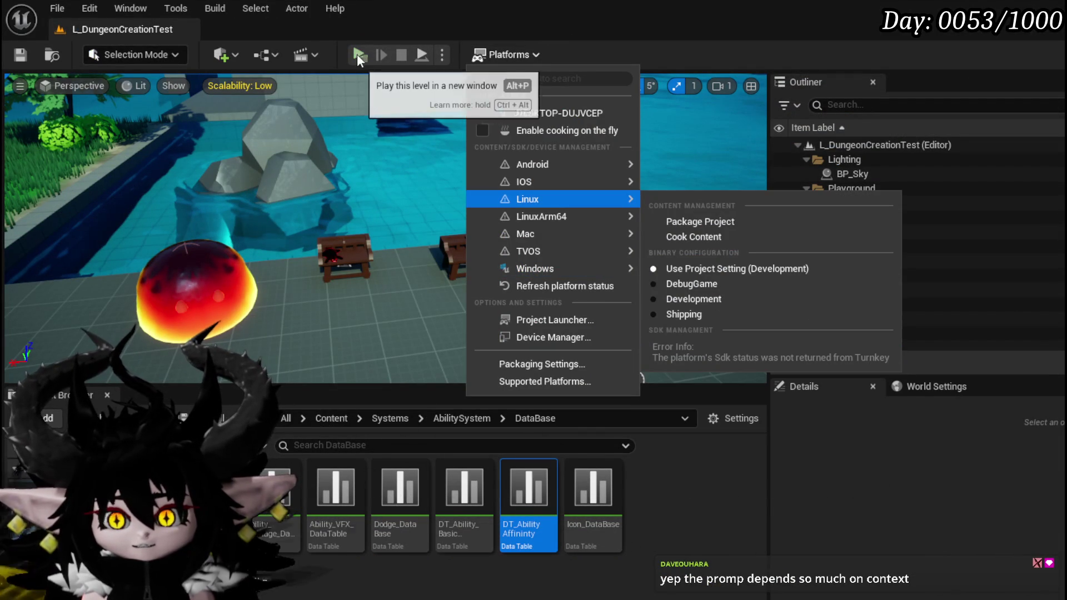
pyautogui.moveTo(528, 251)
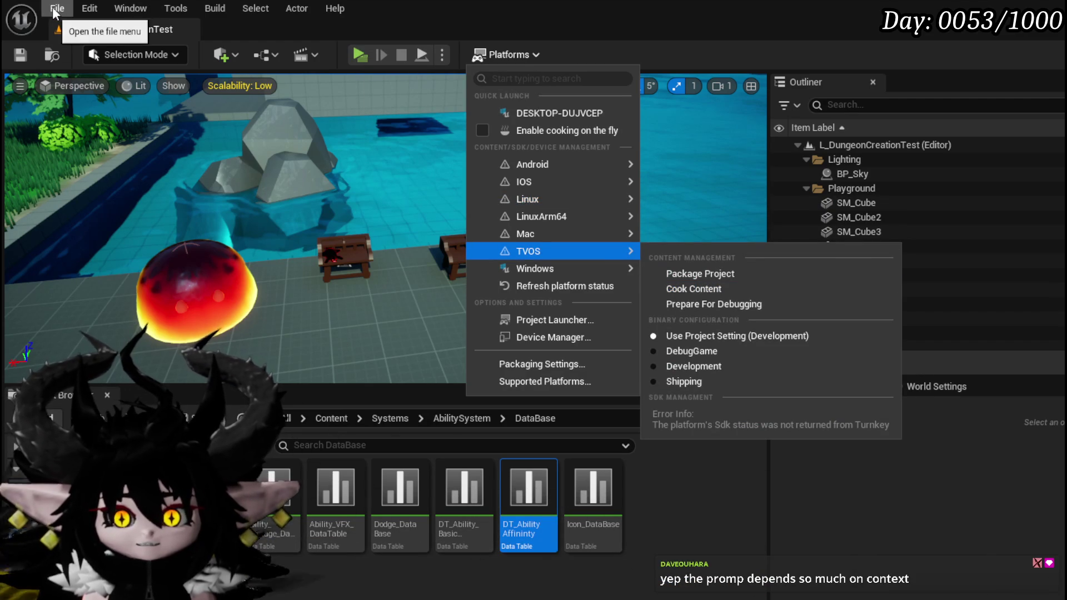
pyautogui.press('Escape')
pyautogui.press('p')
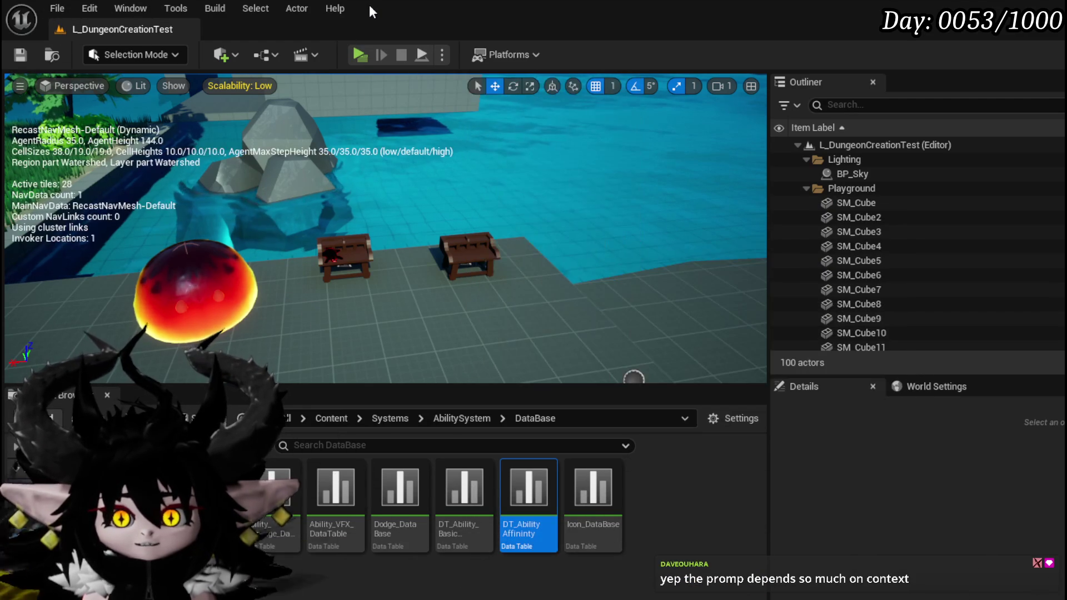
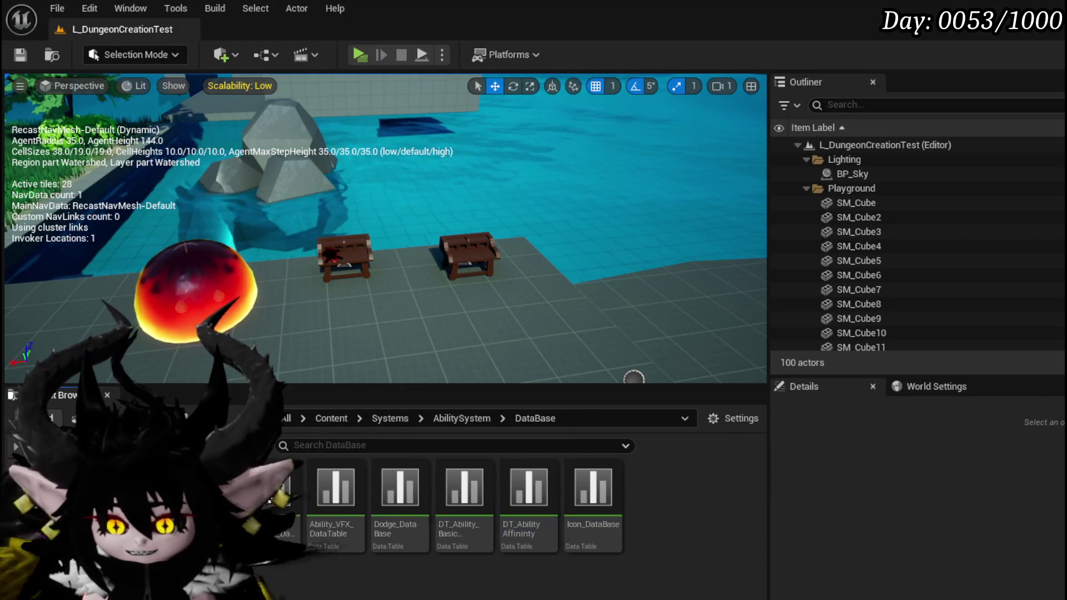
# Step: Frame the slime and two benches in the viewport and save L_DungeonCreationTest
pyautogui.moveTo(210, 189); pyautogui.dragTo(258, 157)
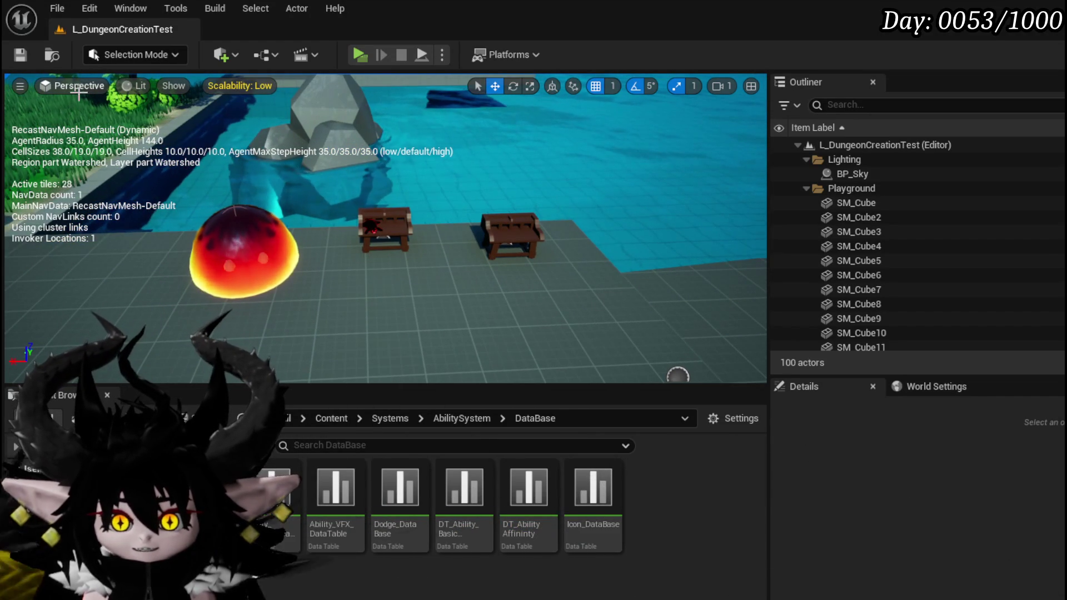
pyautogui.click(19, 58)
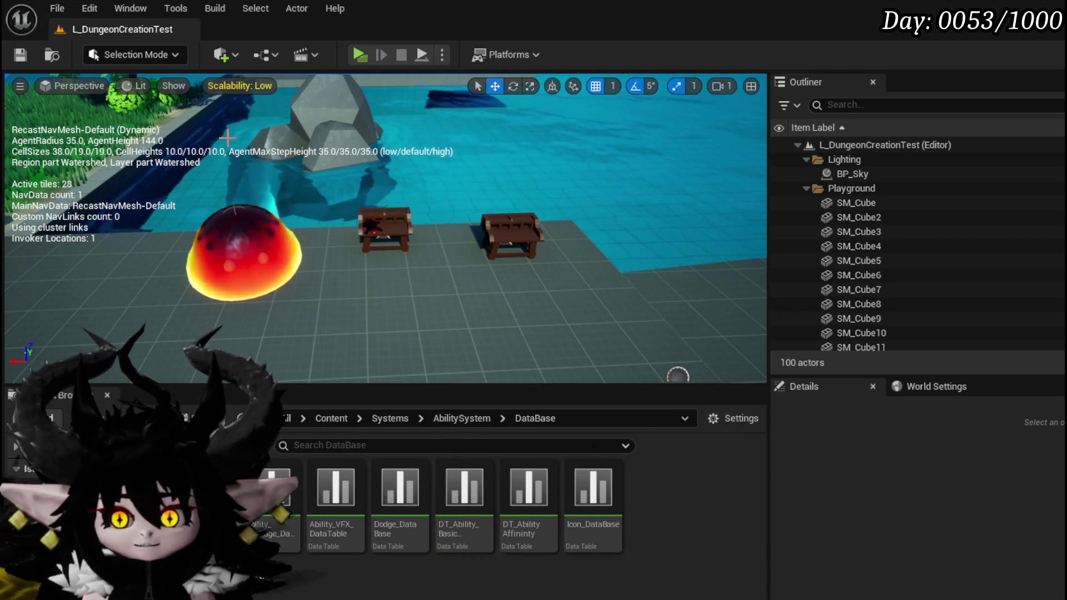
pyautogui.click(359, 54)
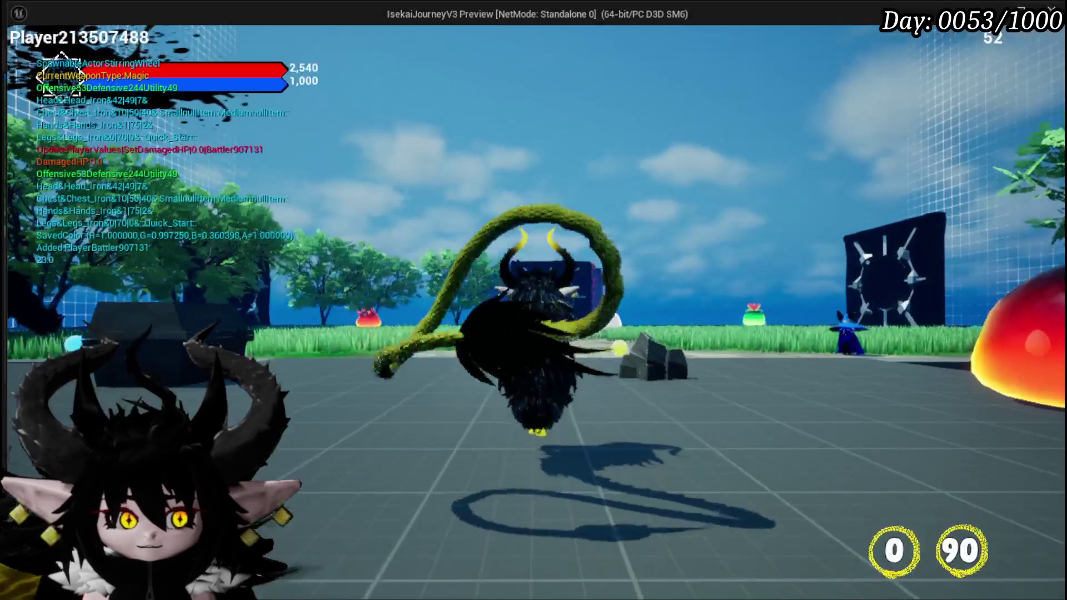
pyautogui.press('w')
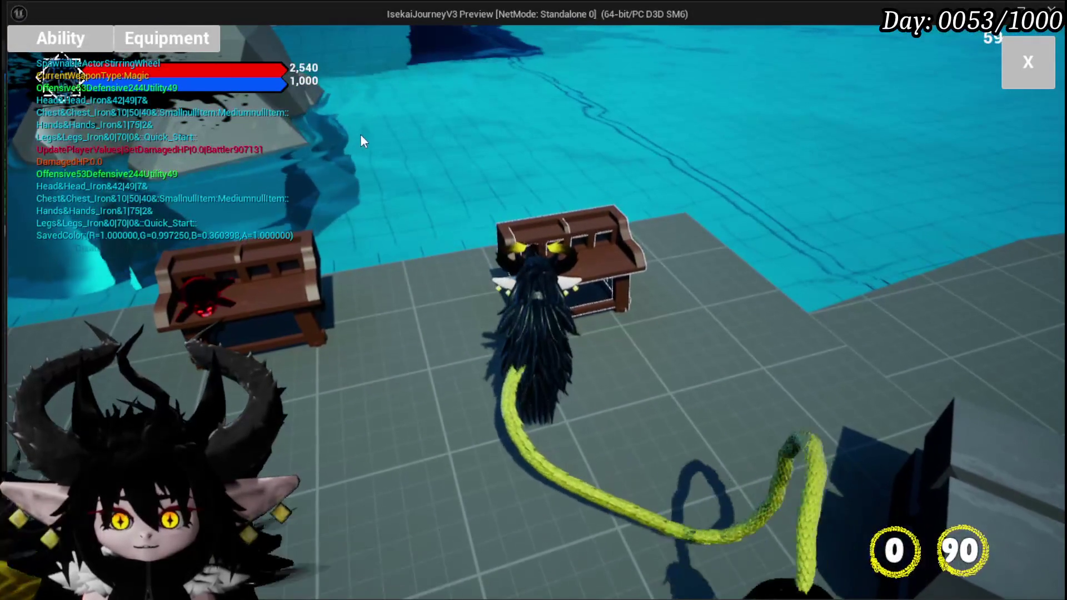
pyautogui.click(100, 49)
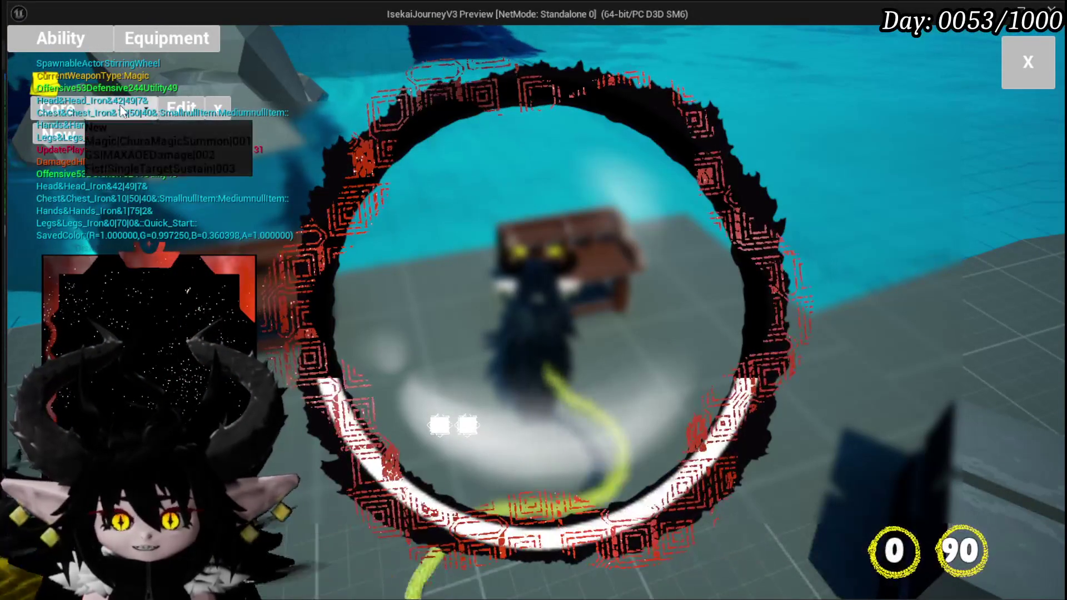
pyautogui.click(136, 143)
pyautogui.moveTo(170, 297)
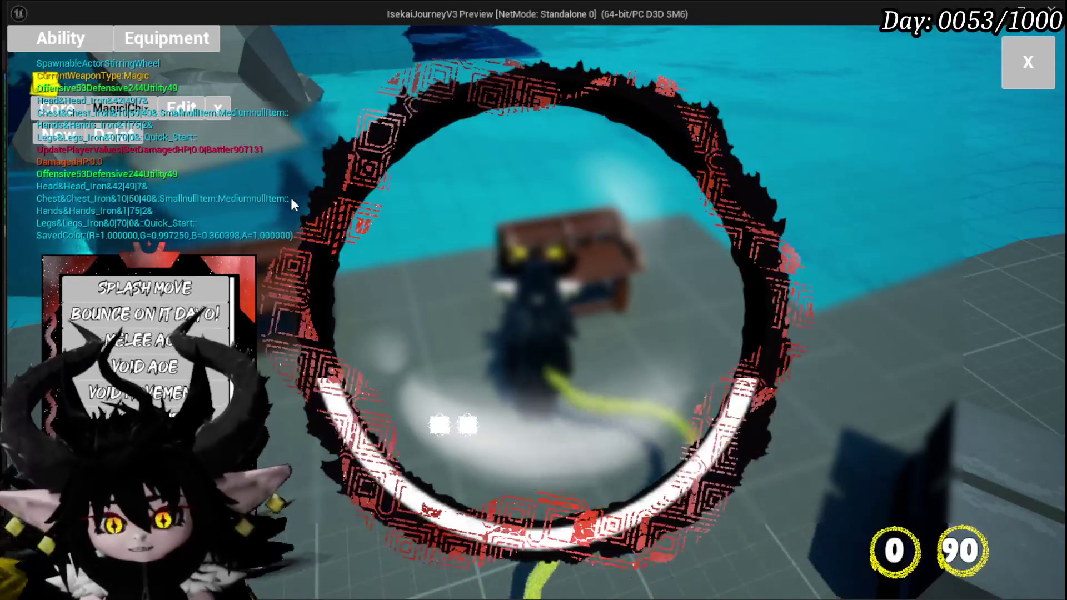
pyautogui.moveTo(179, 384)
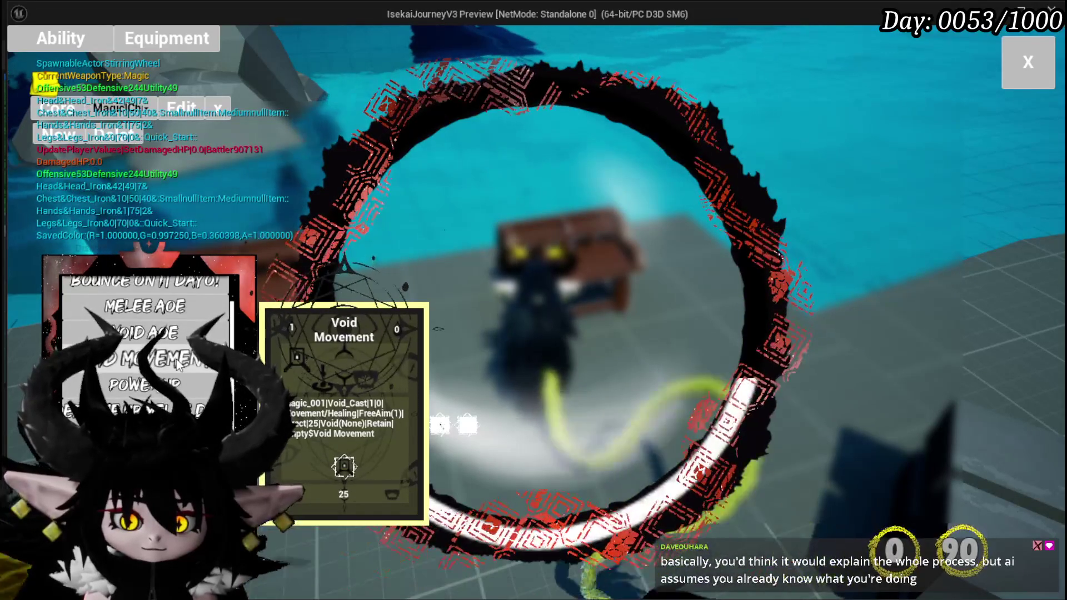
pyautogui.click(344, 377)
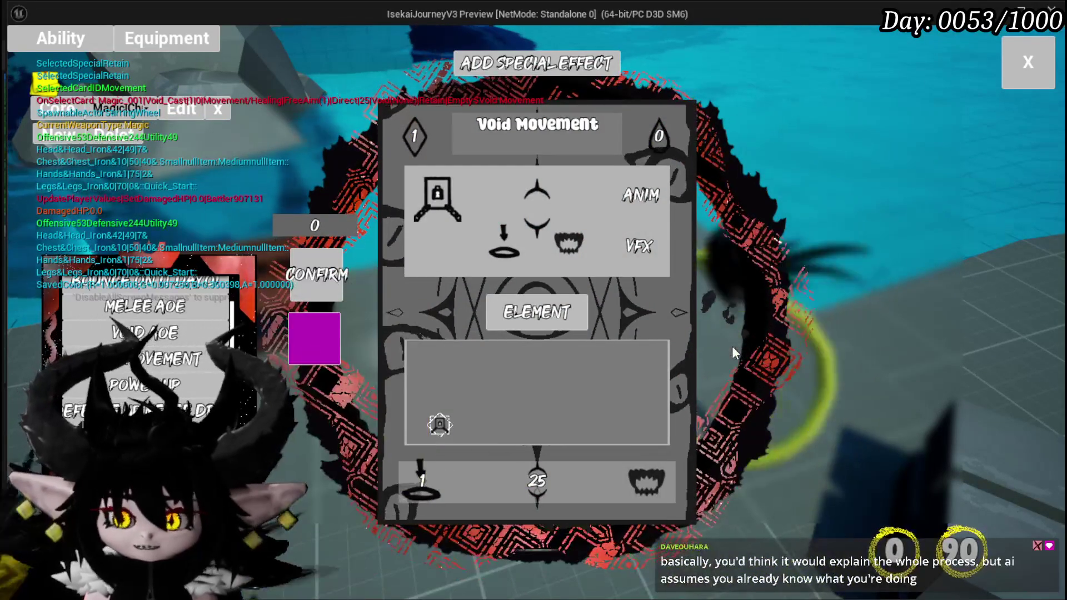
pyautogui.click(533, 480)
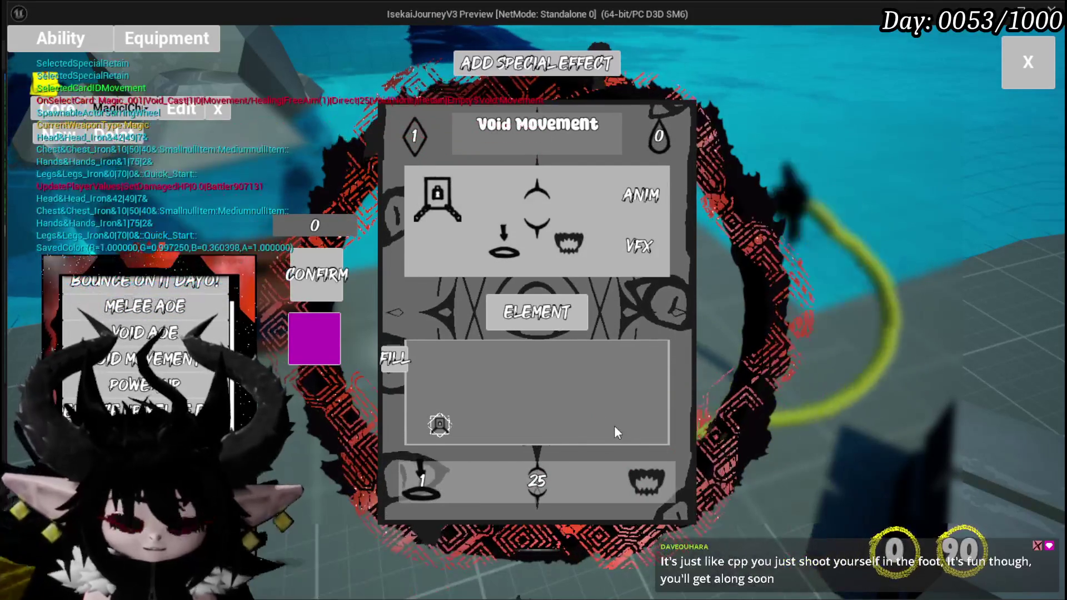
pyautogui.press('Escape')
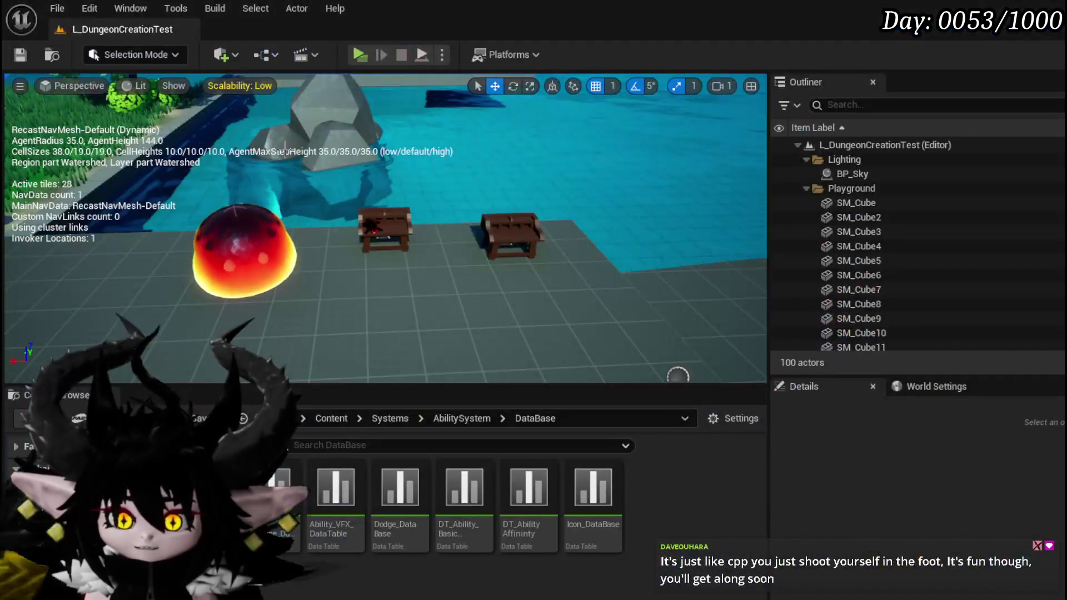
# Step: Save the level and inspect WP_CardCreation's SetDamage/Healing graph down to the Set Brush nodes
pyautogui.click(9, 50)
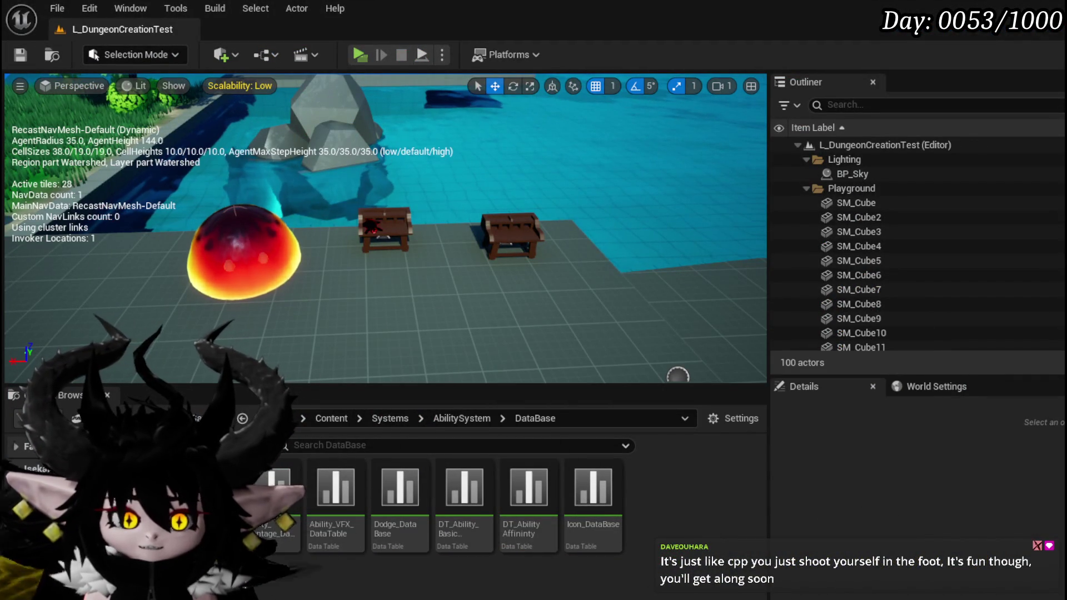
pyautogui.hotkey('alt', 'Tab')
pyautogui.moveTo(641, 257)
pyautogui.mouseDown()
pyautogui.moveTo(692, 251)
pyautogui.moveTo(560, 269)
pyautogui.mouseUp()
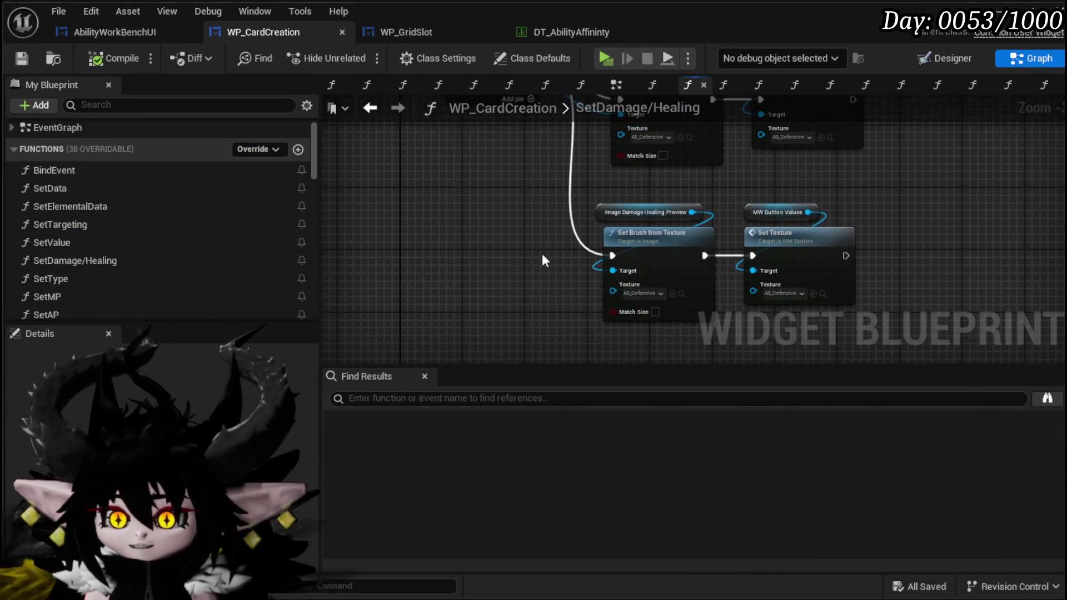
pyautogui.moveTo(872, 196)
pyautogui.mouseDown()
pyautogui.moveTo(850, 357)
pyautogui.moveTo(920, 359)
pyautogui.mouseUp()
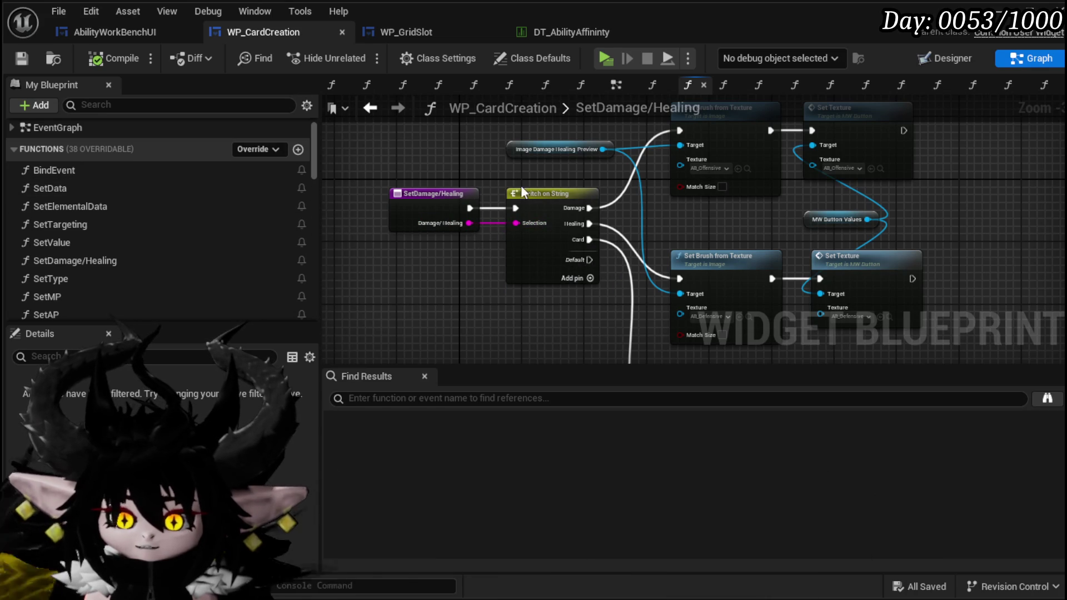
pyautogui.moveTo(501, 287)
pyautogui.mouseDown()
pyautogui.moveTo(452, 162)
pyautogui.moveTo(492, 236)
pyautogui.mouseUp()
# Step: Switch to AbilityWorkBenchUI and filter its My Blueprint members by 'Grid'
pyautogui.click(91, 32)
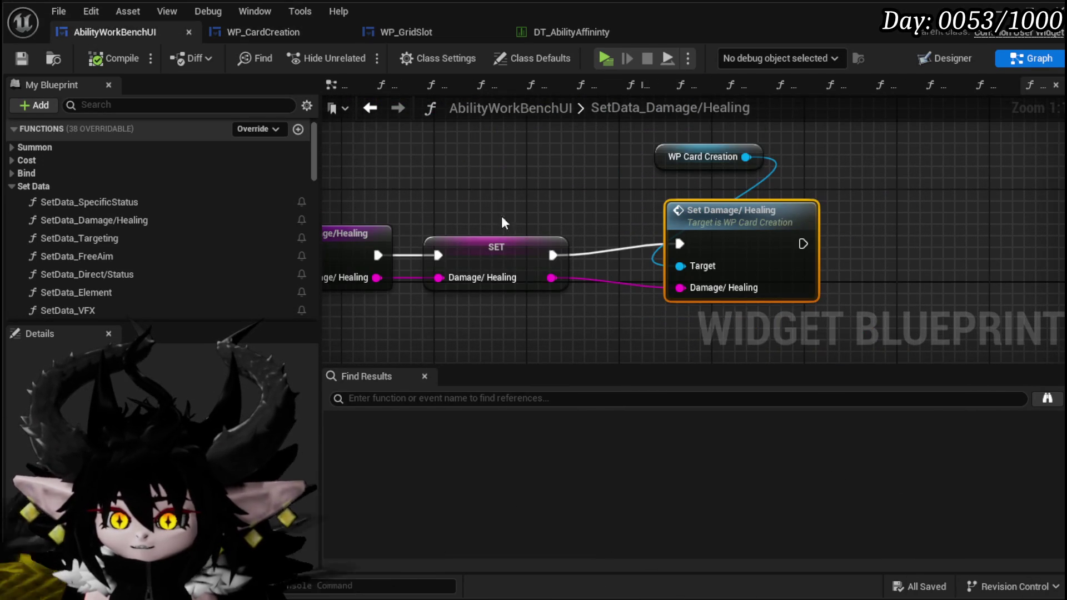
pyautogui.click(259, 32)
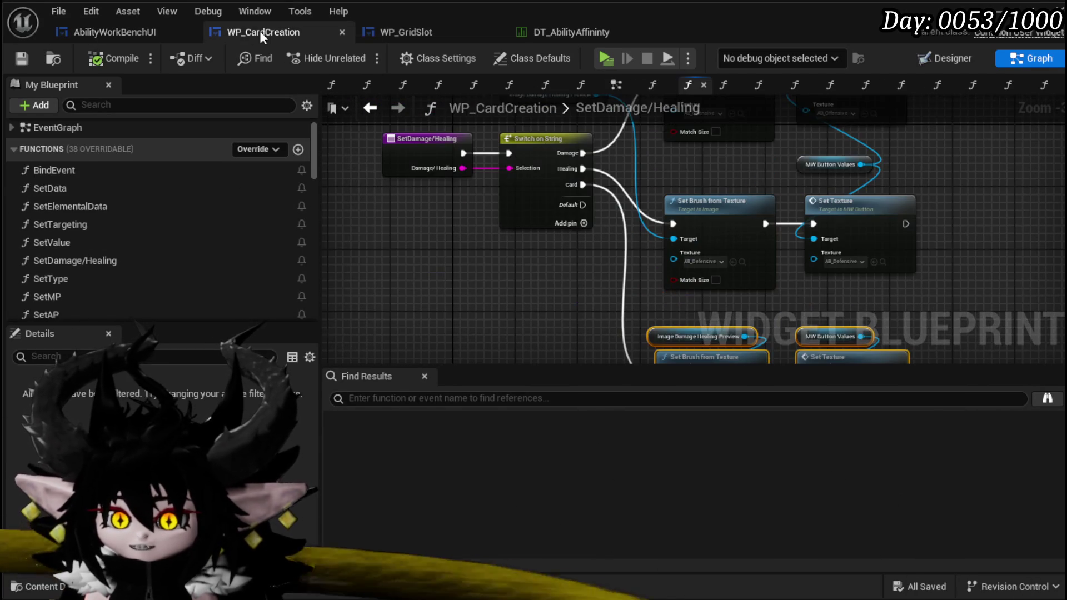
pyautogui.click(95, 33)
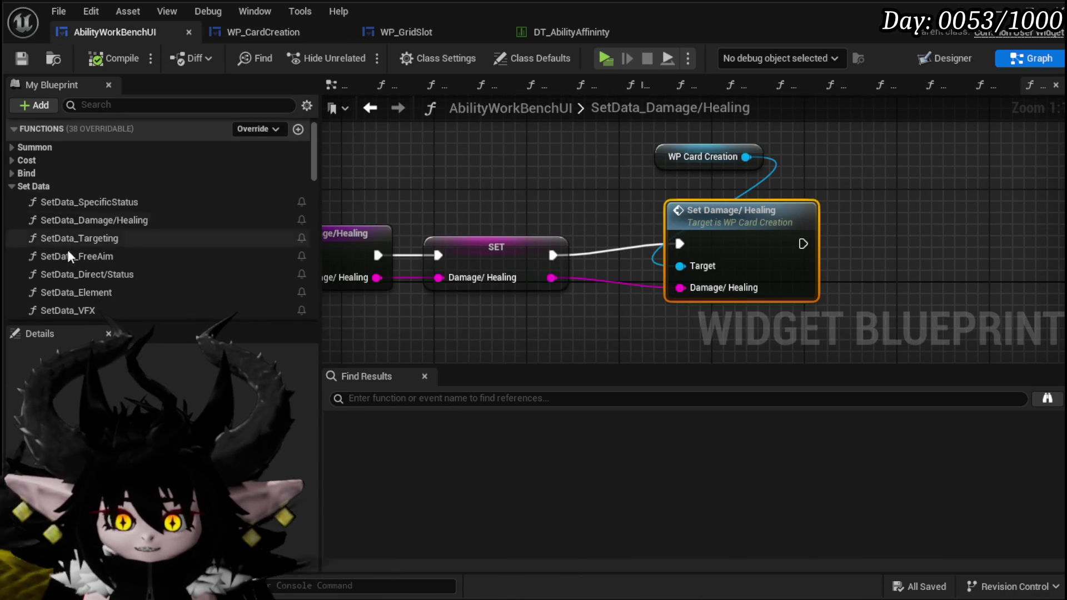
pyautogui.write('Grid')
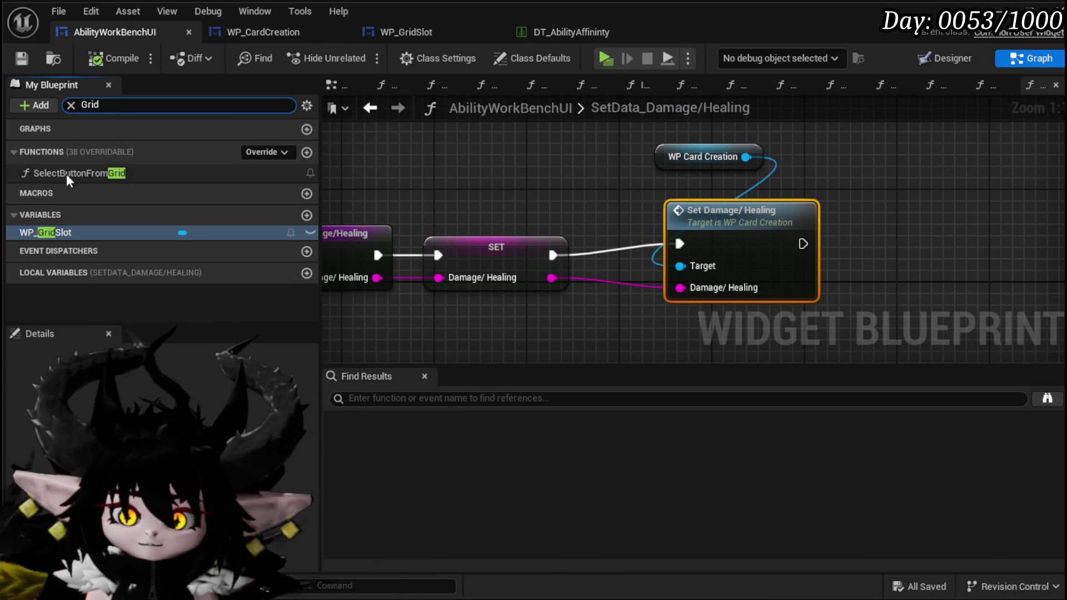
# Step: In SelectButtonFromGrid, move the Set Data Damage/Healing node up beside the switch node
pyautogui.doubleClick(62, 173)
pyautogui.scroll(-5, 495, 152)
pyautogui.scroll(5, 541, 181)
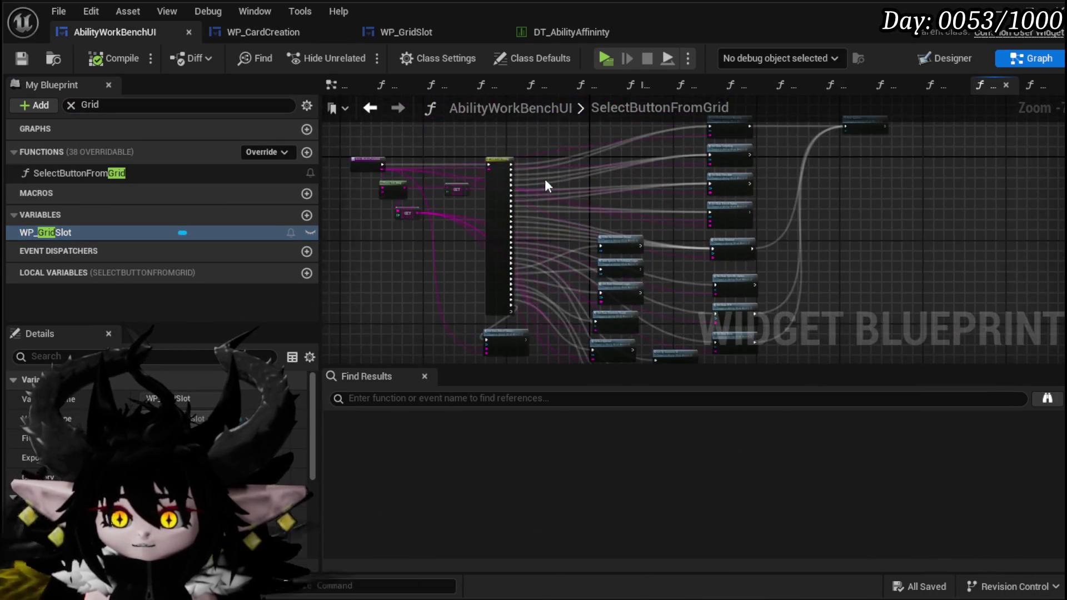
pyautogui.moveTo(490, 232)
pyautogui.mouseDown()
pyautogui.moveTo(53, 235)
pyautogui.moveTo(383, 250)
pyautogui.mouseUp()
pyautogui.moveTo(558, 208); pyautogui.dragTo(557, 141)
pyautogui.moveTo(812, 211)
pyautogui.mouseDown()
pyautogui.moveTo(839, 231)
pyautogui.moveTo(590, 260)
pyautogui.moveTo(543, 233)
pyautogui.moveTo(389, 228)
pyautogui.mouseUp()
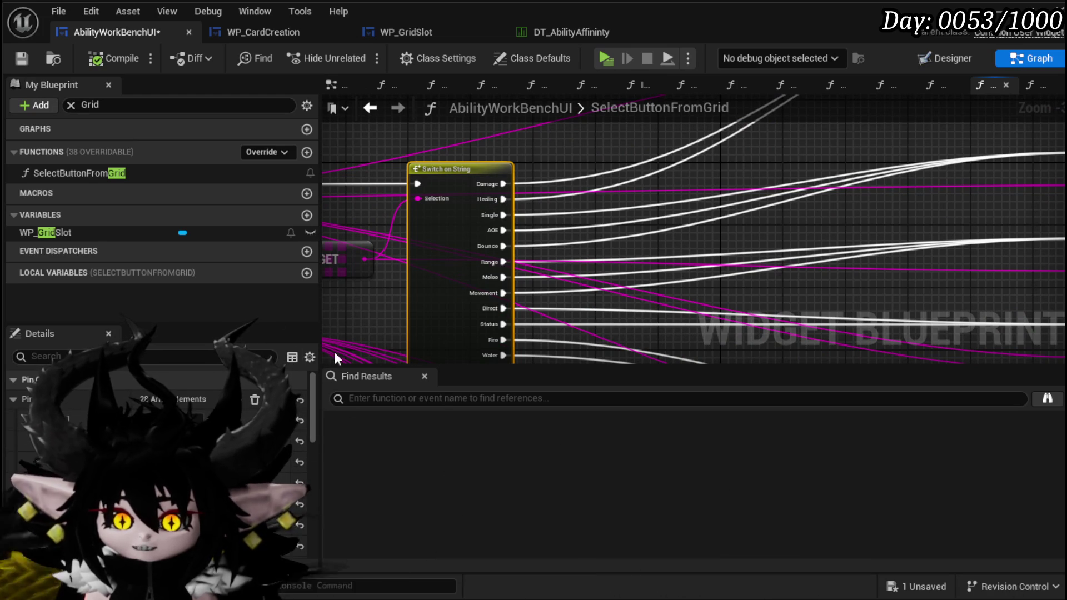
pyautogui.moveTo(389, 345)
pyautogui.mouseDown()
pyautogui.moveTo(379, 291)
pyautogui.moveTo(429, 282)
pyautogui.moveTo(419, 221)
pyautogui.mouseUp()
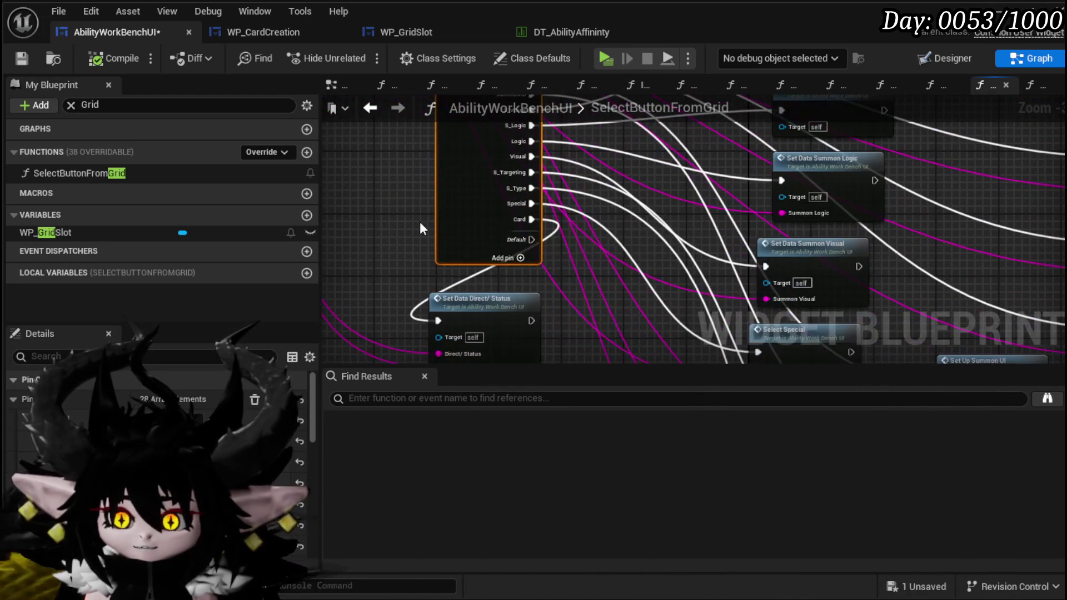
pyautogui.moveTo(548, 241)
pyautogui.mouseDown()
pyautogui.moveTo(452, 297)
pyautogui.moveTo(470, 300)
pyautogui.mouseUp()
pyautogui.moveTo(444, 206)
pyautogui.mouseDown()
pyautogui.moveTo(350, 276)
pyautogui.moveTo(472, 278)
pyautogui.moveTo(458, 268)
pyautogui.moveTo(593, 218)
pyautogui.moveTo(547, 222)
pyautogui.moveTo(453, 307)
pyautogui.moveTo(364, 284)
pyautogui.moveTo(444, 238)
pyautogui.moveTo(767, 217)
pyautogui.moveTo(659, 219)
pyautogui.moveTo(667, 186)
pyautogui.moveTo(778, 137)
pyautogui.moveTo(907, 183)
pyautogui.mouseUp()
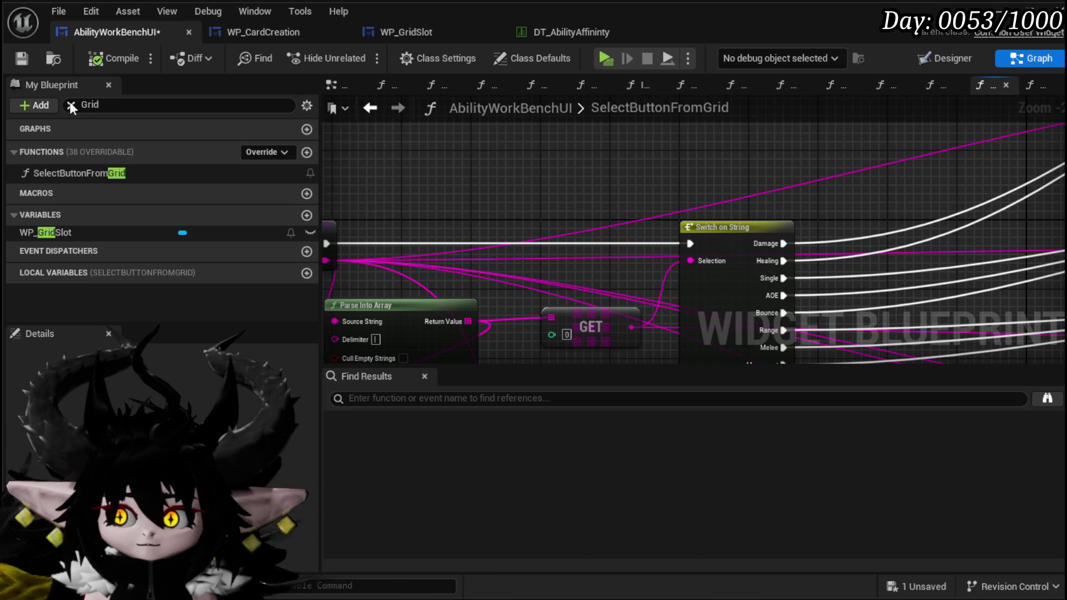
pyautogui.moveTo(525, 199); pyautogui.dragTo(680, 160)
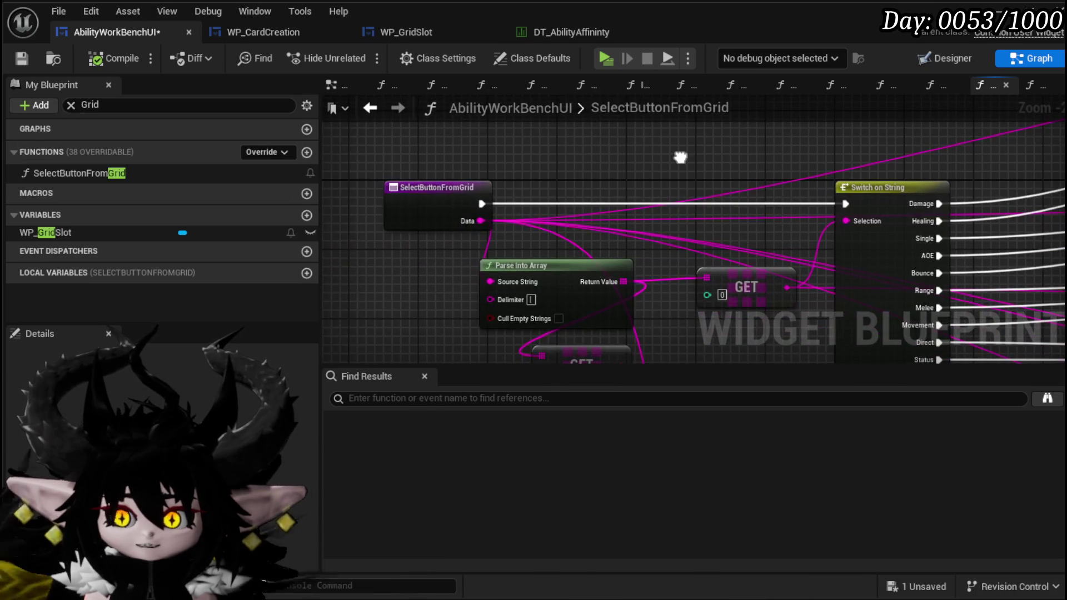
# Step: Clear the Grid filter, save AbilityWorkBenchUI, and open BindEvent, selecting the On Press bind
pyautogui.click(73, 105)
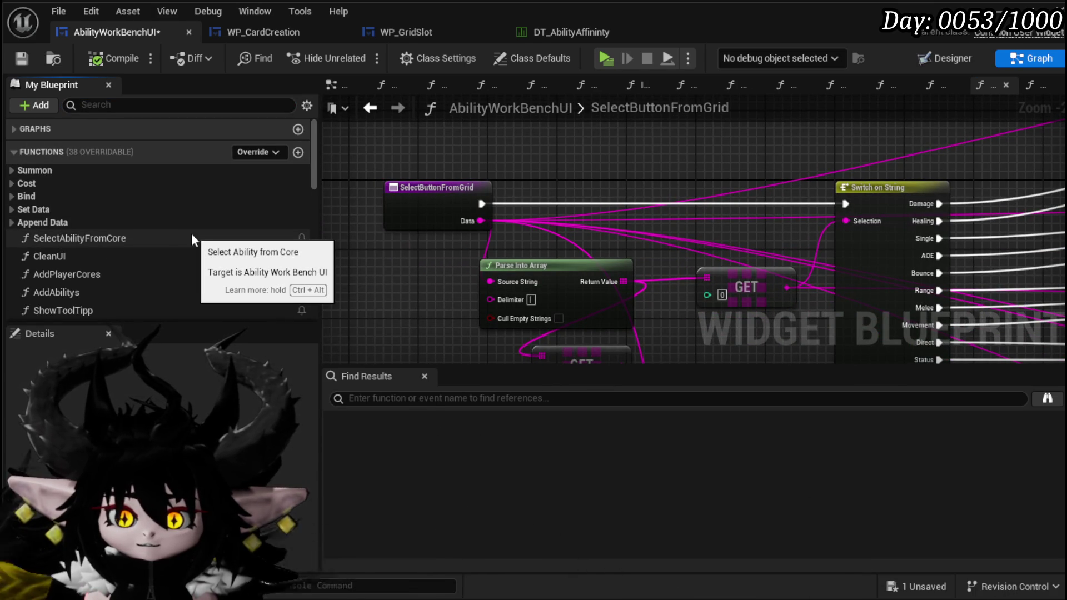
pyautogui.click(22, 60)
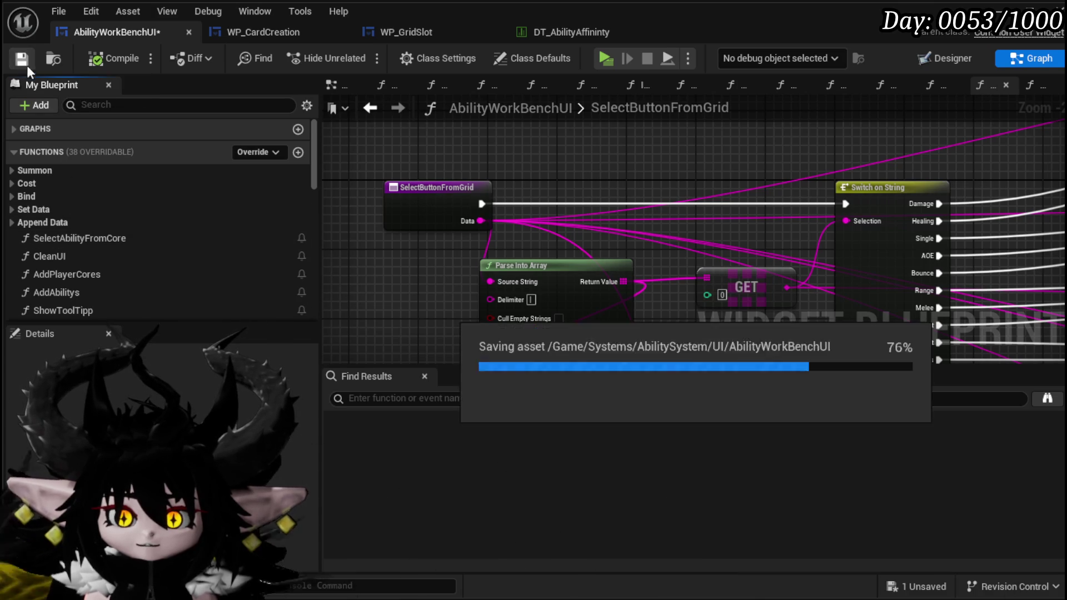
pyautogui.click(11, 195)
pyautogui.doubleClick(76, 211)
pyautogui.moveTo(507, 228)
pyautogui.mouseDown()
pyautogui.moveTo(634, 233)
pyautogui.moveTo(561, 333)
pyautogui.moveTo(494, 337)
pyautogui.mouseUp()
pyautogui.moveTo(565, 337); pyautogui.dragTo(662, 324)
pyautogui.moveTo(470, 342); pyautogui.dragTo(550, 144)
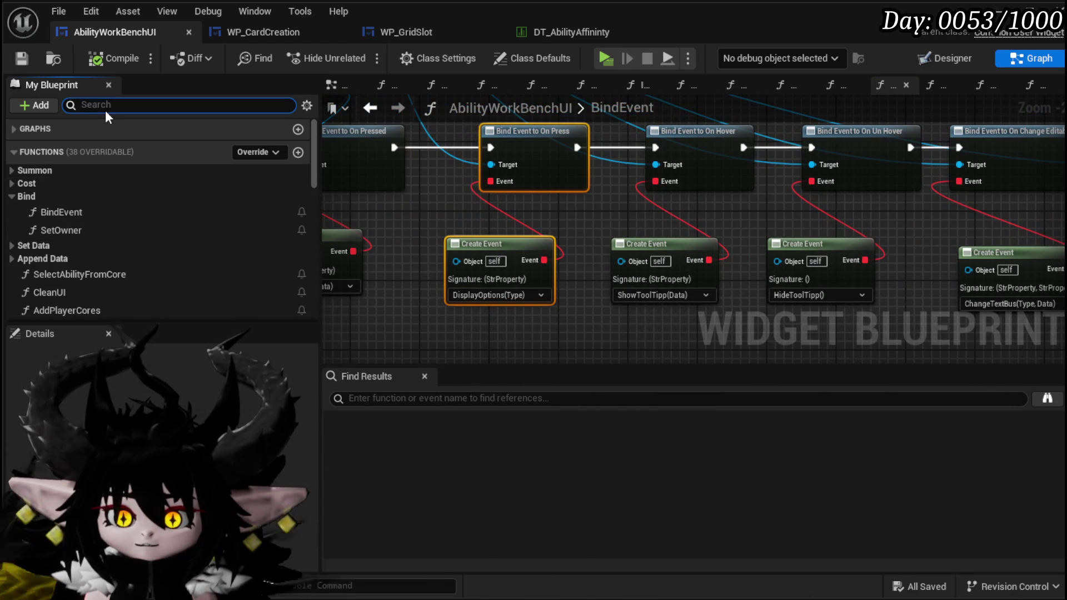
# Step: Search 'display', open DisplayOptions, and shift its first three nodes to the left
pyautogui.write('disp')
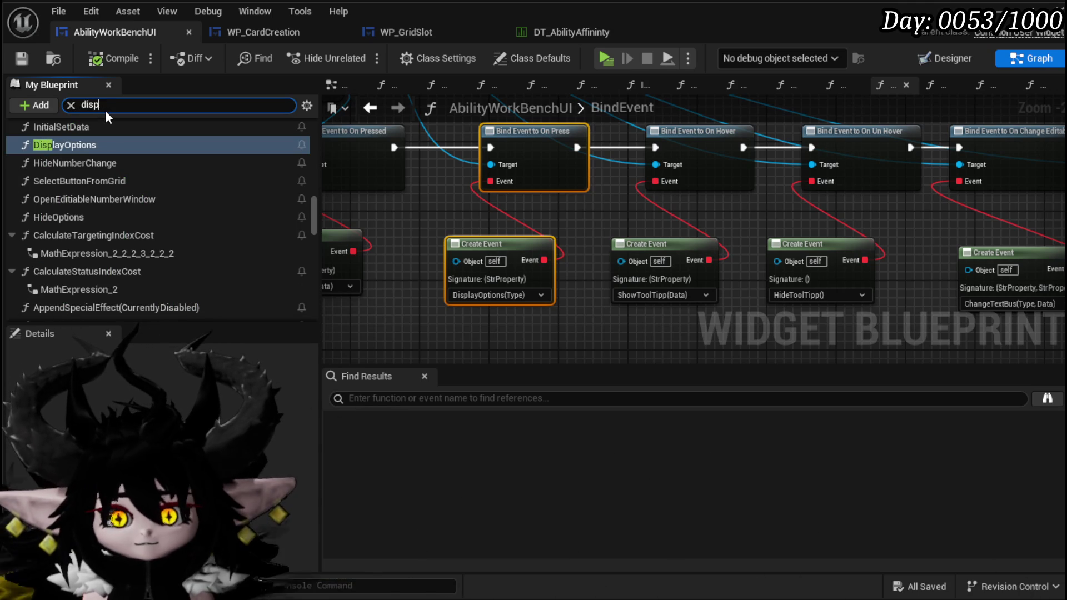
pyautogui.write('lay')
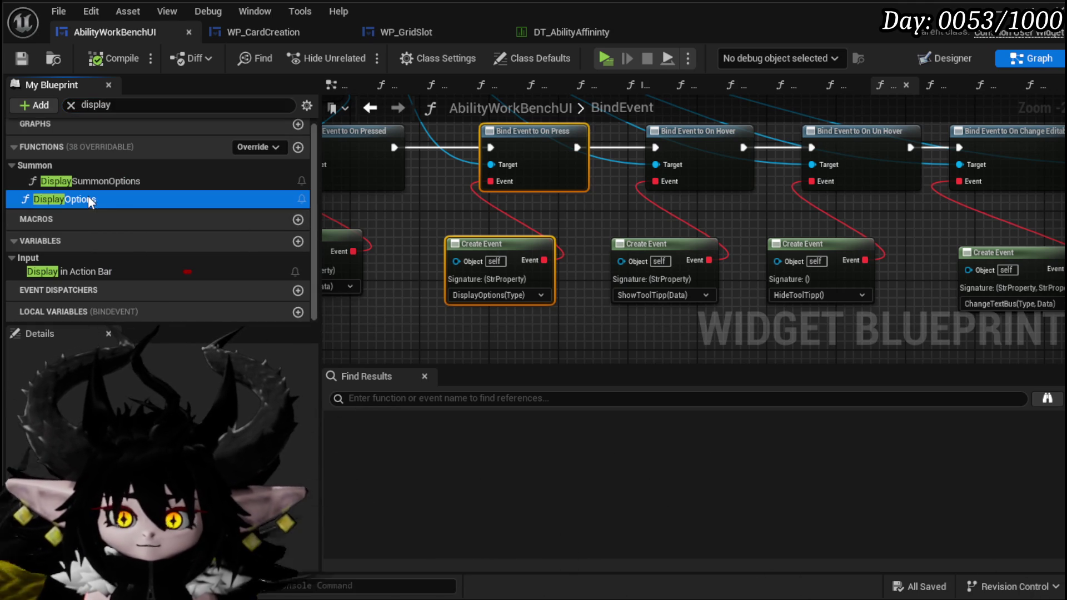
pyautogui.doubleClick(88, 198)
pyautogui.moveTo(410, 293); pyautogui.dragTo(536, 143)
pyautogui.moveTo(545, 182); pyautogui.dragTo(442, 173)
# Step: Bring the Healing grid option node into view and duplicate it with Ctrl+W
pyautogui.moveTo(468, 213); pyautogui.dragTo(558, 222)
pyautogui.moveTo(840, 163)
pyautogui.mouseDown()
pyautogui.moveTo(532, 135)
pyautogui.moveTo(687, 228)
pyautogui.mouseUp()
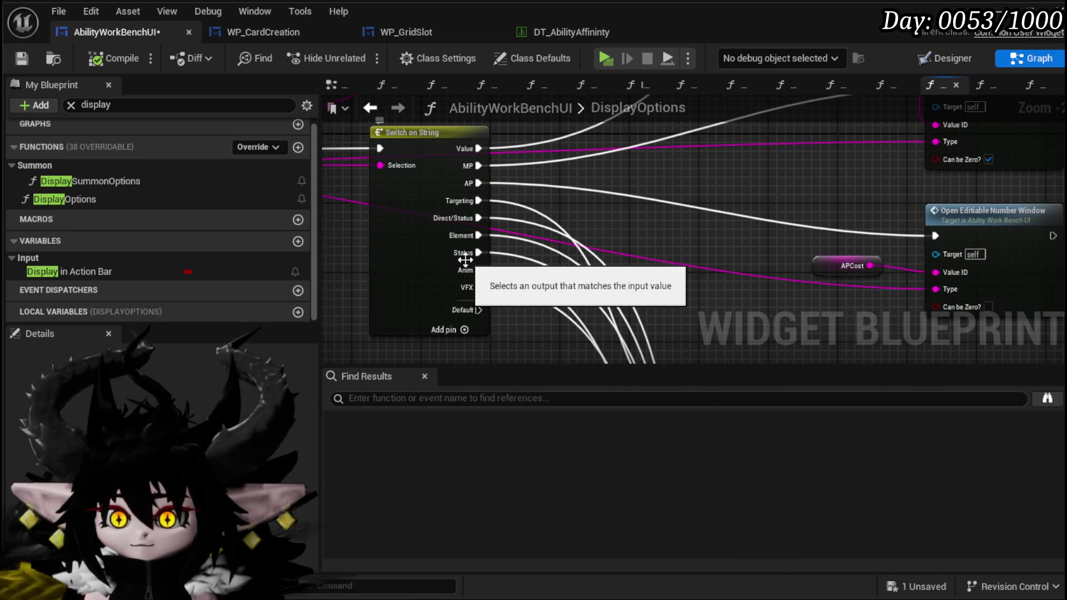
pyautogui.moveTo(655, 209); pyautogui.dragTo(383, 239)
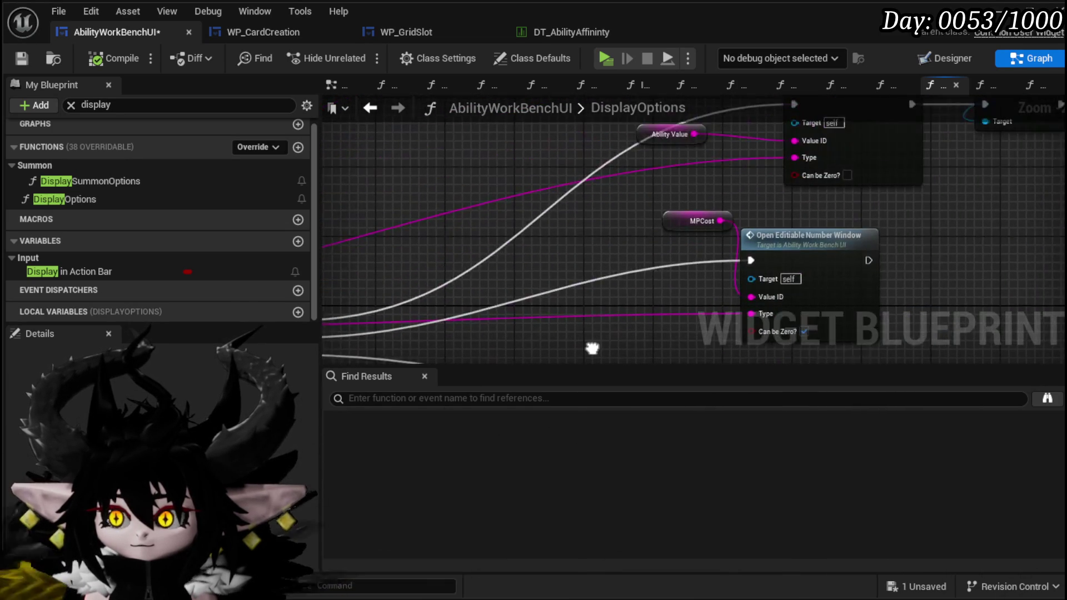
pyautogui.moveTo(607, 325)
pyautogui.mouseDown()
pyautogui.moveTo(496, 290)
pyautogui.moveTo(384, 293)
pyautogui.mouseUp()
pyautogui.moveTo(386, 162)
pyautogui.mouseDown()
pyautogui.moveTo(708, 304)
pyautogui.moveTo(555, 294)
pyautogui.moveTo(672, 312)
pyautogui.moveTo(612, 297)
pyautogui.moveTo(495, 328)
pyautogui.mouseUp()
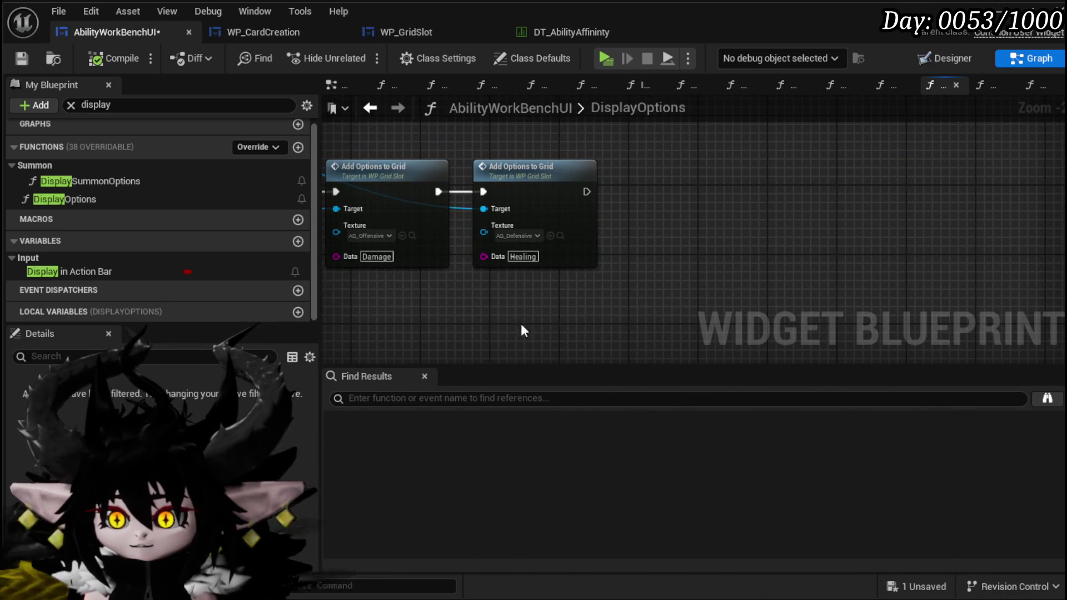
pyautogui.hotkey('ctrl', 'w')
# Step: Chain the duplicated grid option node after the Healing option
pyautogui.moveTo(587, 192)
pyautogui.mouseDown()
pyautogui.moveTo(613, 208)
pyautogui.moveTo(665, 188)
pyautogui.mouseUp()
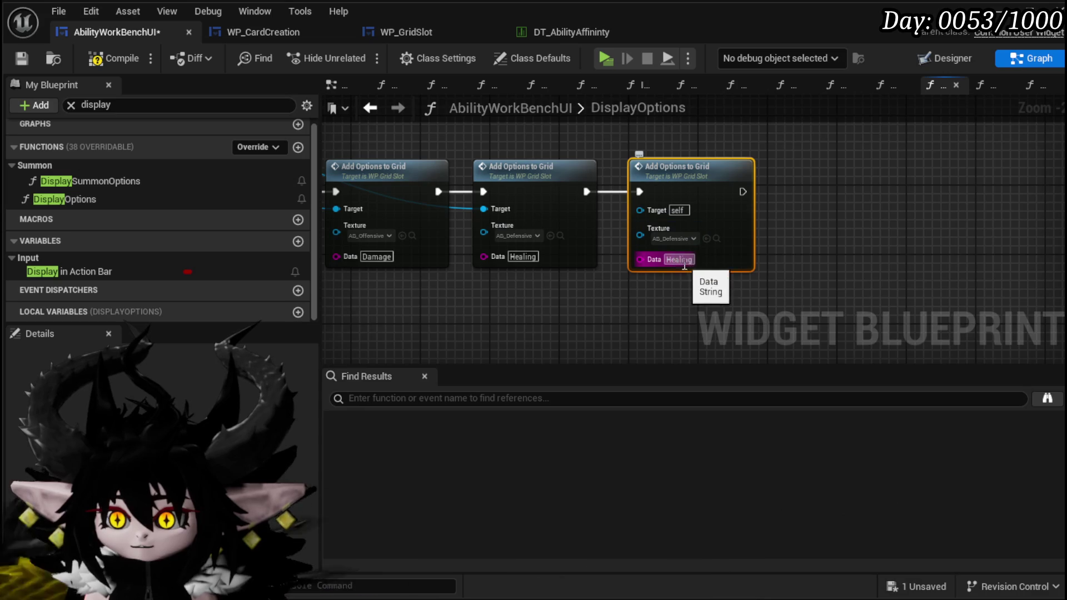
pyautogui.click(726, 237)
pyautogui.scroll(-5, 760, 203)
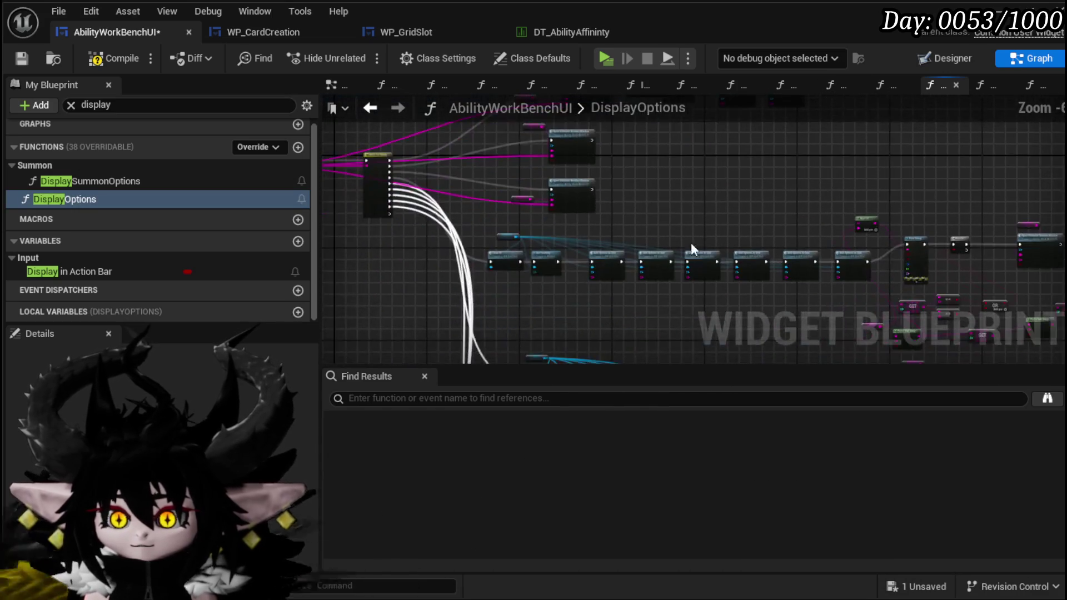
pyautogui.scroll(5, 463, 250)
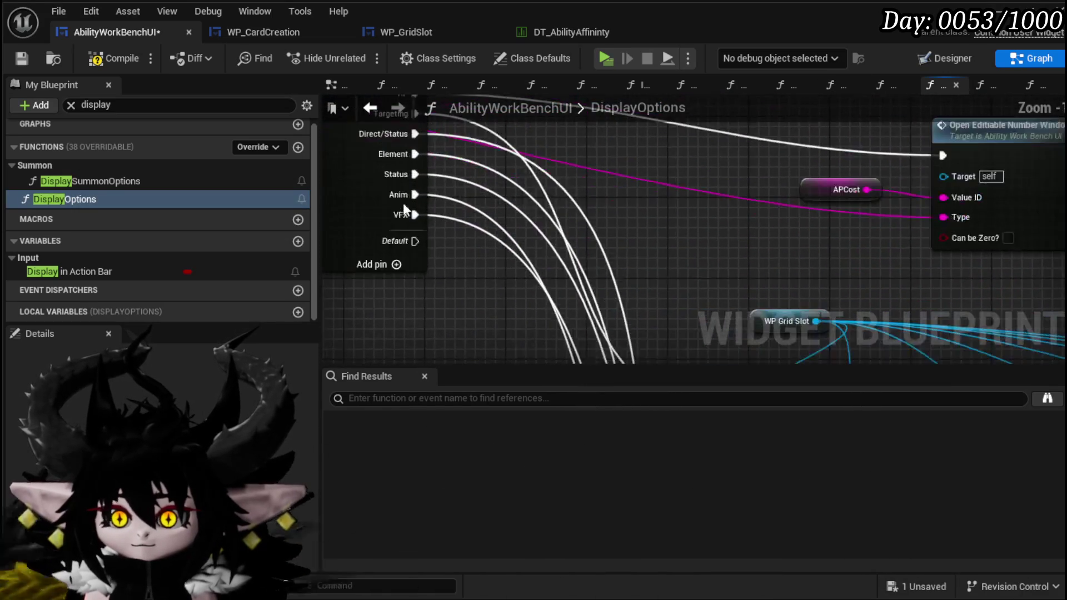
pyautogui.scroll(1, 461, 245)
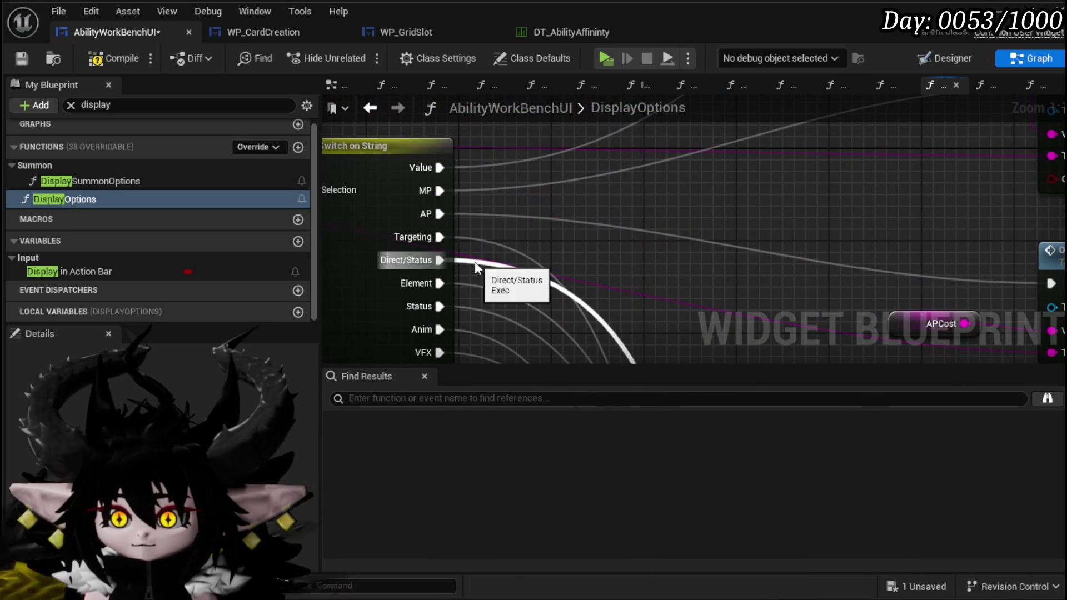
pyautogui.scroll(-3, 475, 261)
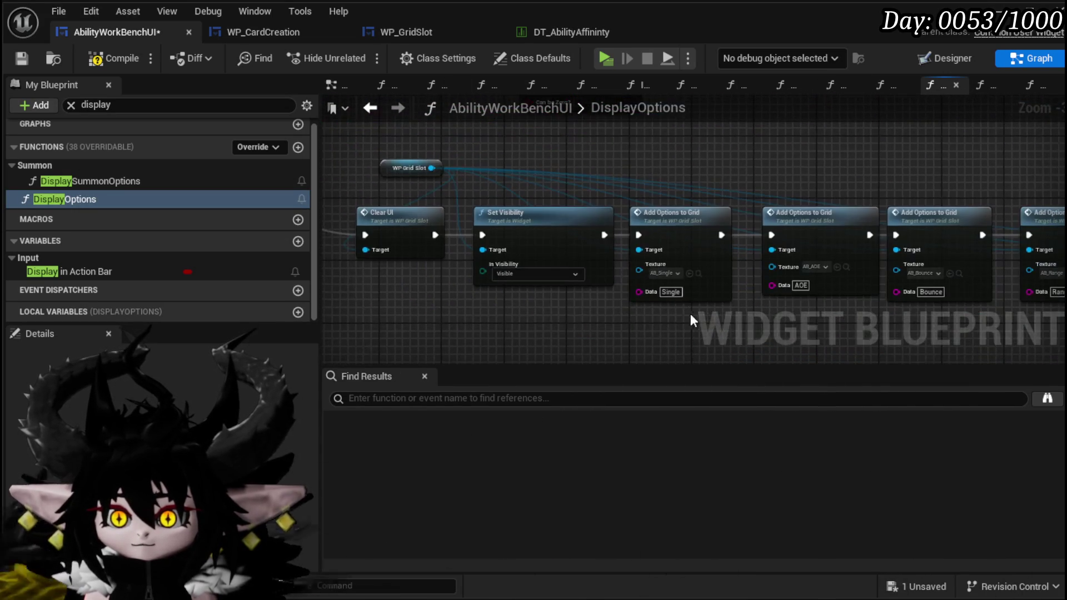
pyautogui.scroll(-3, 589, 156)
pyautogui.scroll(4, 760, 250)
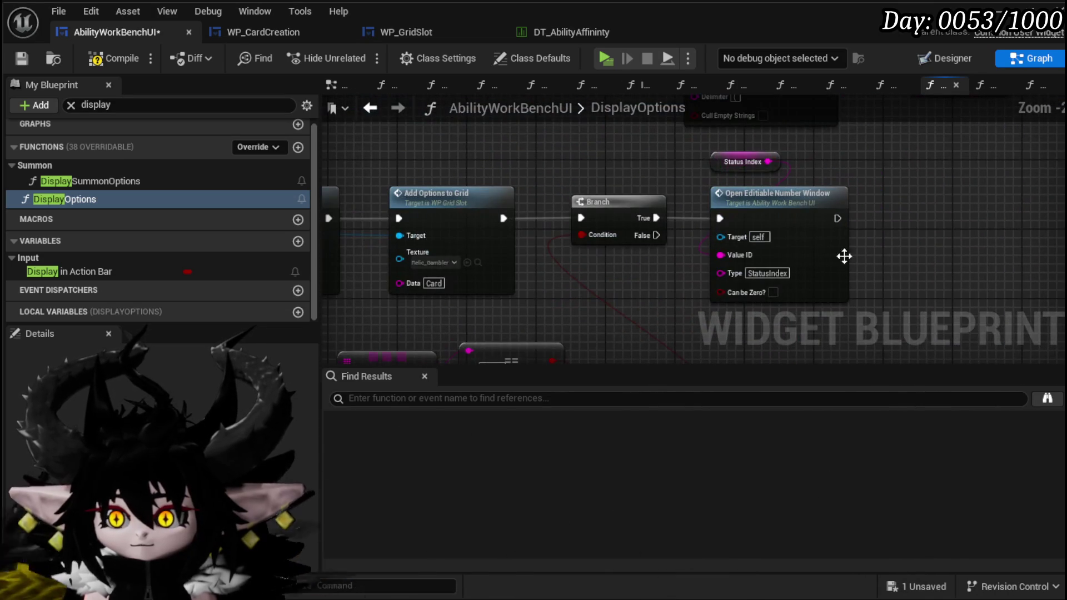
# Step: Paste a copy of the Card grid option node using the Relic_Gambler texture
pyautogui.click(599, 167)
pyautogui.scroll(-4, 609, 308)
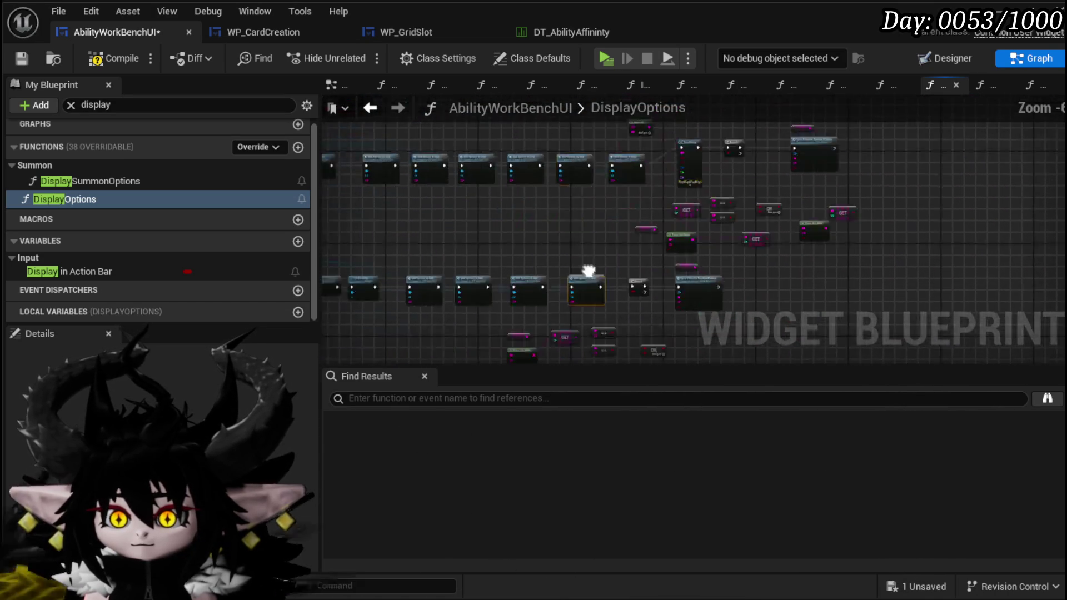
pyautogui.scroll(5, 741, 217)
pyautogui.hotkey('ctrl', 'v')
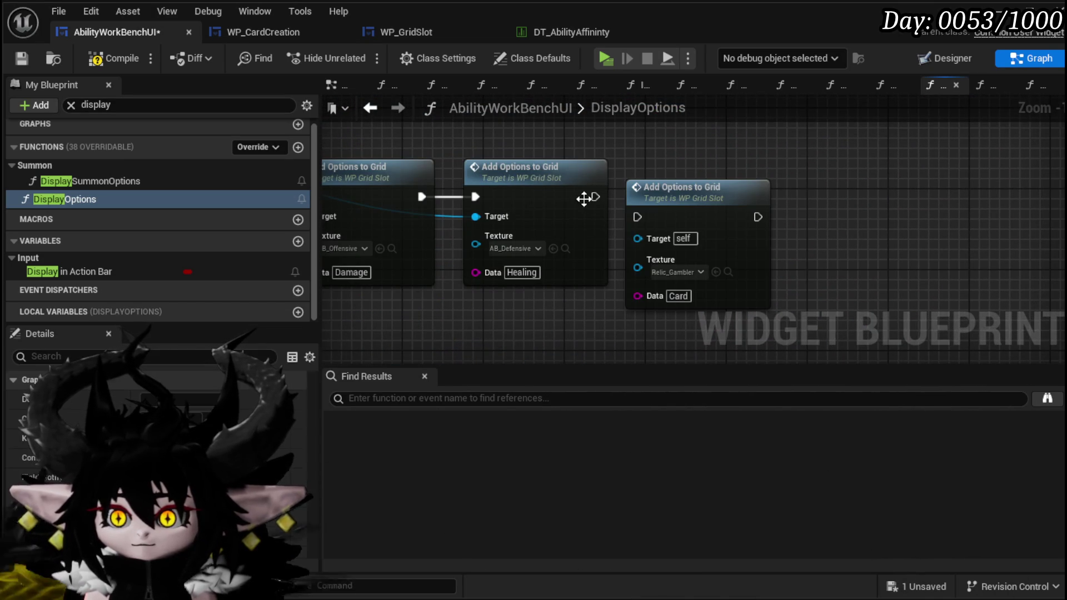
pyautogui.click(689, 189)
pyautogui.scroll(-4, 689, 189)
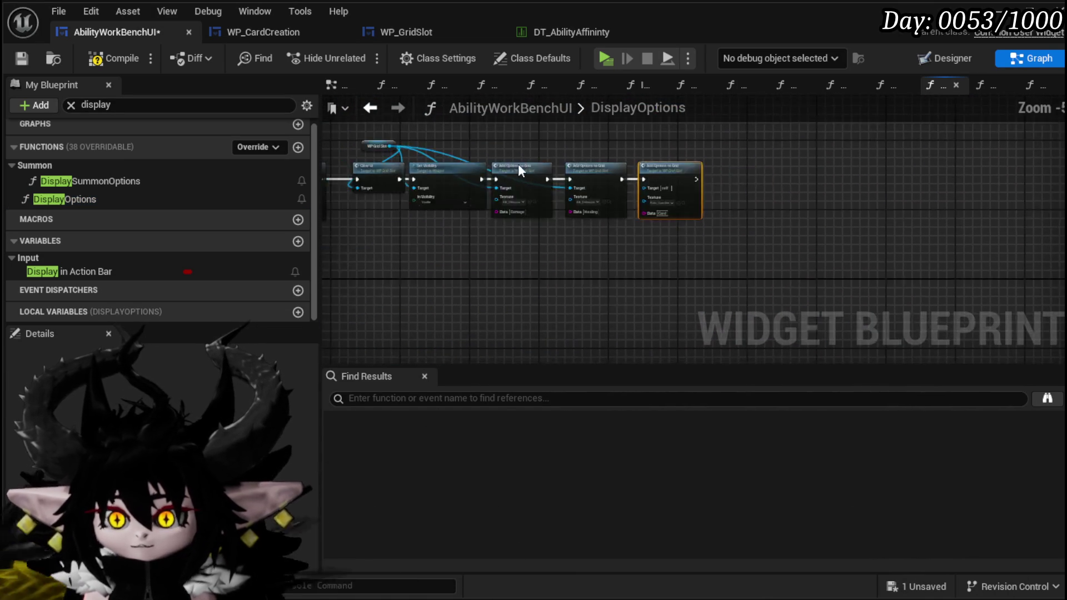
# Step: Wire WP Grid Slot into the new node's Target, then compile and save all assets
pyautogui.click(135, 53)
pyautogui.click(22, 58)
pyautogui.scroll(4, 889, 192)
pyautogui.moveTo(469, 148)
pyautogui.mouseDown()
pyautogui.moveTo(981, 225)
pyautogui.moveTo(840, 252)
pyautogui.mouseUp()
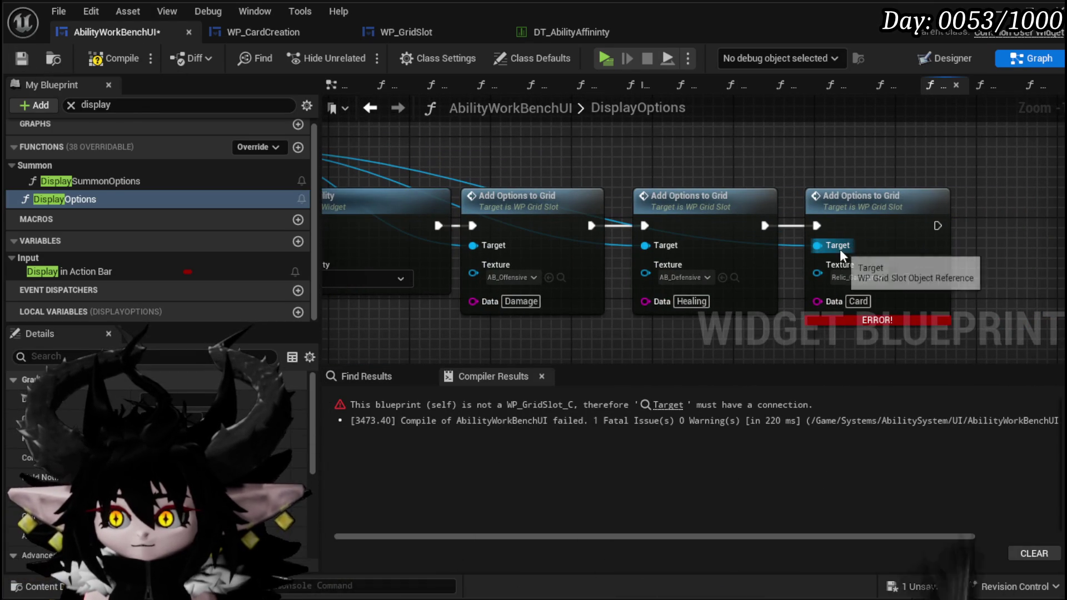
pyautogui.click(97, 60)
pyautogui.hotkey('ctrl', 's')
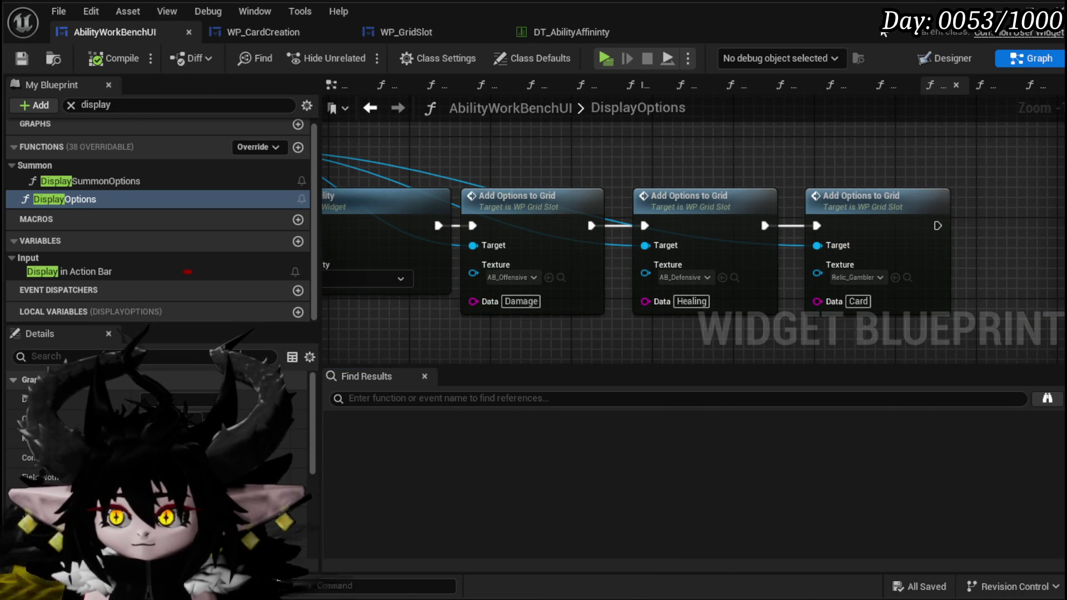
pyautogui.click(1014, 20)
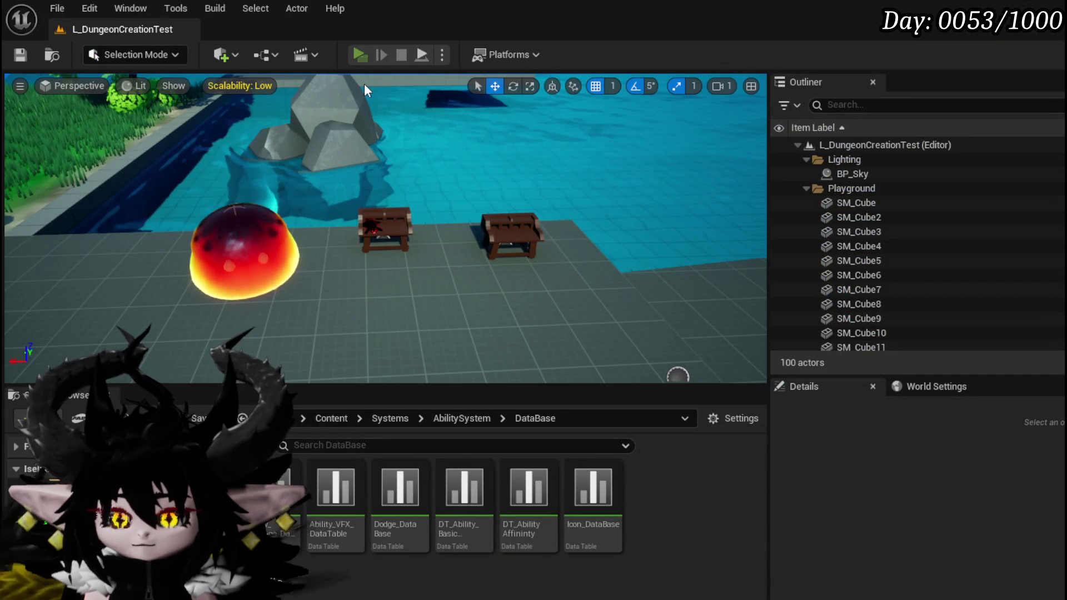
# Step: Play-test the magic ability's effect editor, switch a slot to Card, then stop and save
pyautogui.click(360, 55)
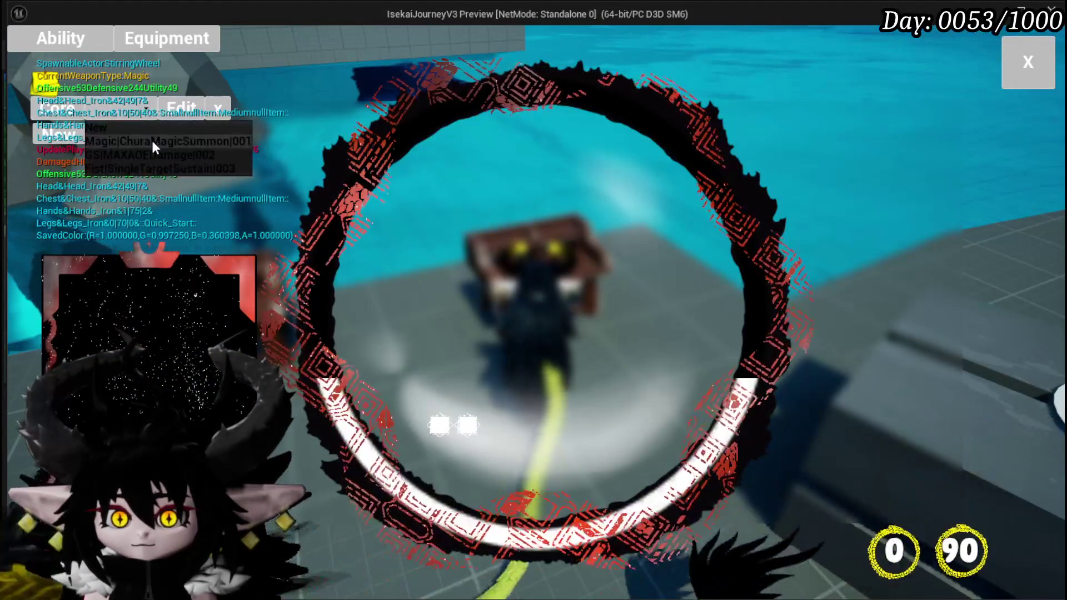
pyautogui.click(152, 142)
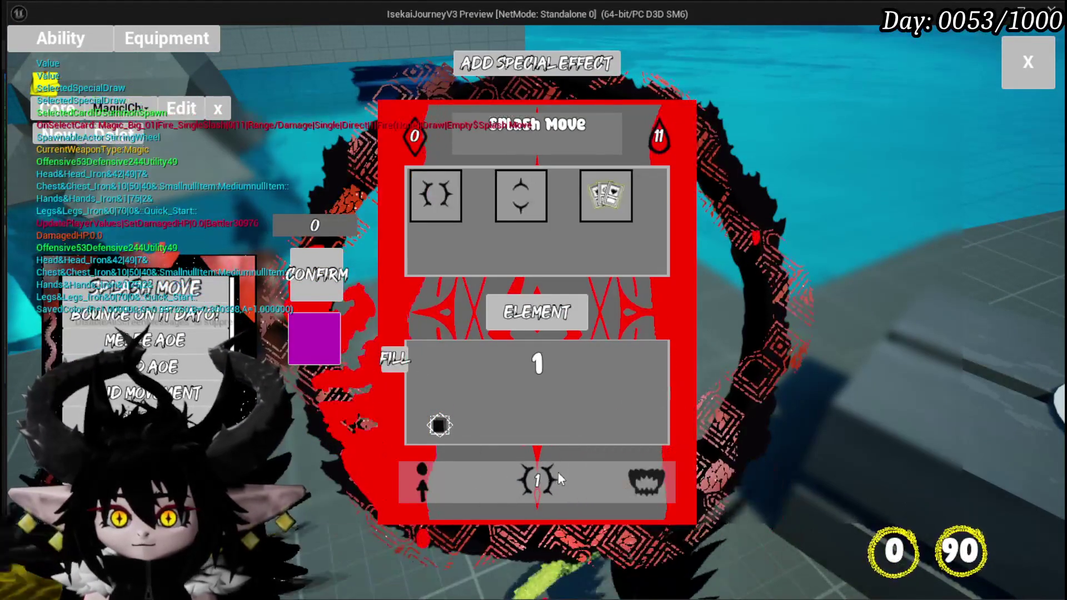
pyautogui.click(609, 197)
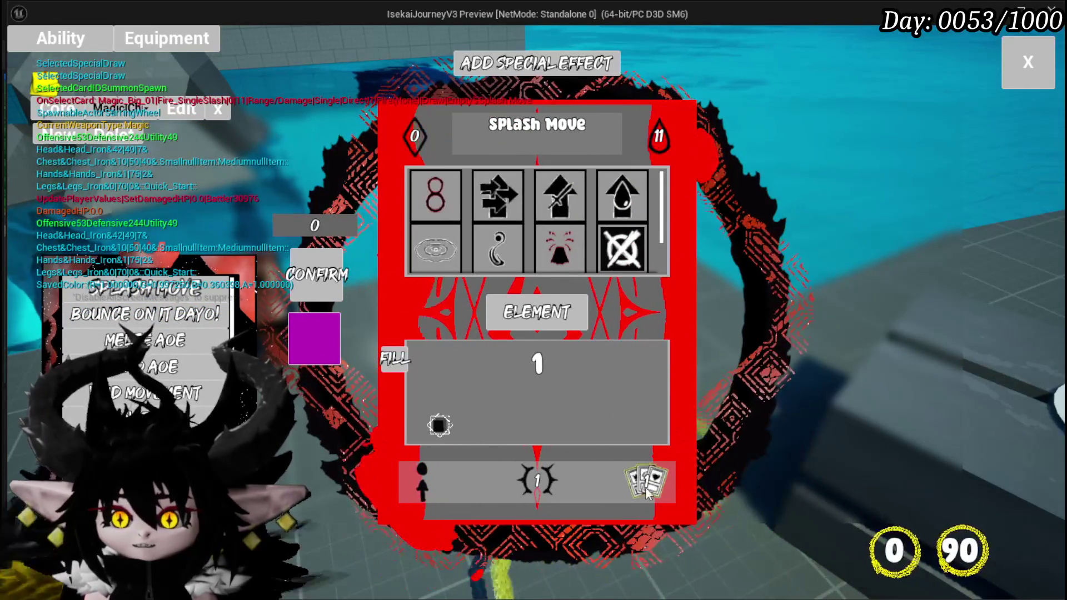
pyautogui.click(1028, 61)
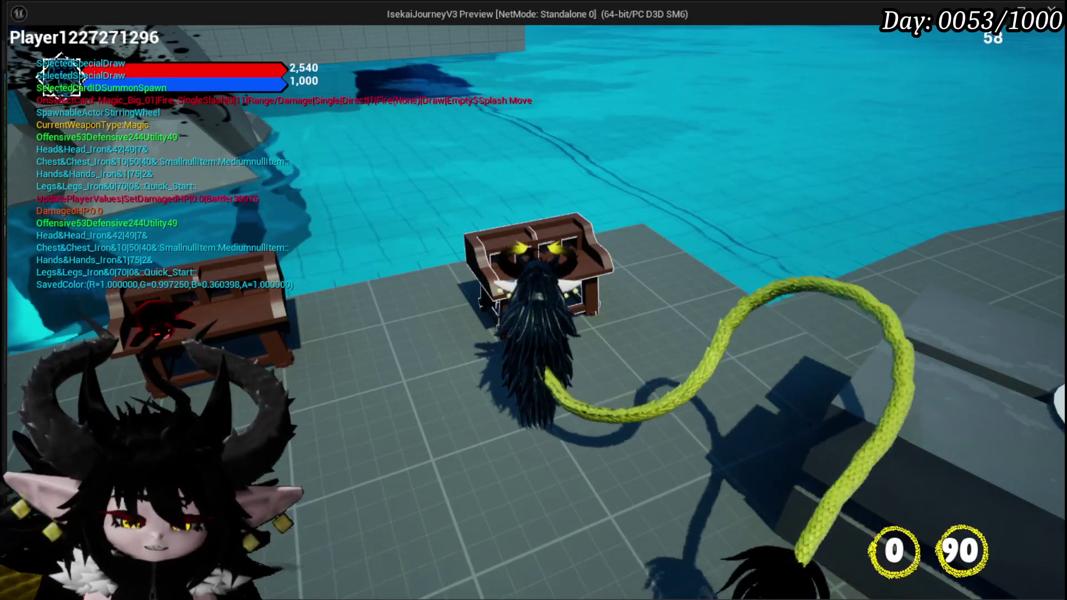
pyautogui.press('Escape')
pyautogui.click(21, 54)
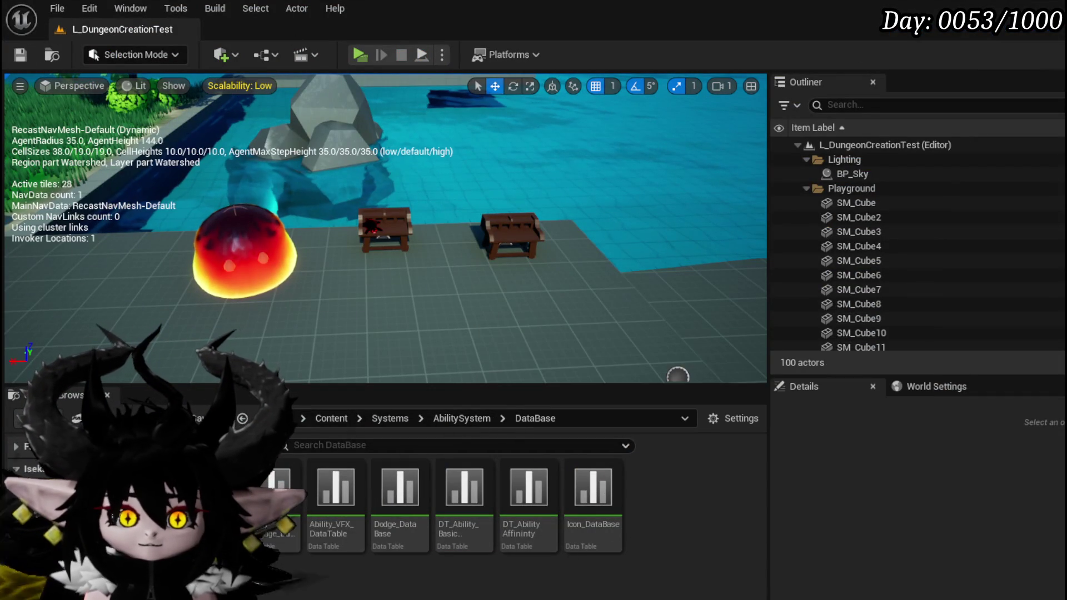
# Step: In DisplayOptions, route the Summon node's execution directly into the Branch
pyautogui.hotkey('alt', 'Tab')
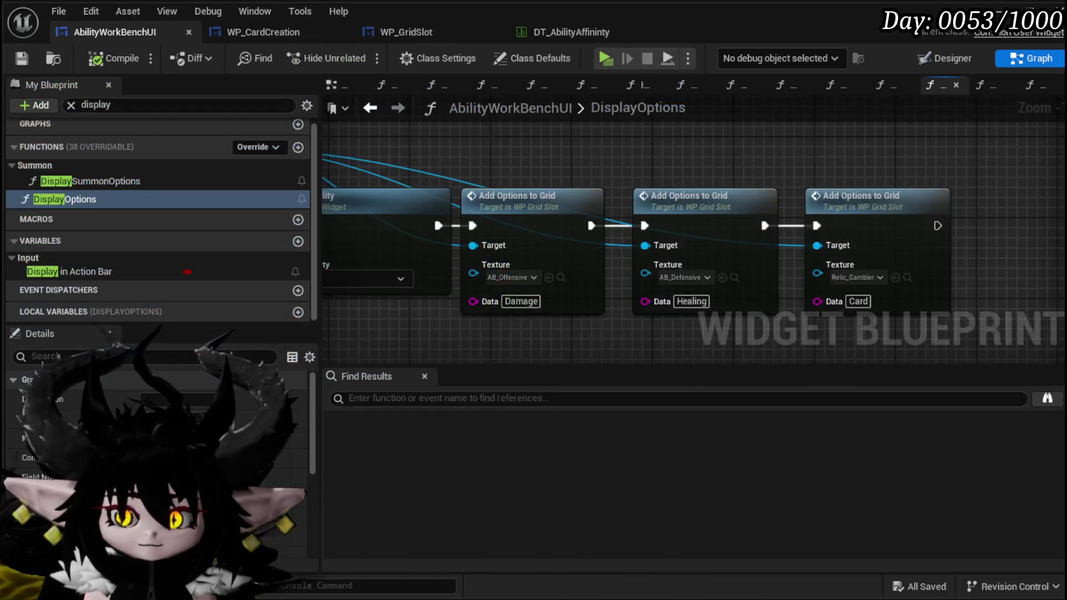
pyautogui.scroll(-6, 607, 342)
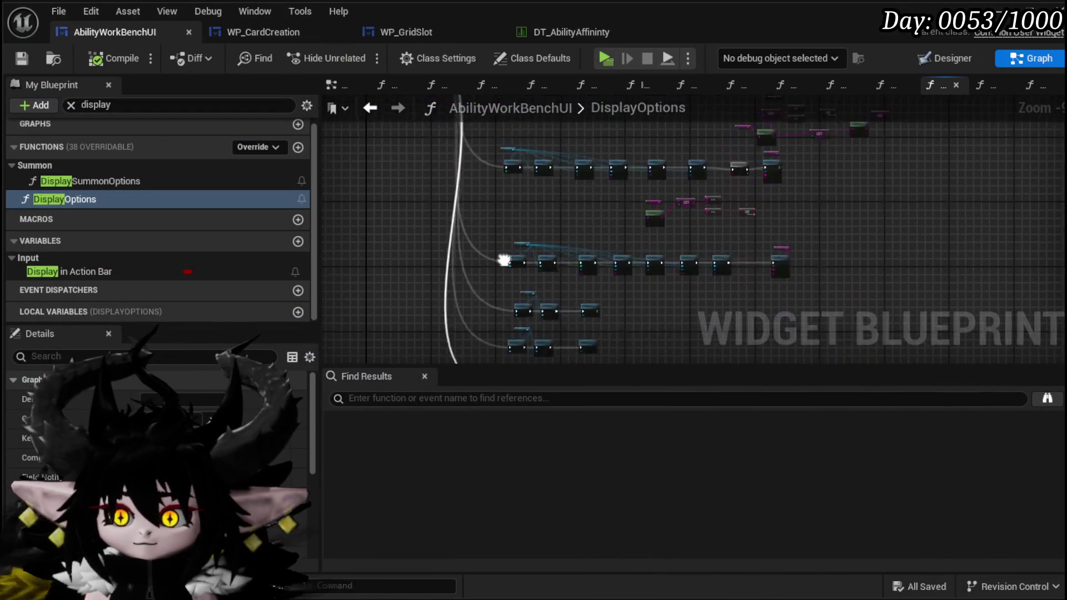
pyautogui.scroll(5, 512, 286)
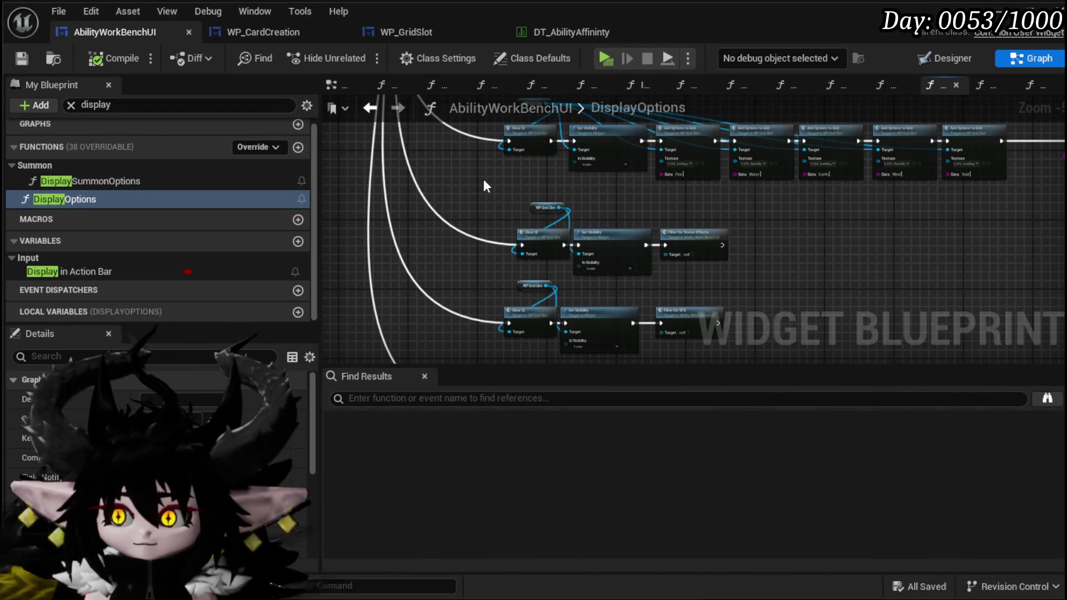
pyautogui.scroll(3, 737, 257)
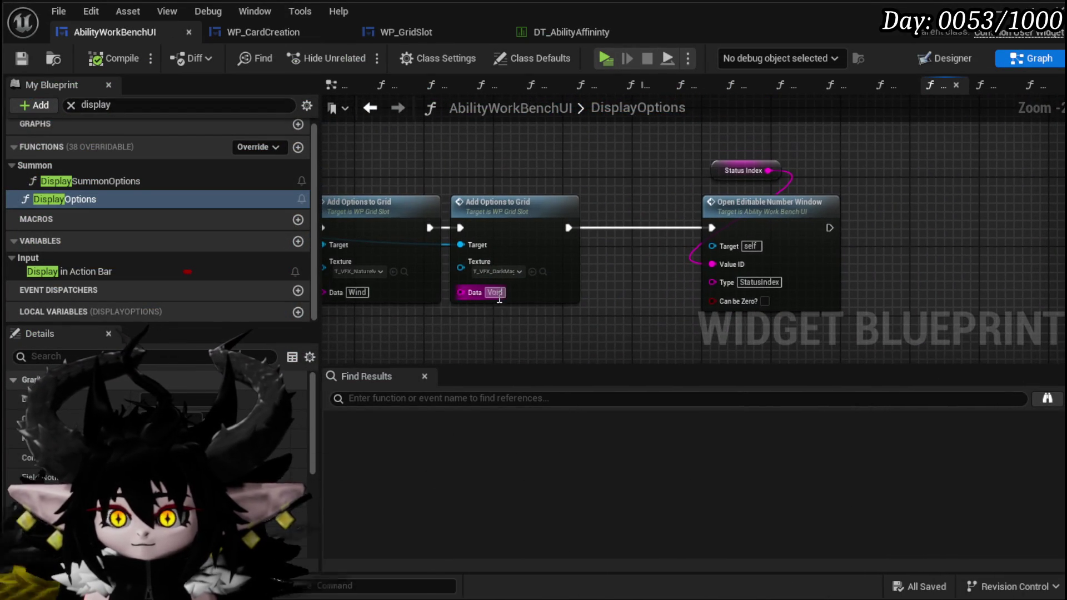
pyautogui.scroll(-4, 480, 322)
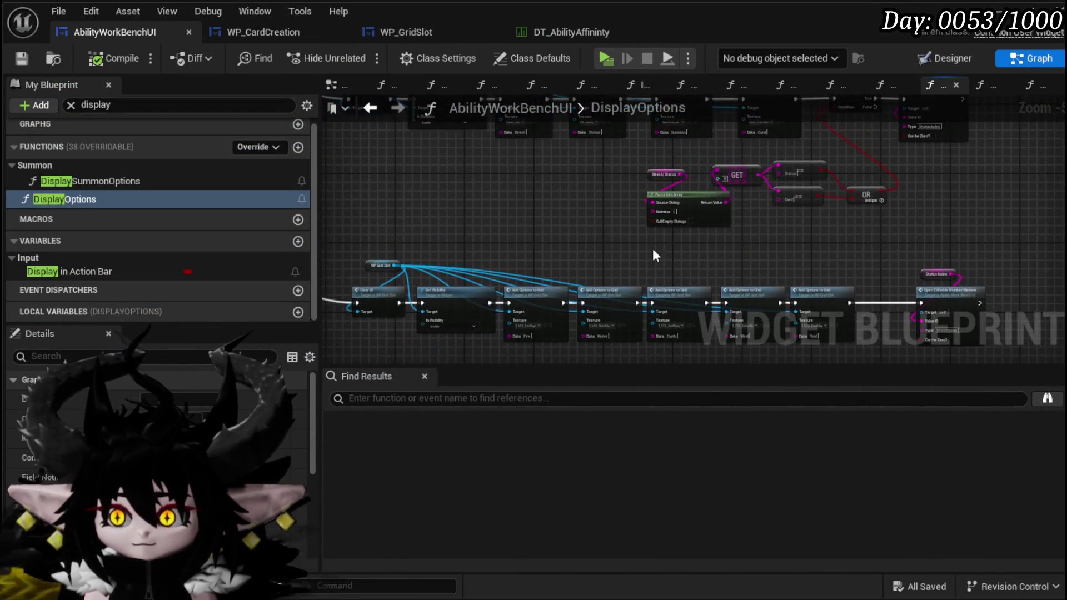
pyautogui.scroll(4, 608, 224)
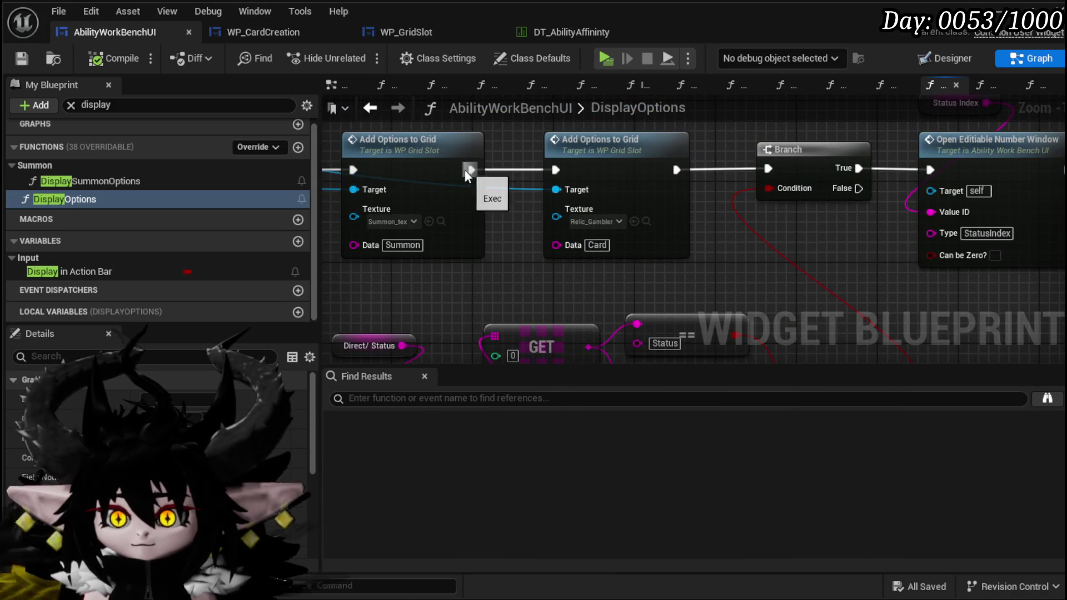
pyautogui.moveTo(775, 167); pyautogui.dragTo(775, 168)
pyautogui.scroll(-3, 725, 208)
pyautogui.scroll(1, 636, 162)
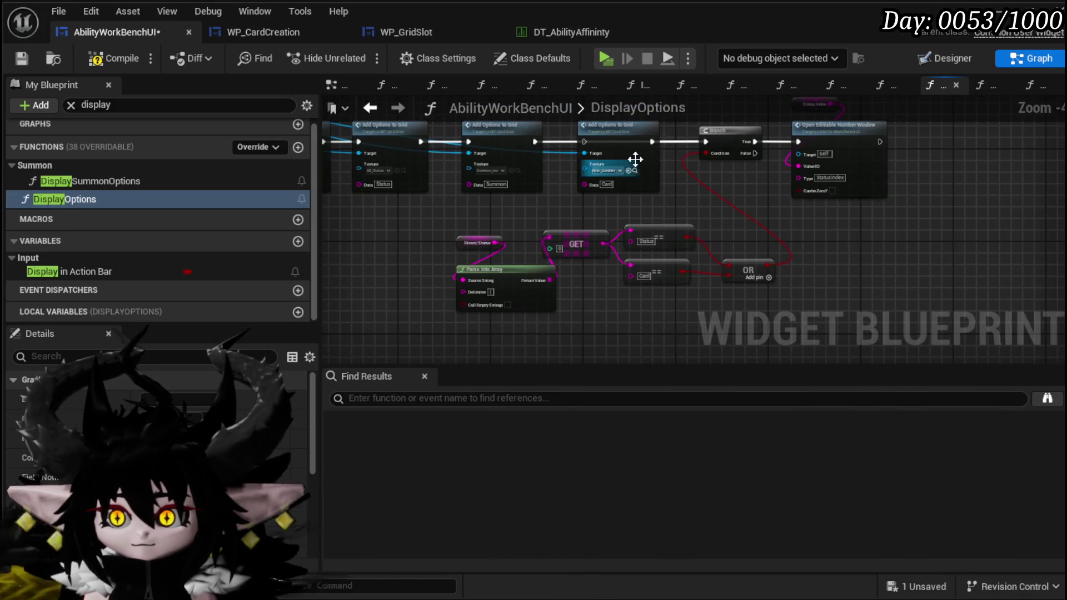
# Step: Feed Status == into the Branch Condition, detach and move the Card node, then compile and save
pyautogui.click(981, 239)
pyautogui.scroll(2, 607, 291)
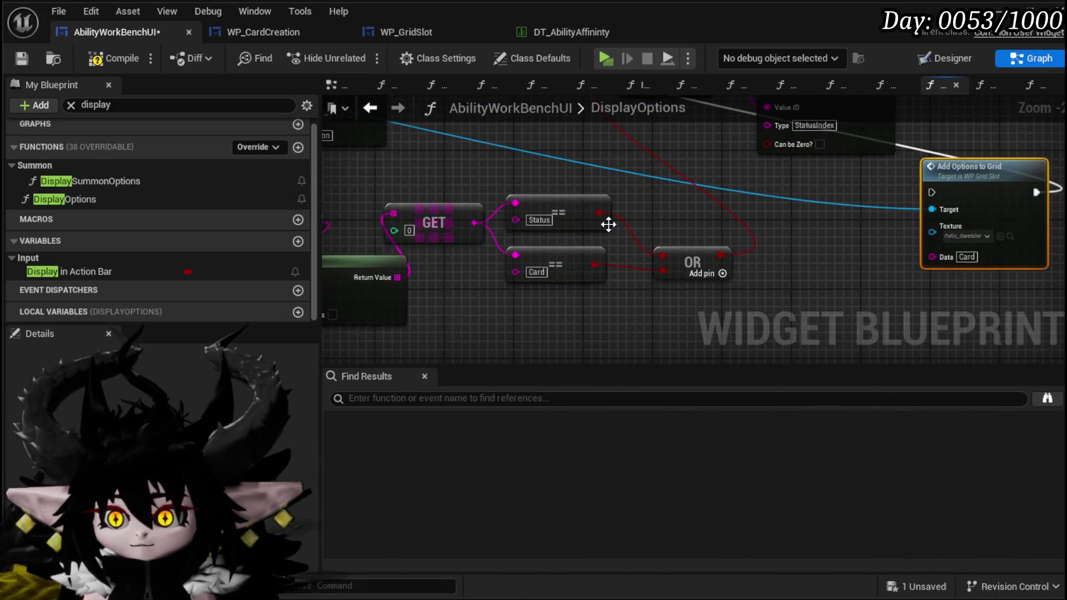
pyautogui.moveTo(608, 315); pyautogui.dragTo(634, 189)
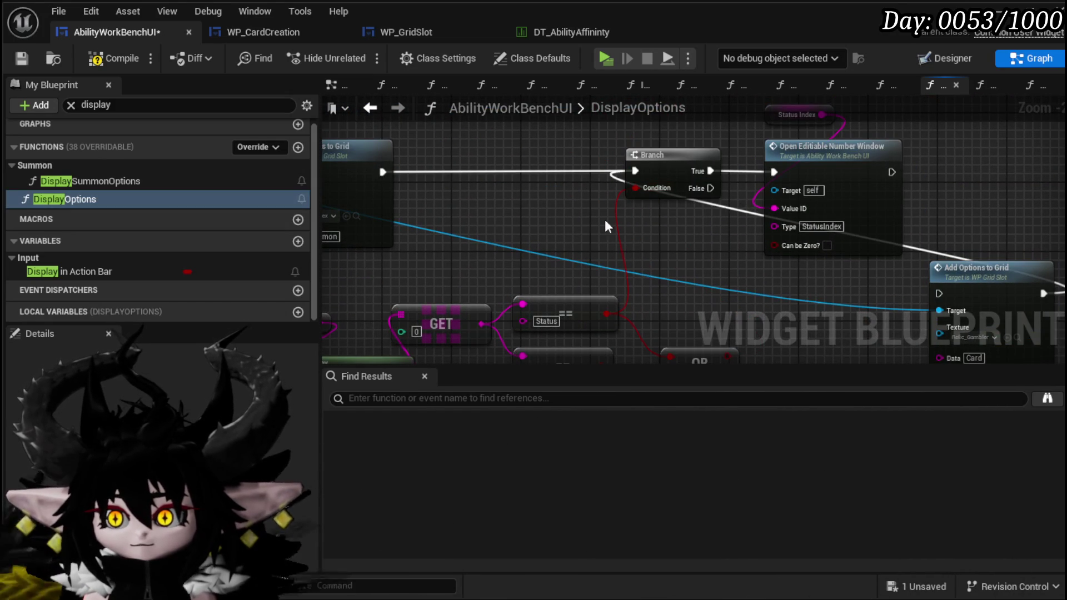
pyautogui.keyDown('alt'); pyautogui.click(939, 293); pyautogui.keyUp('alt')
pyautogui.moveTo(961, 269); pyautogui.dragTo(849, 295)
pyautogui.click(95, 59)
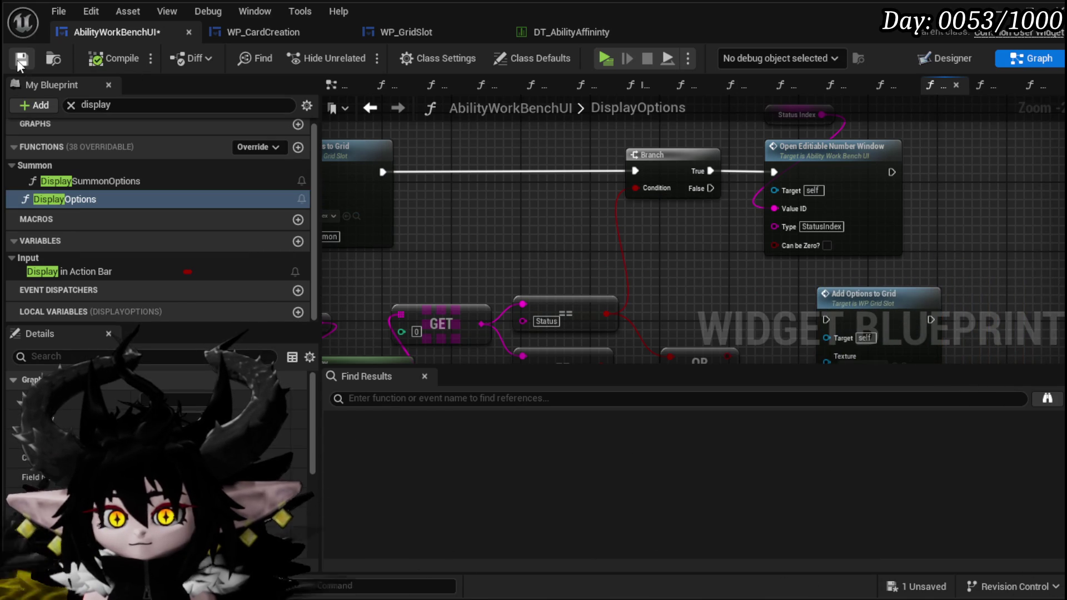
pyautogui.write('G')
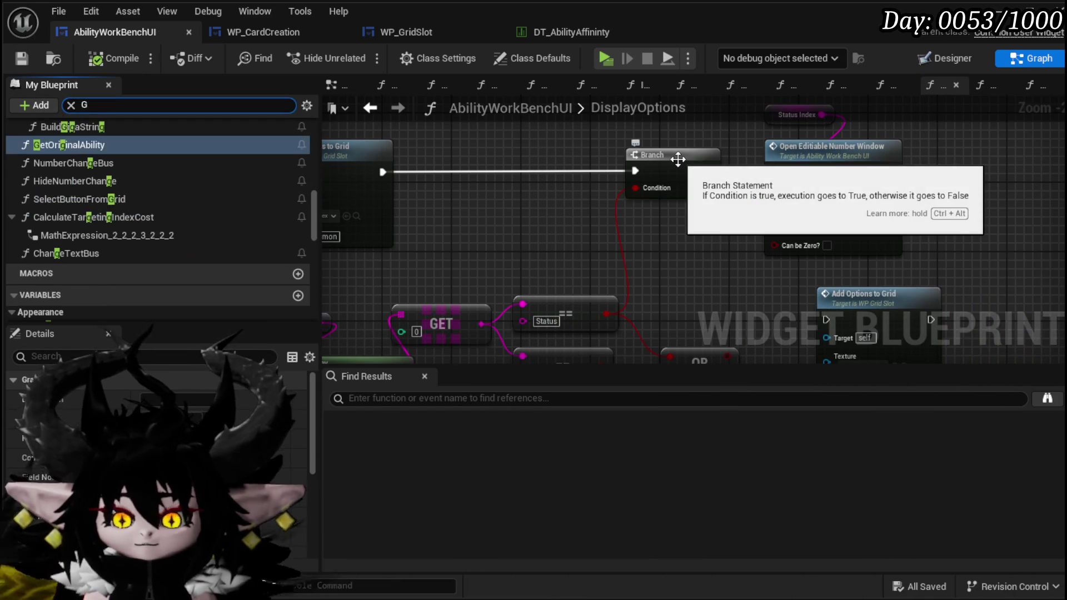
pyautogui.write('rid')
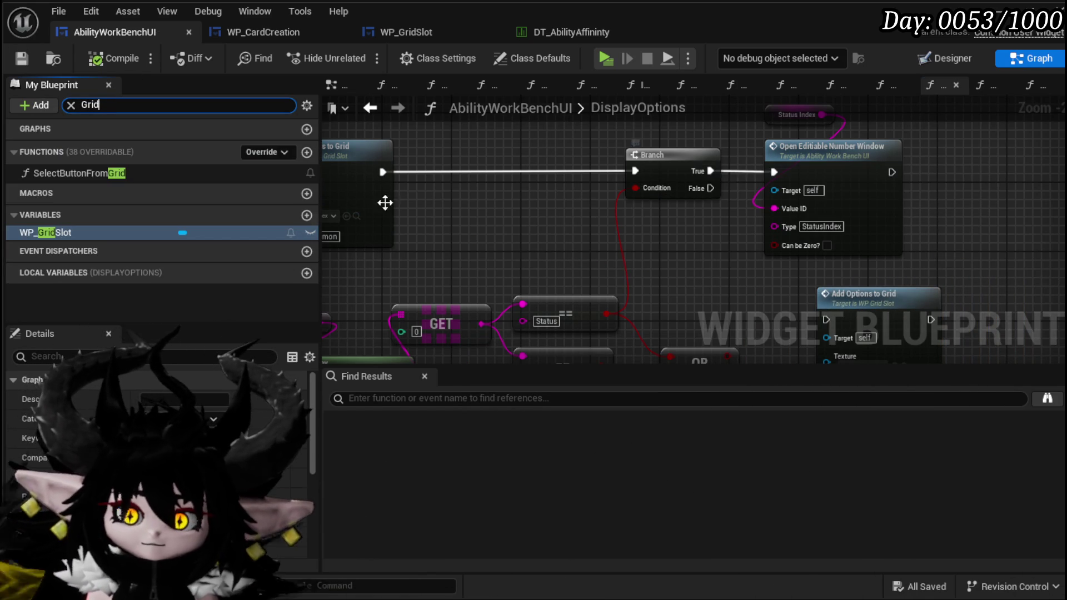
# Step: In SelectButtonFromGrid, connect the switch's Card output to Set Data Damage/Healing
pyautogui.doubleClick(92, 174)
pyautogui.moveTo(666, 281)
pyautogui.mouseDown()
pyautogui.moveTo(472, 114)
pyautogui.moveTo(505, 150)
pyautogui.mouseUp()
pyautogui.scroll(-2, 598, 233)
pyautogui.scroll(6, 559, 274)
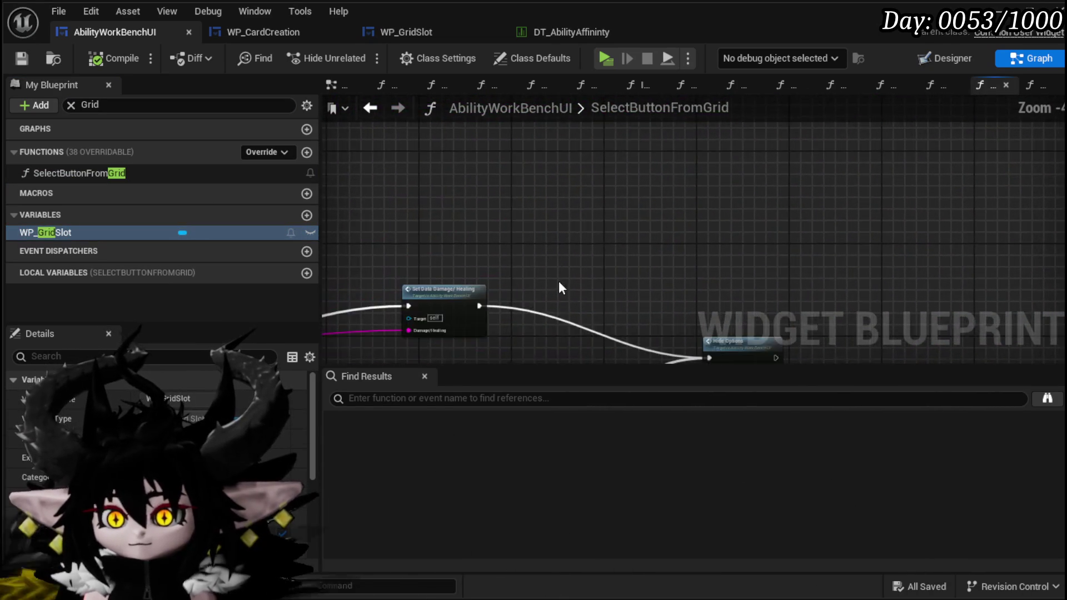
pyautogui.moveTo(452, 234)
pyautogui.mouseDown()
pyautogui.moveTo(699, 137)
pyautogui.moveTo(698, 167)
pyautogui.moveTo(548, 148)
pyautogui.moveTo(699, 161)
pyautogui.mouseUp()
pyautogui.scroll(-3, 699, 155)
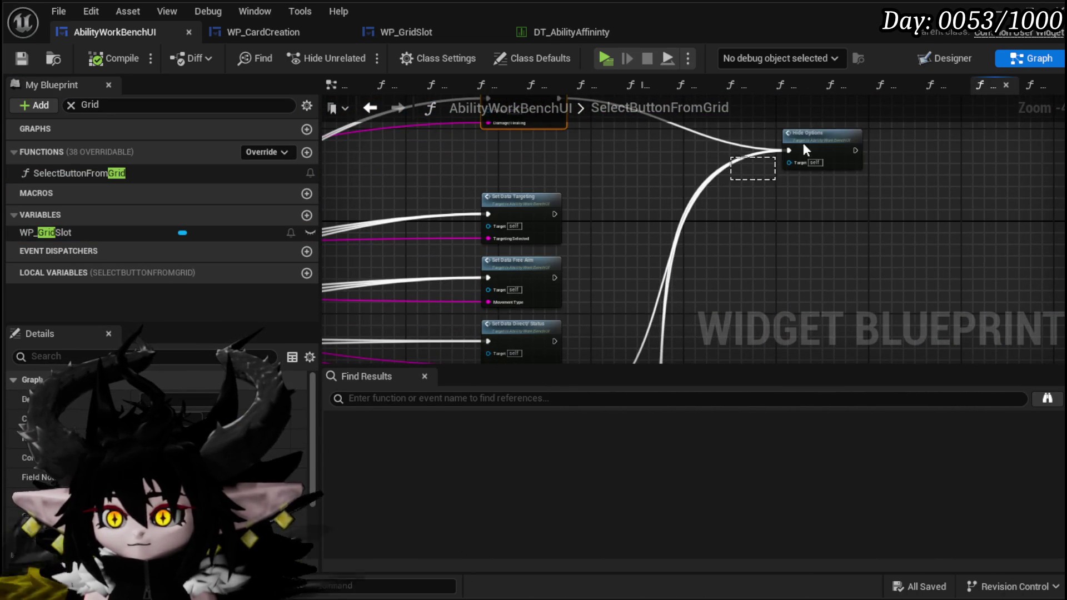
pyautogui.scroll(-3, 633, 178)
pyautogui.scroll(4, 581, 276)
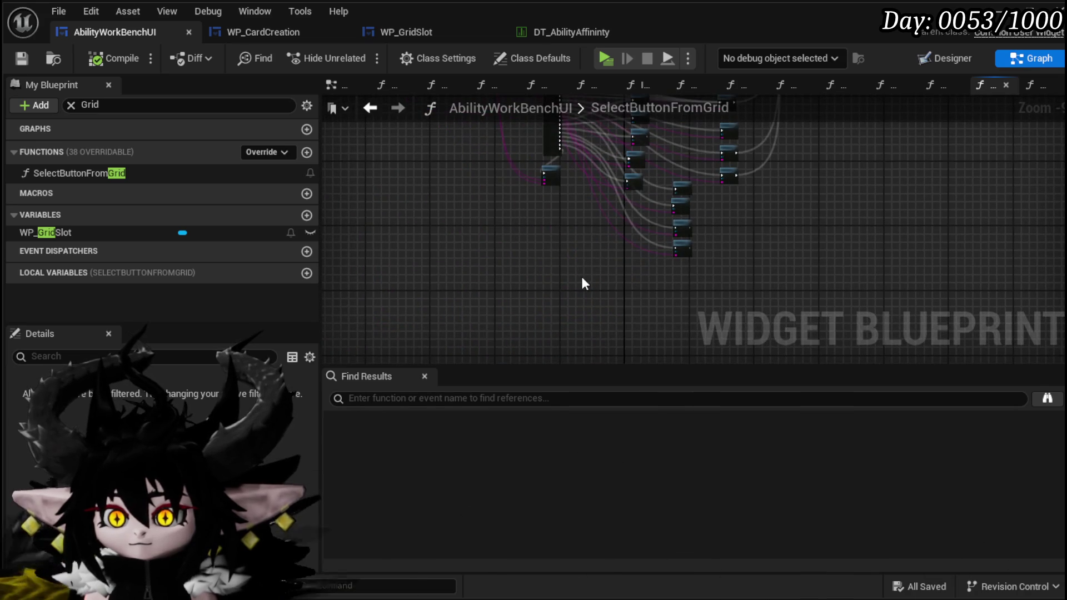
pyautogui.scroll(5, 589, 274)
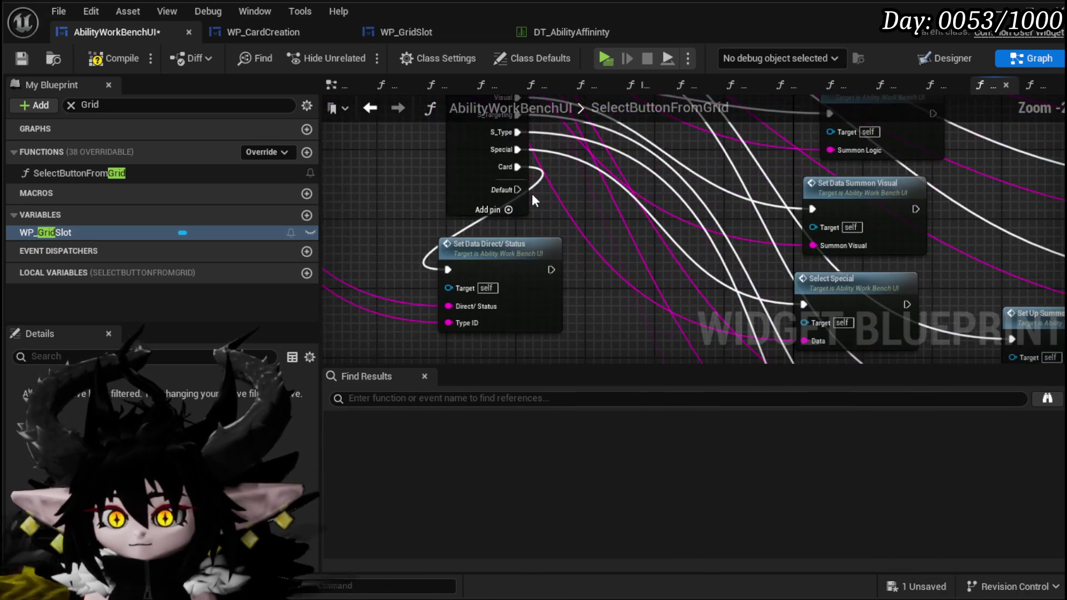
pyautogui.moveTo(509, 174)
pyautogui.mouseDown()
pyautogui.moveTo(412, 398)
pyautogui.moveTo(395, 221)
pyautogui.moveTo(386, 221)
pyautogui.mouseUp()
pyautogui.moveTo(869, 275)
pyautogui.mouseDown()
pyautogui.moveTo(744, 278)
pyautogui.moveTo(565, 207)
pyautogui.mouseUp()
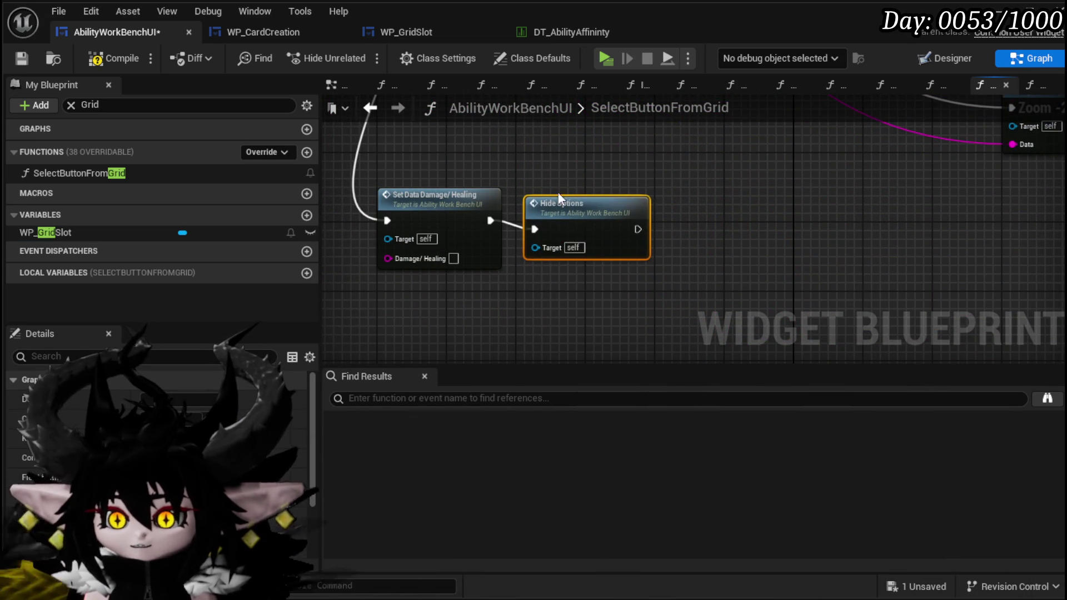
# Step: Line up Hide Options after Set Data Damage/Healing, save, and open SetData_Damage/Healing
pyautogui.scroll(-3, 566, 181)
pyautogui.scroll(4, 530, 200)
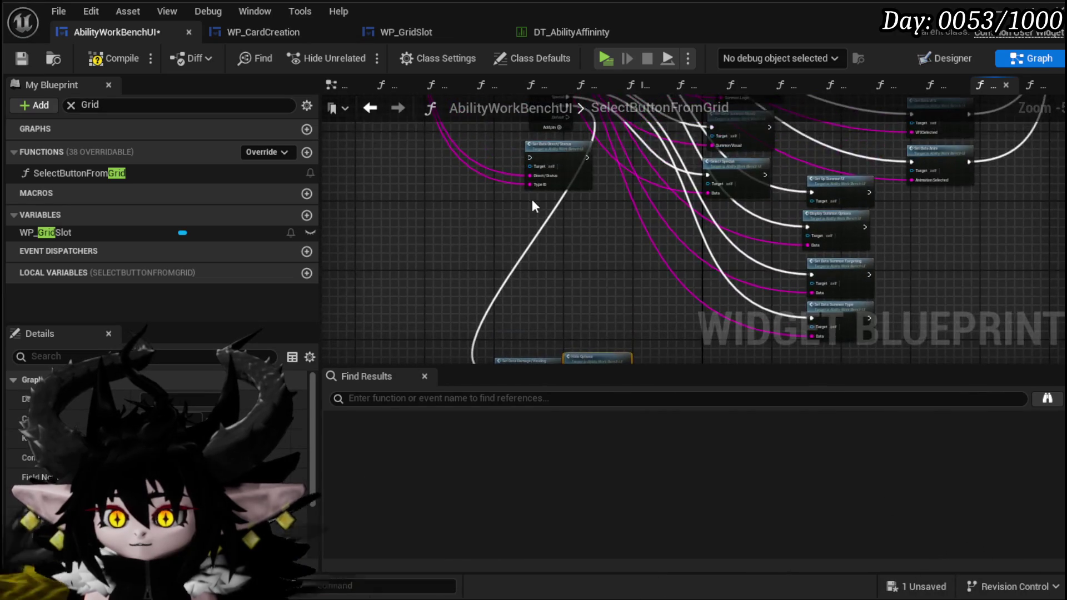
pyautogui.moveTo(542, 155)
pyautogui.mouseDown()
pyautogui.moveTo(422, 398)
pyautogui.moveTo(419, 363)
pyautogui.moveTo(489, 303)
pyautogui.mouseUp()
pyautogui.moveTo(655, 235); pyautogui.dragTo(655, 243)
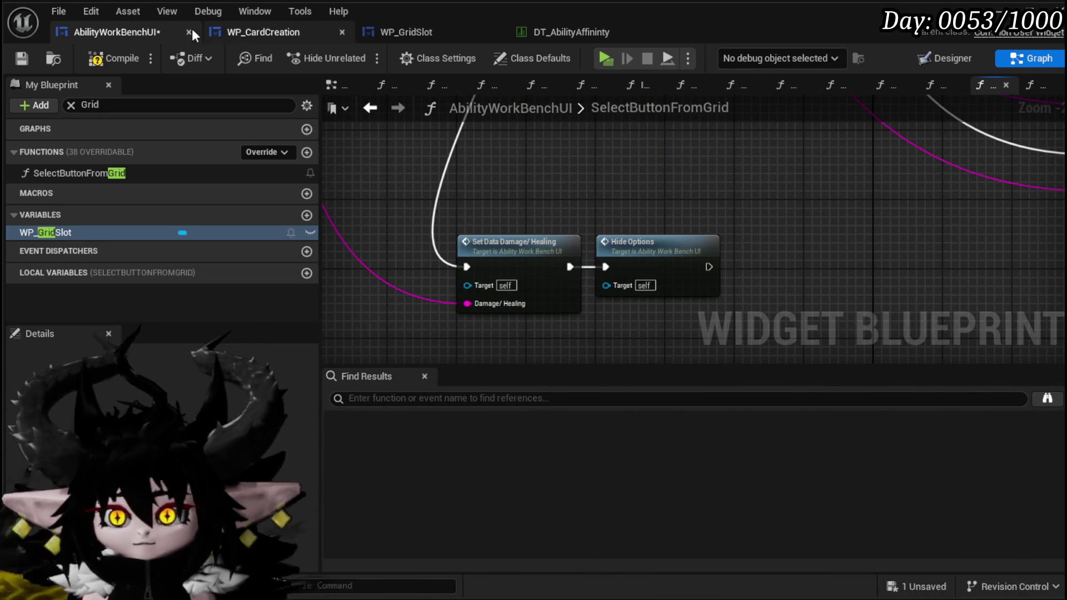
pyautogui.click(32, 59)
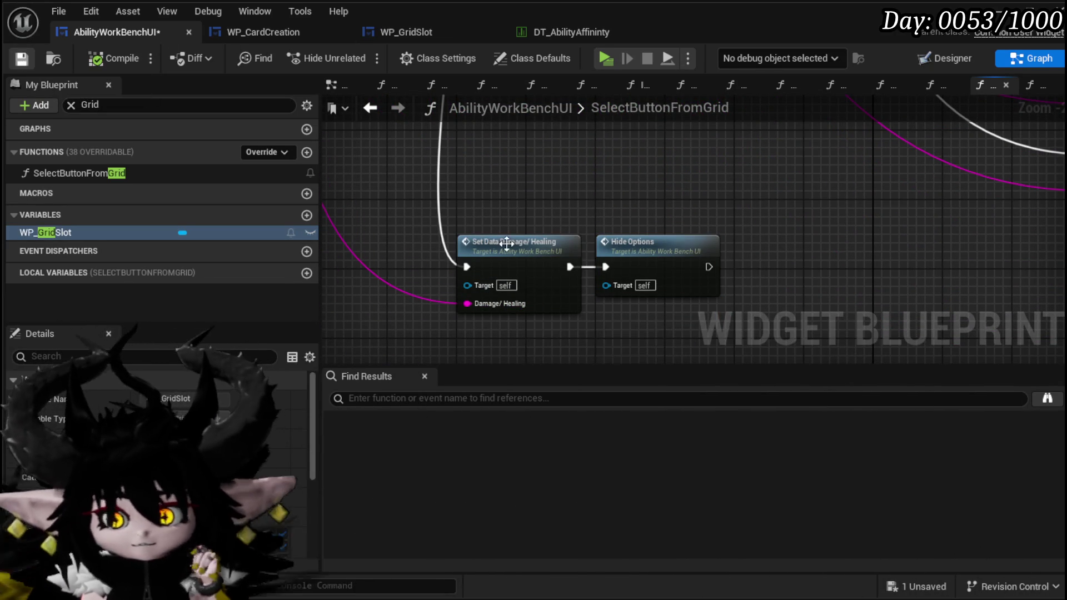
pyautogui.doubleClick(504, 245)
pyautogui.scroll(-2, 646, 285)
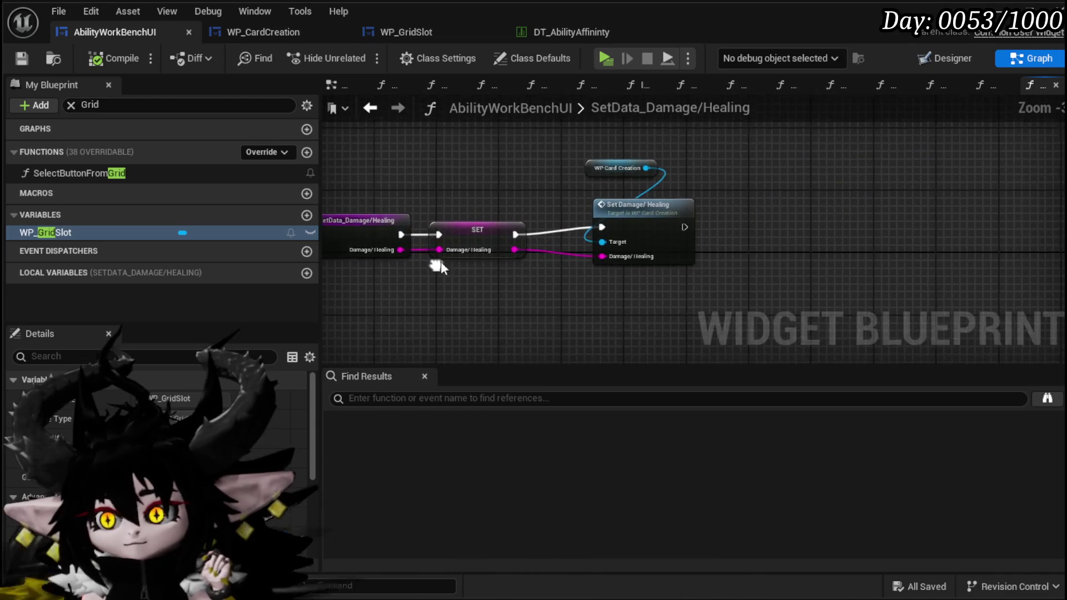
# Step: Open Set Damage/Healing inside WP_CardCreation, then start the game in play mode
pyautogui.scroll(2, 585, 274)
pyautogui.moveTo(426, 285)
pyautogui.mouseDown()
pyautogui.moveTo(581, 162)
pyautogui.moveTo(677, 207)
pyautogui.mouseUp()
pyautogui.doubleClick(858, 234)
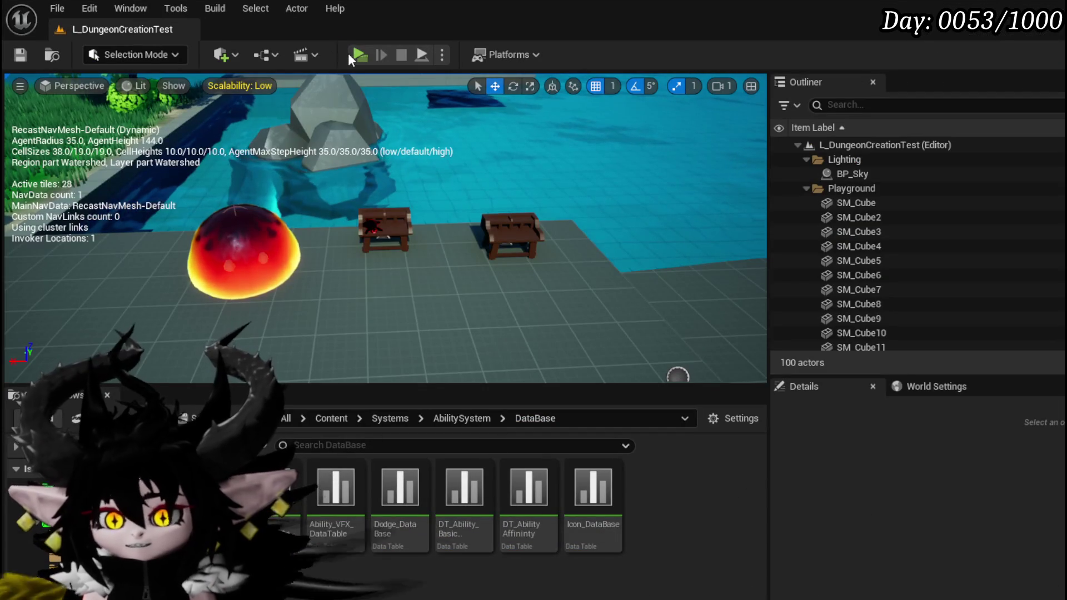
pyautogui.click(358, 54)
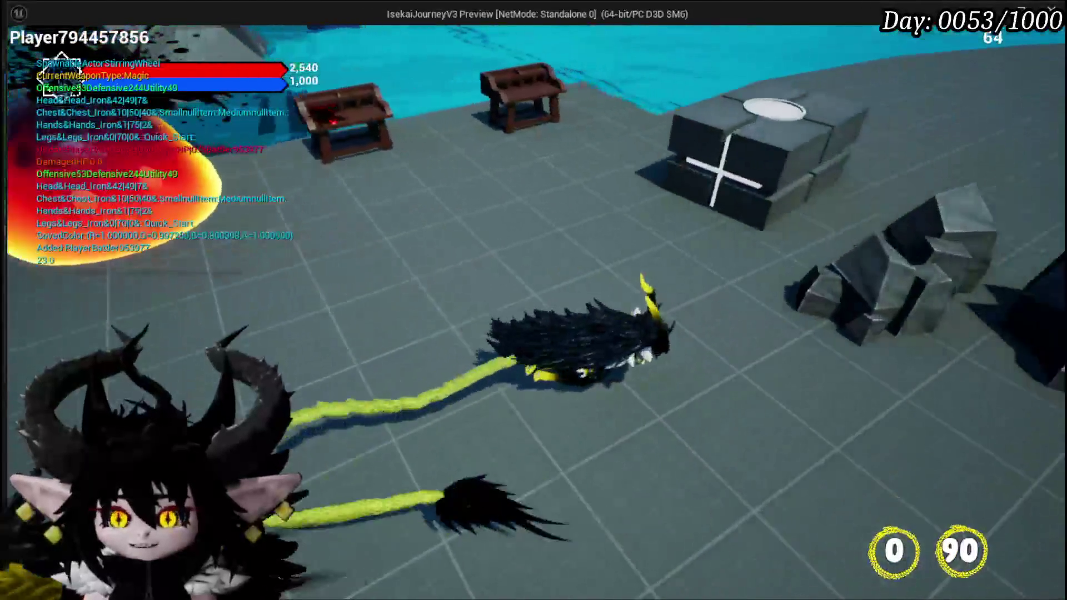
# Step: At the bench, open Melee AOE from the MagicChuraMagicSummon set, pick the diamond for slot 69, then stop
pyautogui.press('w')
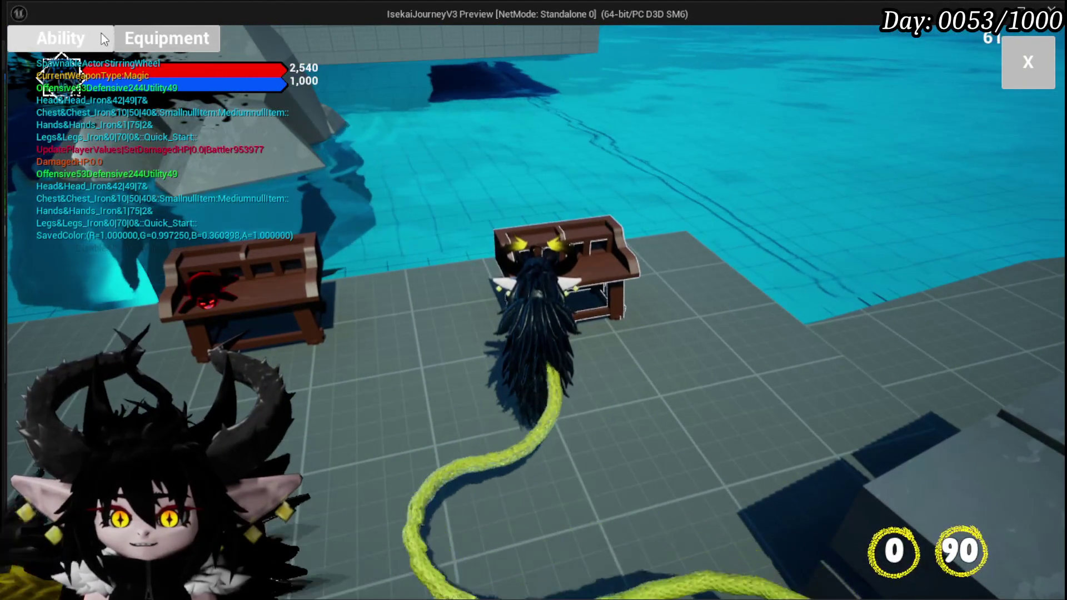
pyautogui.click(101, 38)
pyautogui.click(159, 138)
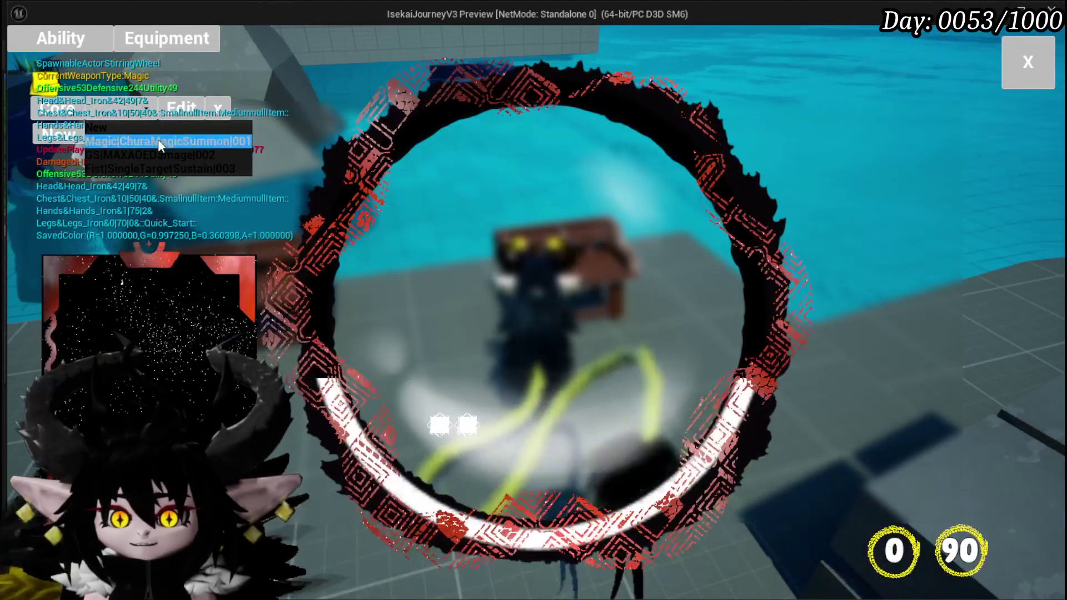
pyautogui.click(157, 141)
pyautogui.click(145, 340)
pyautogui.click(536, 488)
pyautogui.click(522, 190)
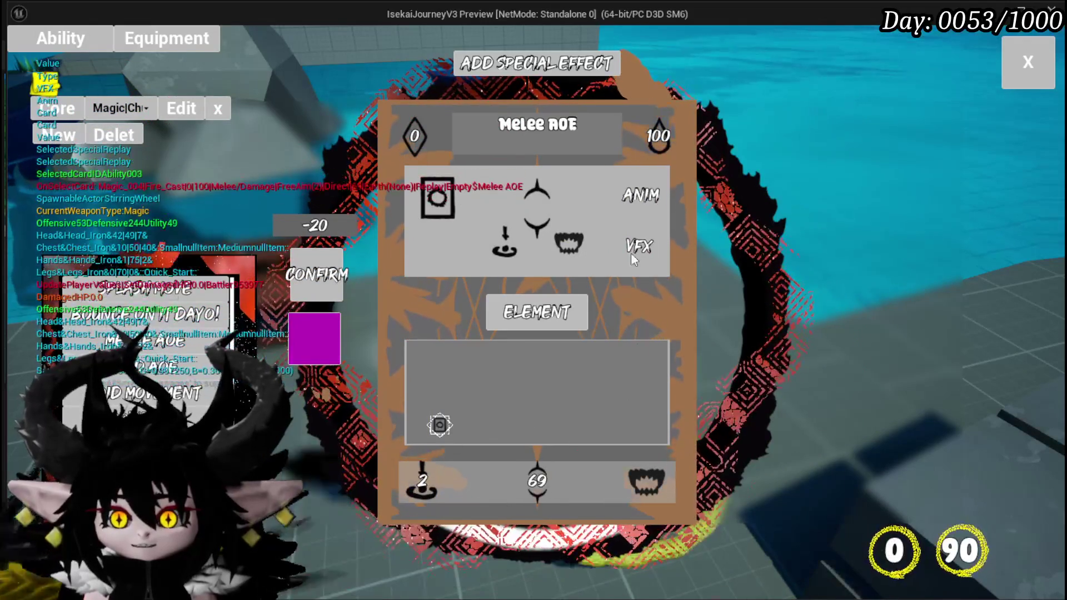
pyautogui.moveTo(516, 499)
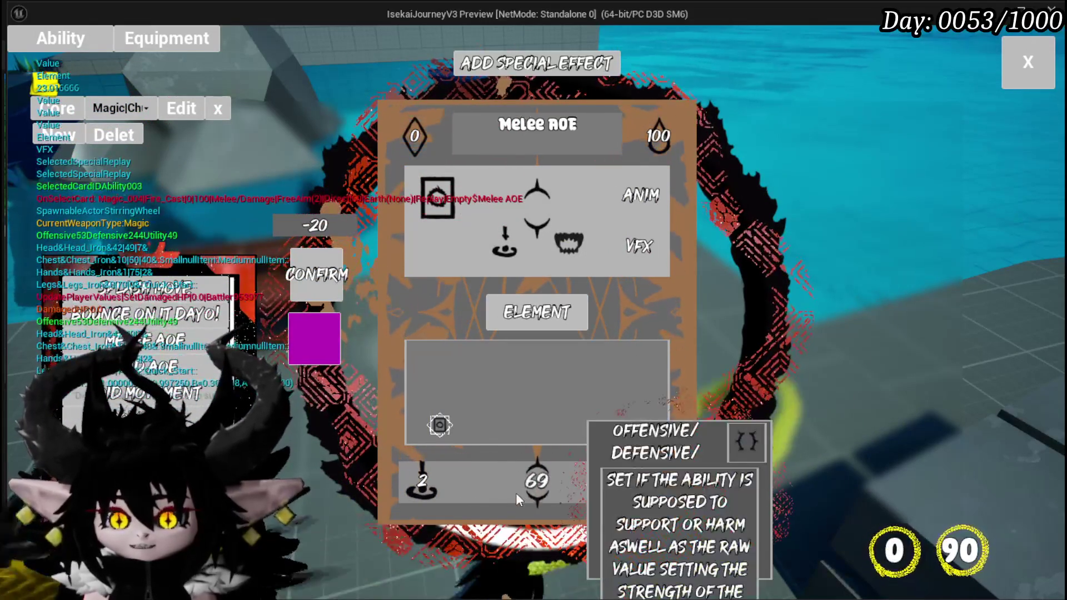
pyautogui.press('Escape')
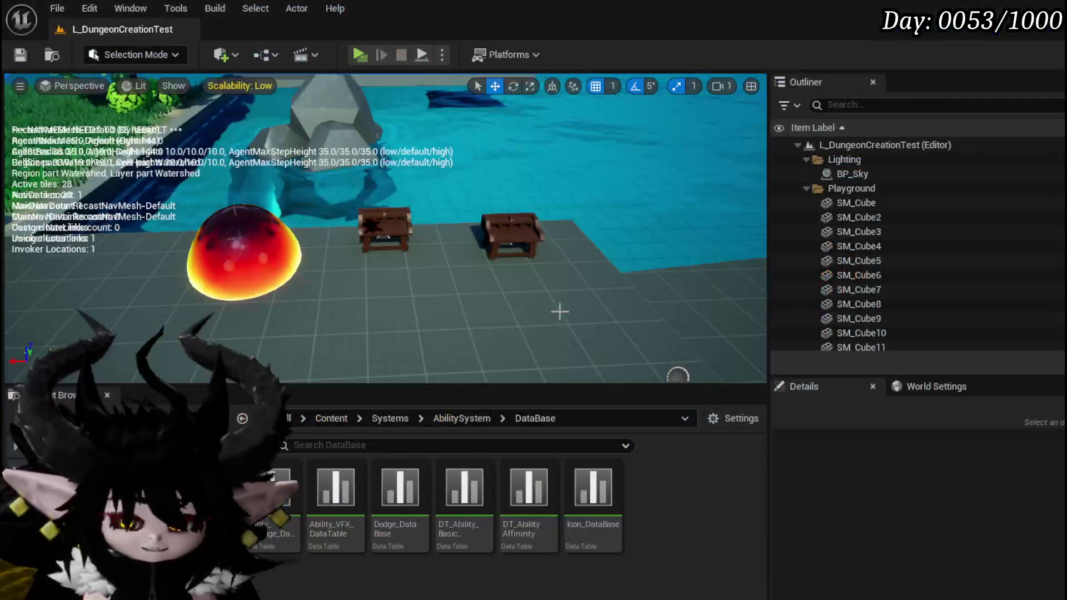
# Step: Save the level, put Relic_Gambler on the SetDamage/Healing Texture pin, and play again
pyautogui.click(20, 55)
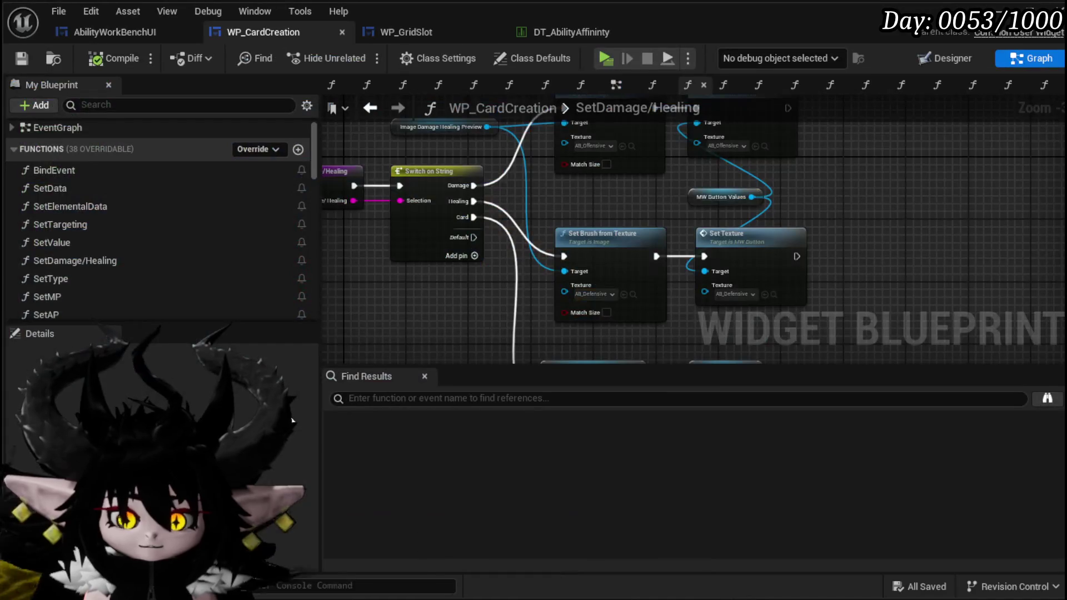
pyautogui.scroll(3, 834, 266)
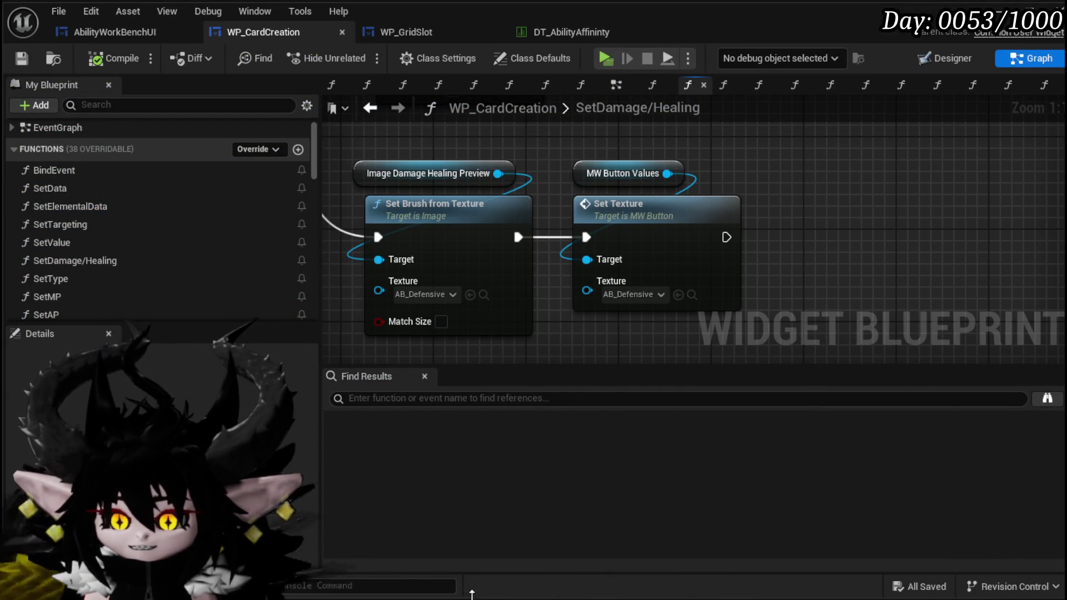
pyautogui.hotkey('ctrl', 'space')
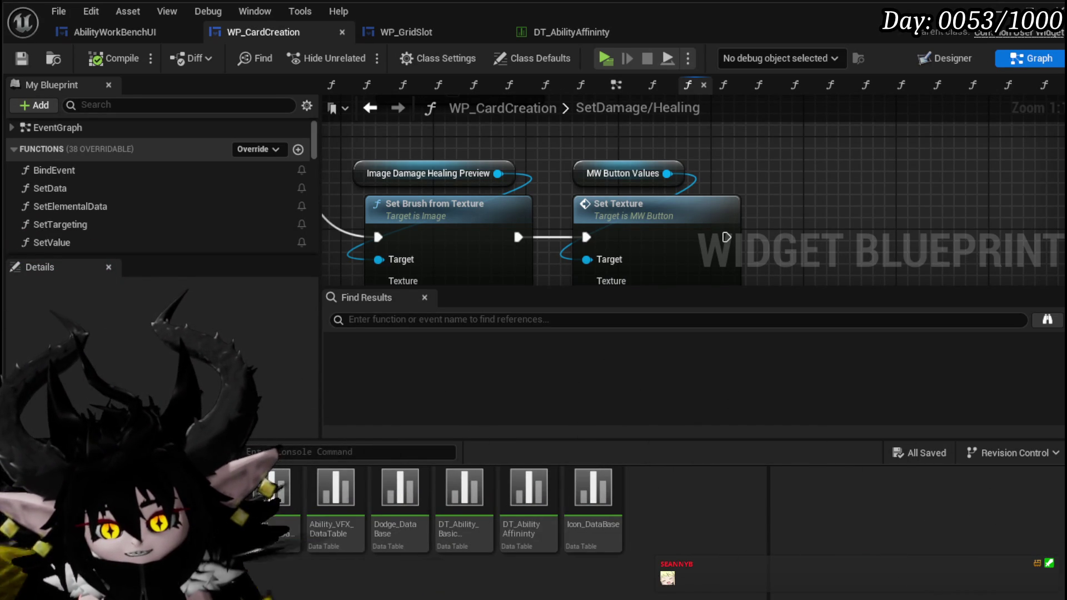
pyautogui.scroll(-10, 533, 522)
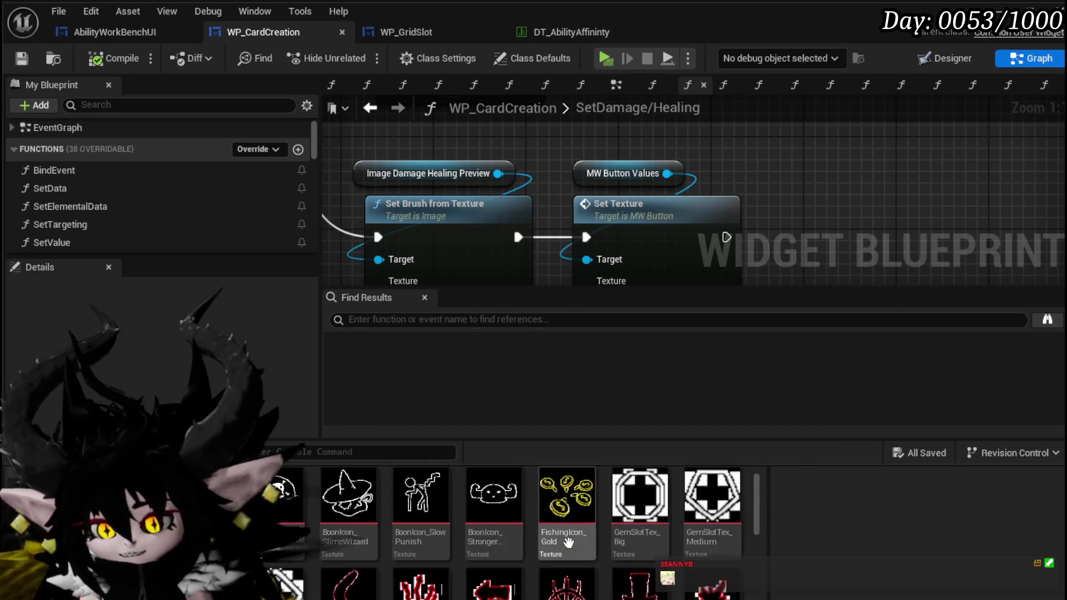
pyautogui.scroll(-5, 571, 581)
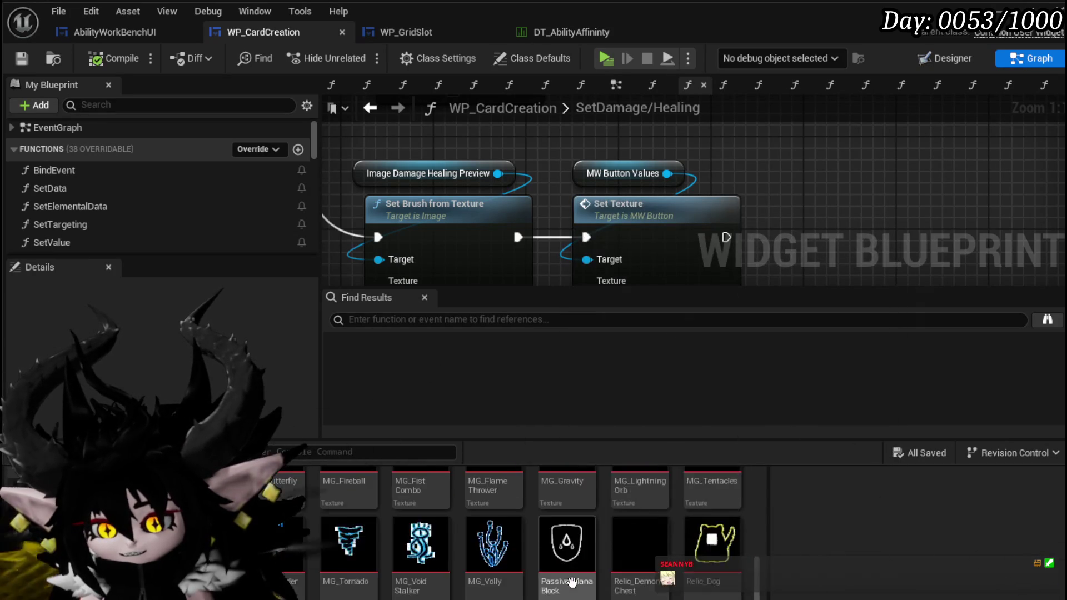
pyautogui.moveTo(286, 578)
pyautogui.mouseDown()
pyautogui.moveTo(395, 286)
pyautogui.moveTo(803, 211)
pyautogui.moveTo(785, 215)
pyautogui.mouseUp()
pyautogui.moveTo(286, 581)
pyautogui.mouseDown()
pyautogui.moveTo(639, 178)
pyautogui.moveTo(527, 188)
pyautogui.moveTo(781, 246)
pyautogui.moveTo(717, 191)
pyautogui.mouseUp()
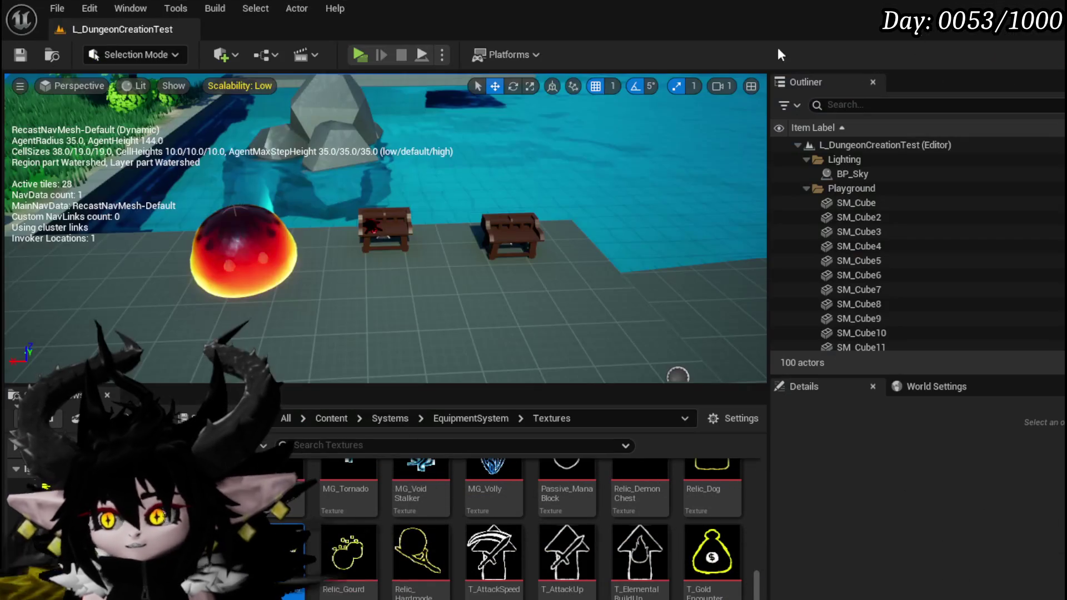
pyautogui.click(361, 54)
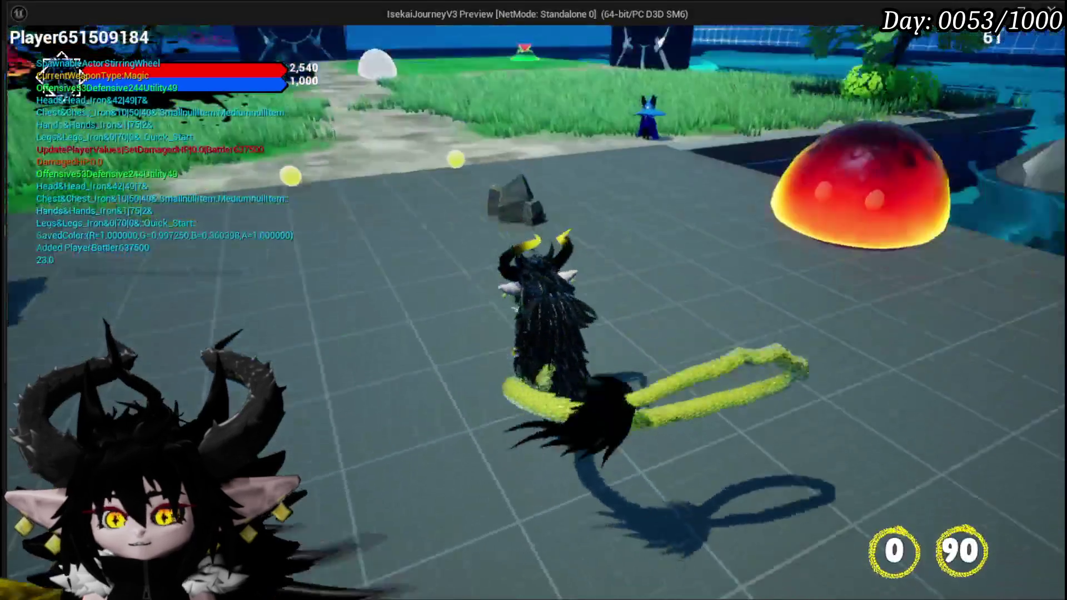
# Step: At the workbench, open the Magic set's Void AOE card and pick a cards-slot option
pyautogui.press('e')
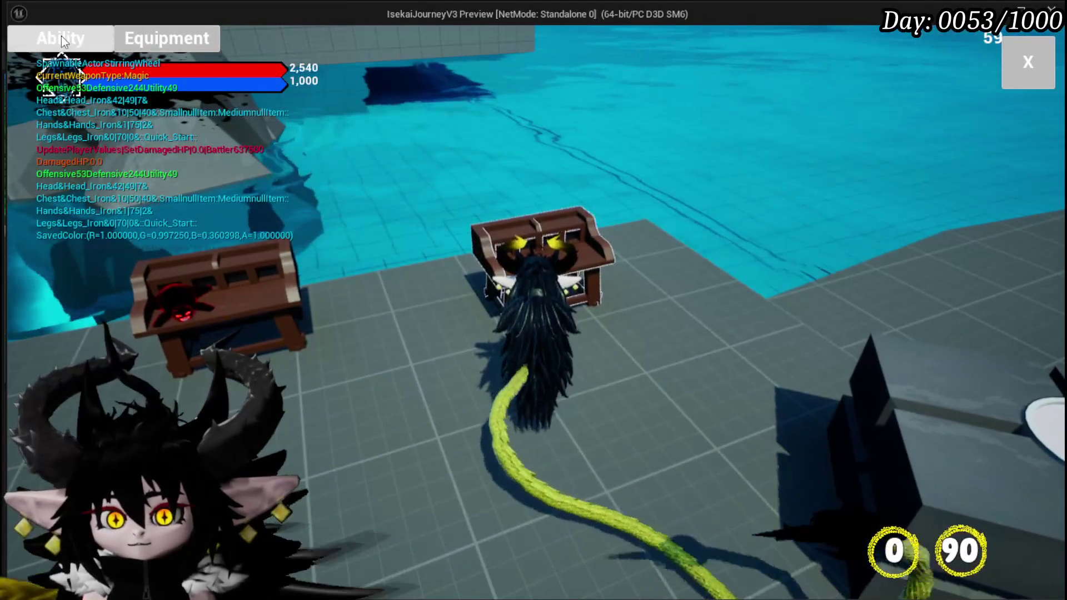
pyautogui.click(62, 35)
pyautogui.click(111, 108)
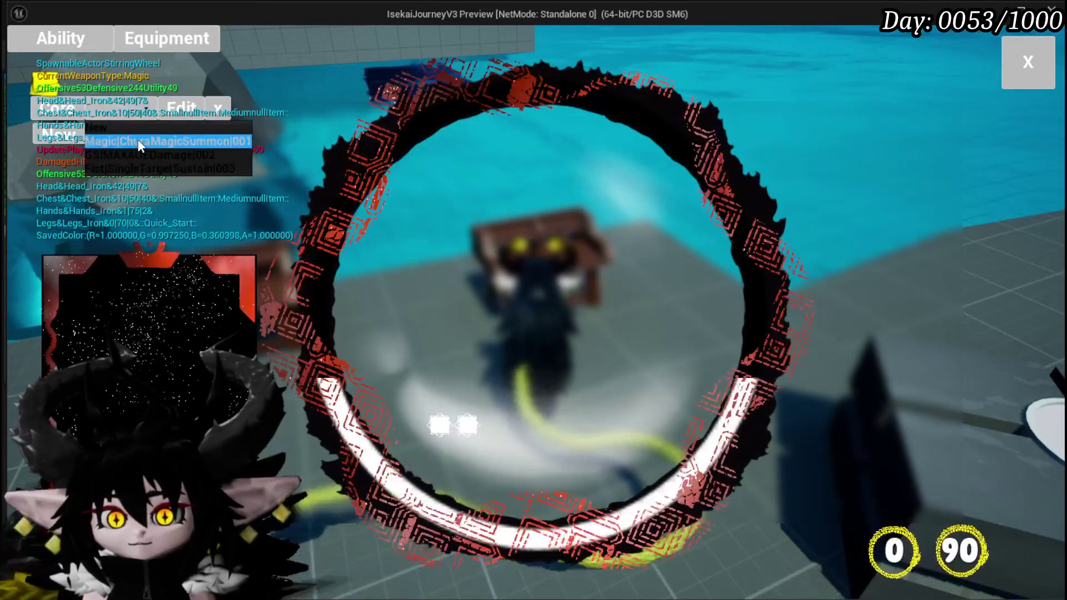
pyautogui.click(136, 144)
pyautogui.click(150, 367)
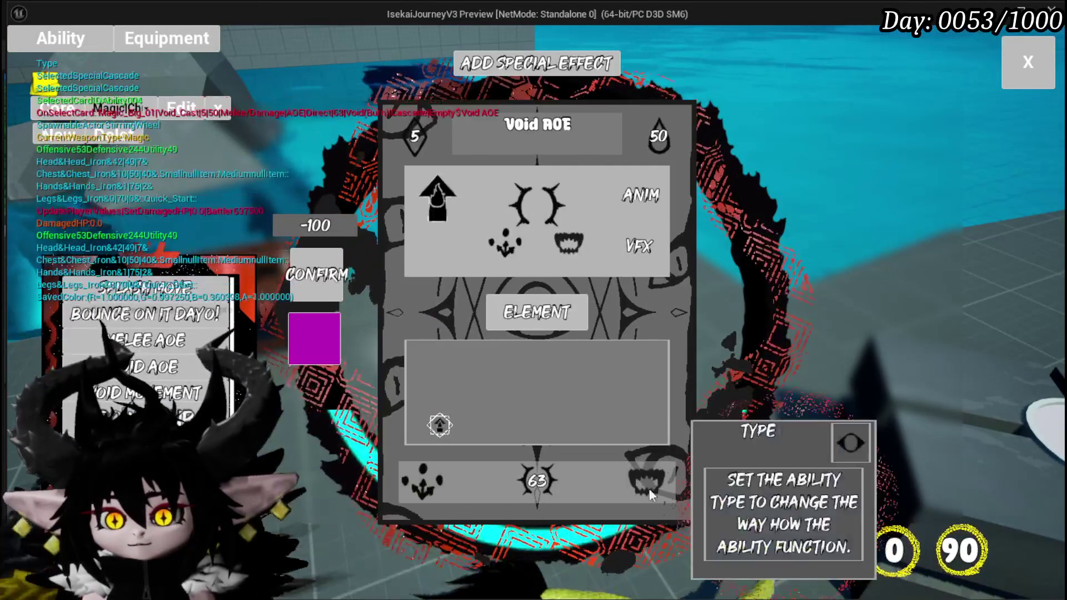
pyautogui.click(606, 196)
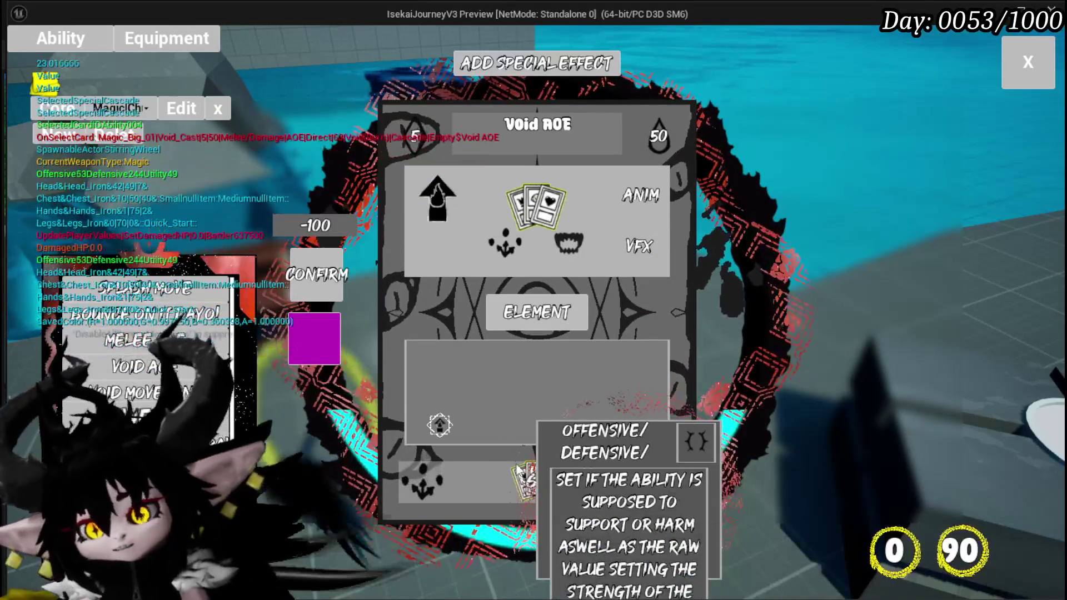
pyautogui.moveTo(536, 496)
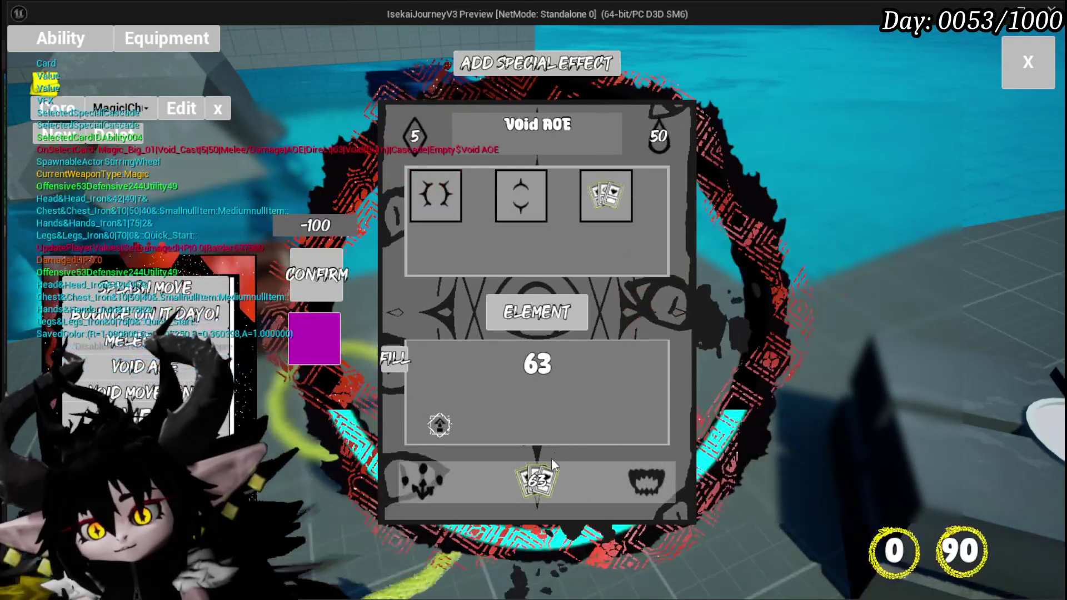
pyautogui.click(539, 484)
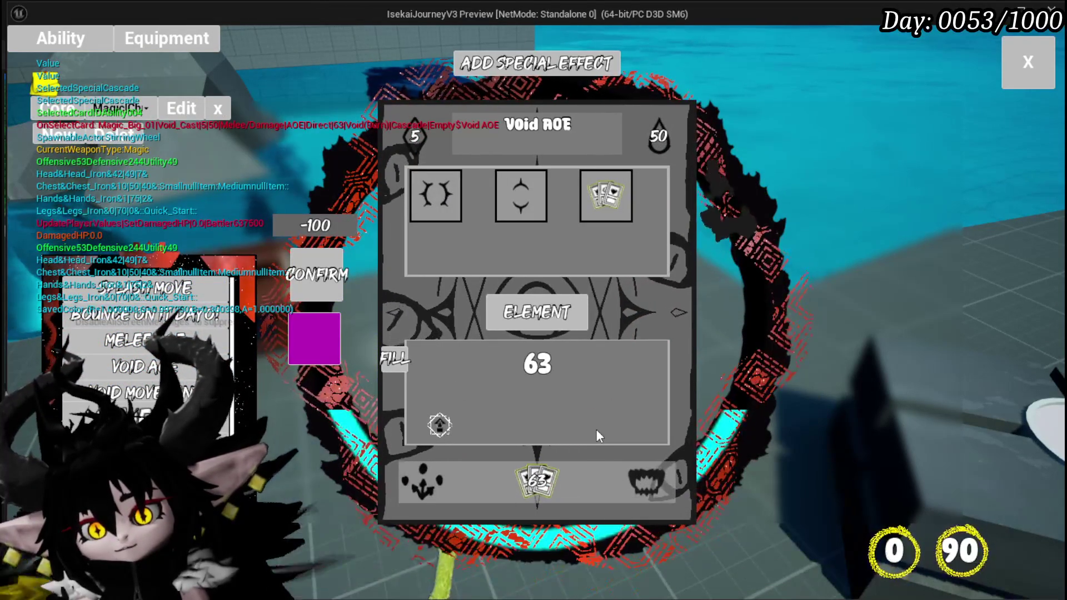
pyautogui.click(612, 218)
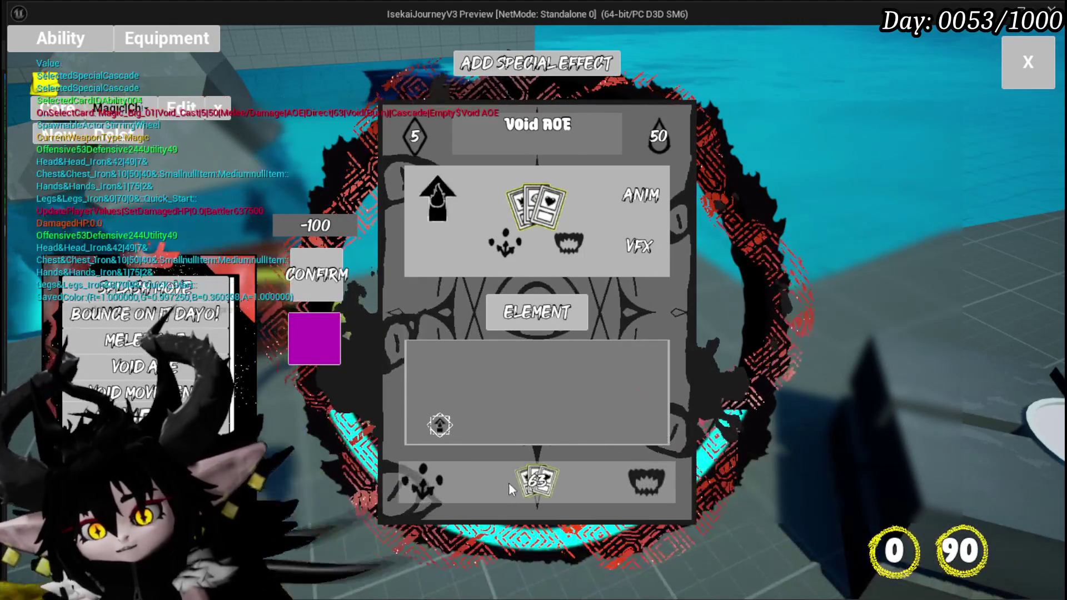
# Step: Show the card's three ability type choices, then close the card editor
pyautogui.moveTo(531, 477)
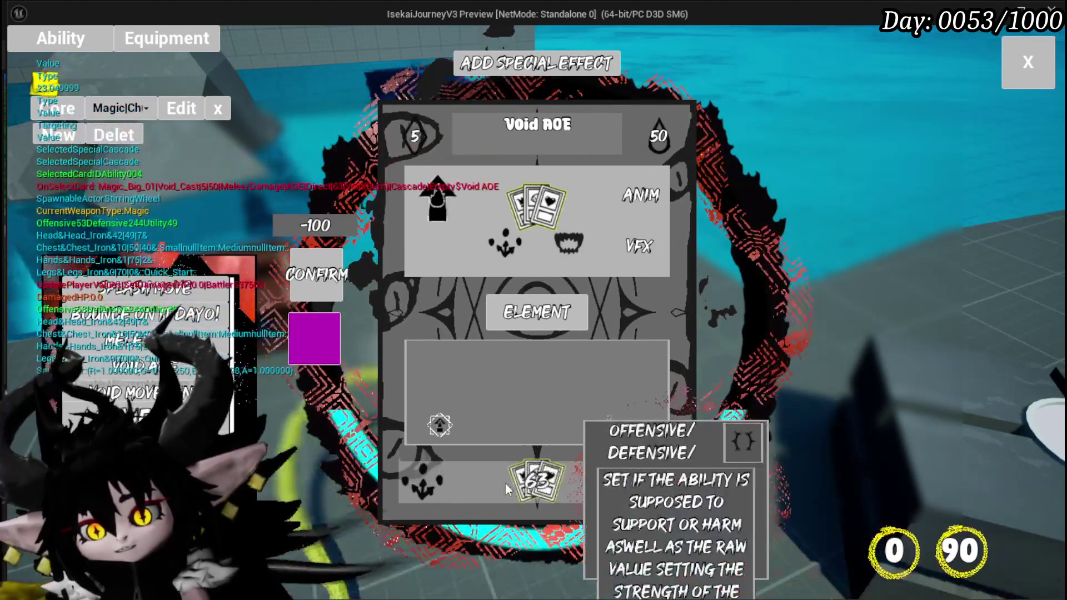
pyautogui.moveTo(429, 489)
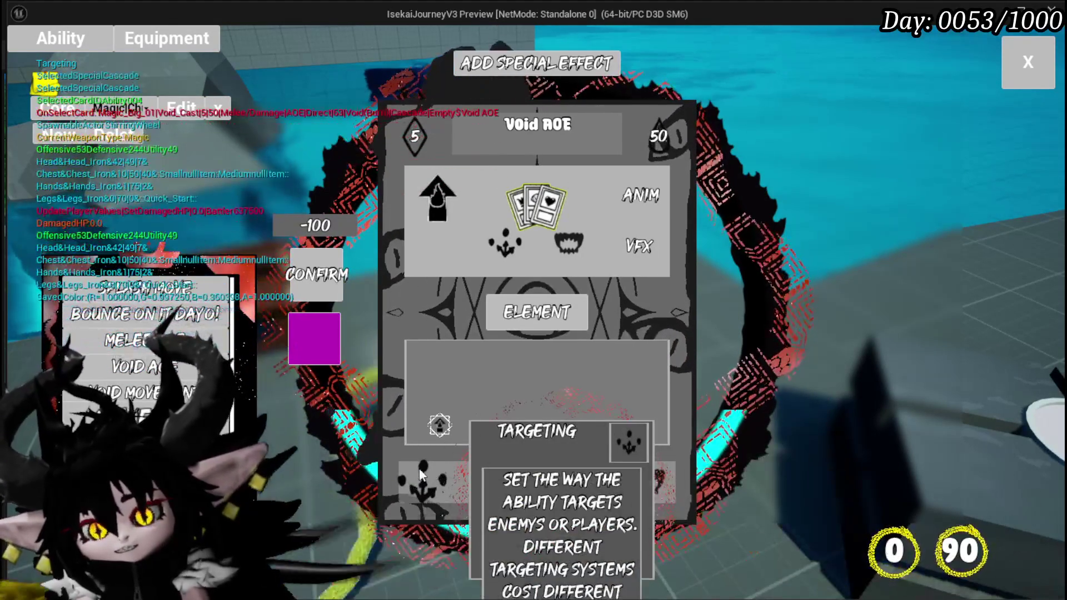
pyautogui.moveTo(629, 482)
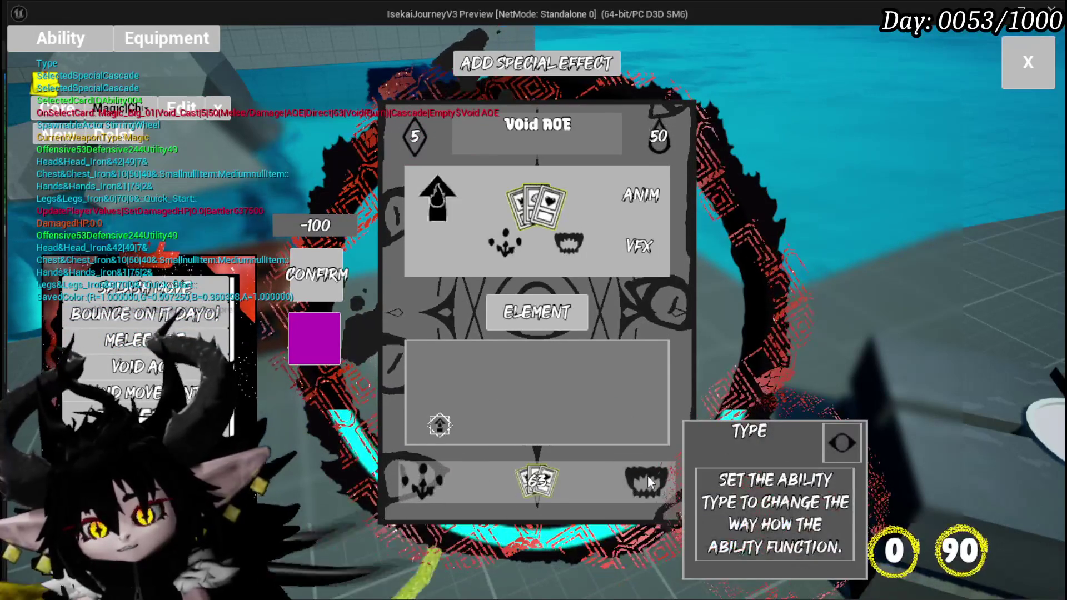
pyautogui.click(648, 477)
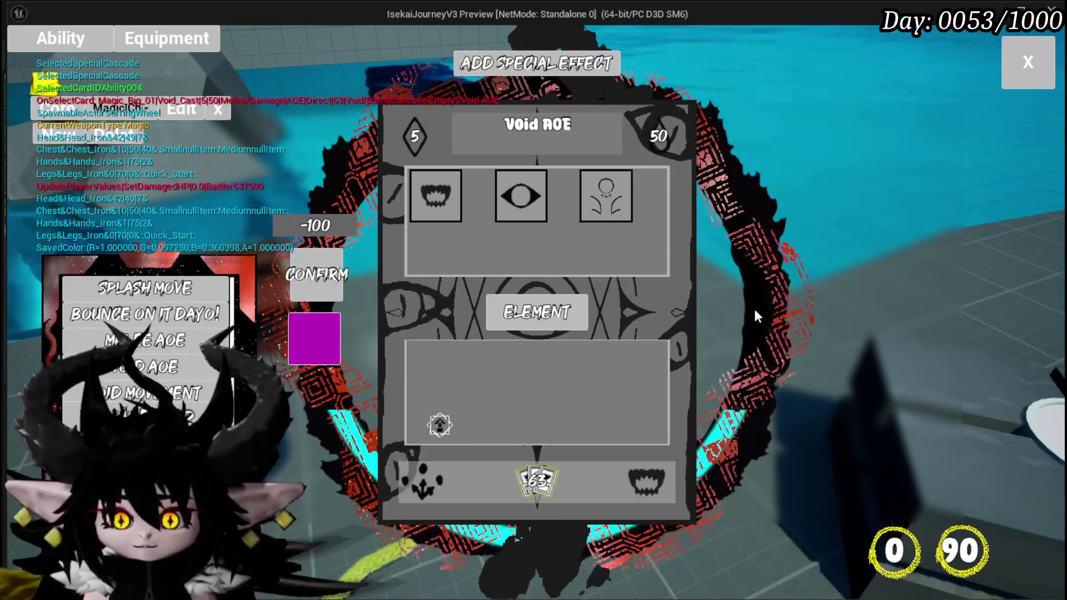
pyautogui.click(1020, 64)
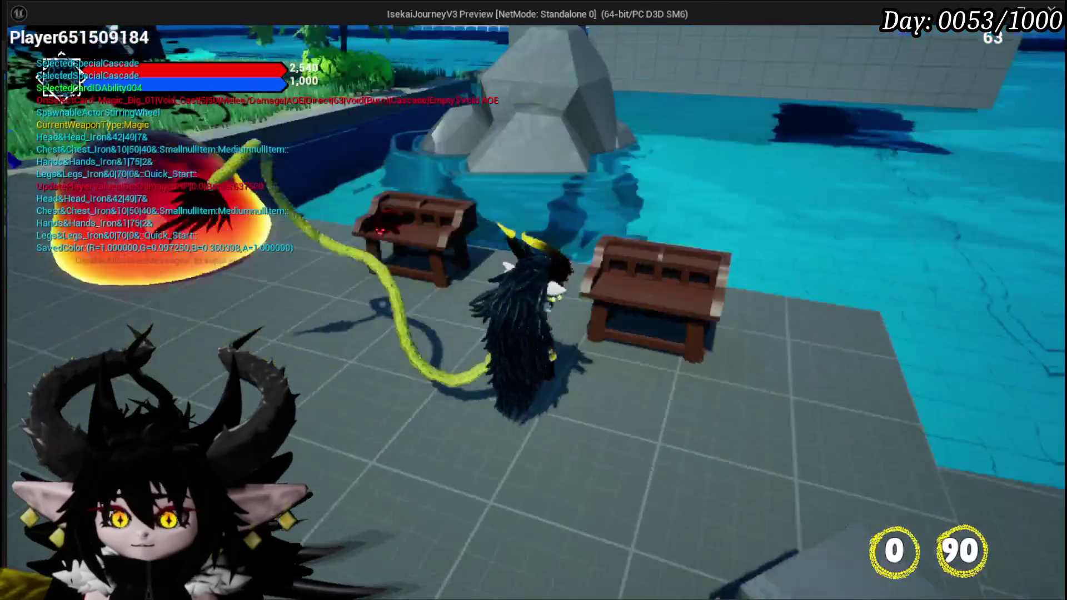
# Step: Stop the play test, save the level, and check the WP_CardCreation texture nodes
pyautogui.press('Escape')
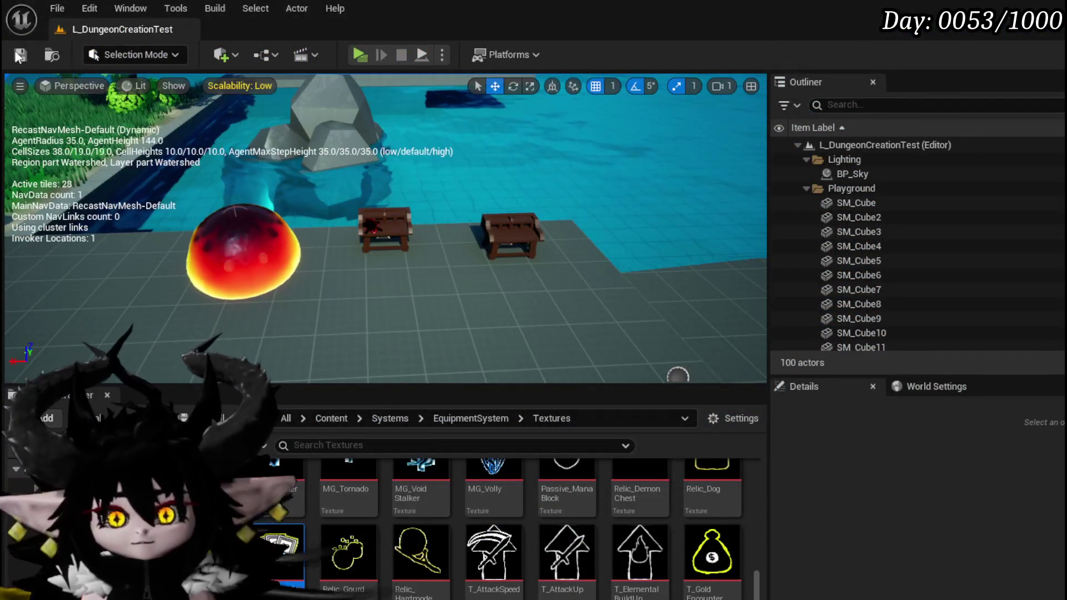
pyautogui.click(31, 55)
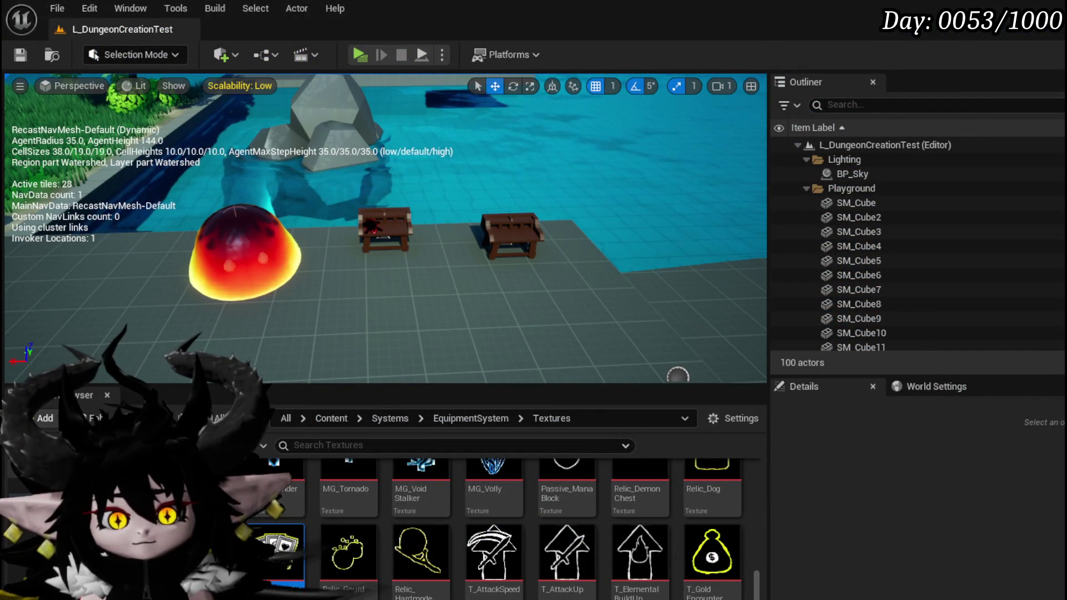
pyautogui.hotkey('alt', 'Tab')
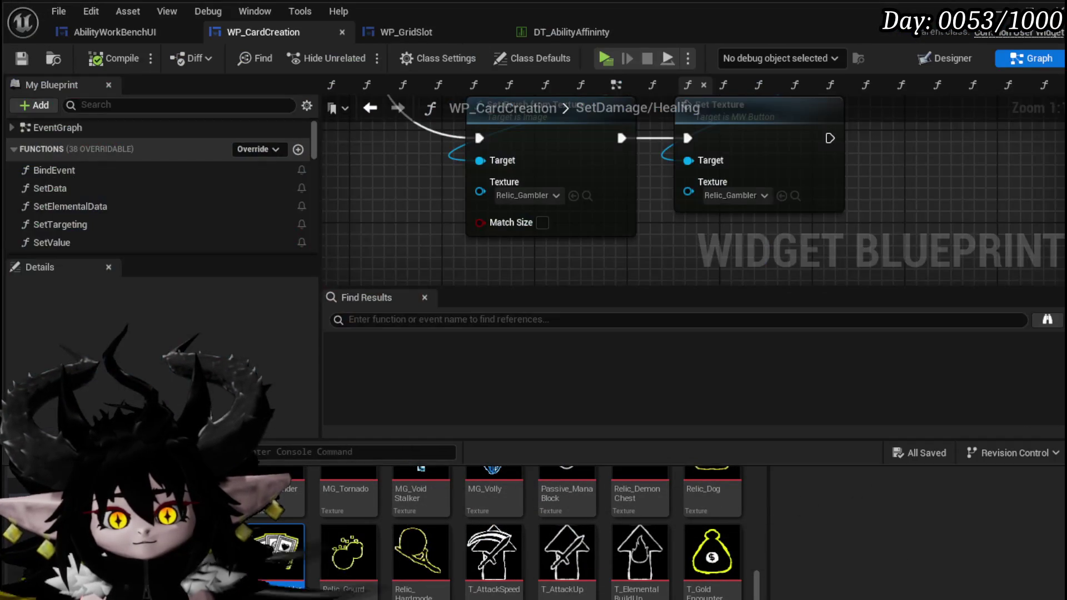
pyautogui.moveTo(497, 206); pyautogui.dragTo(557, 237)
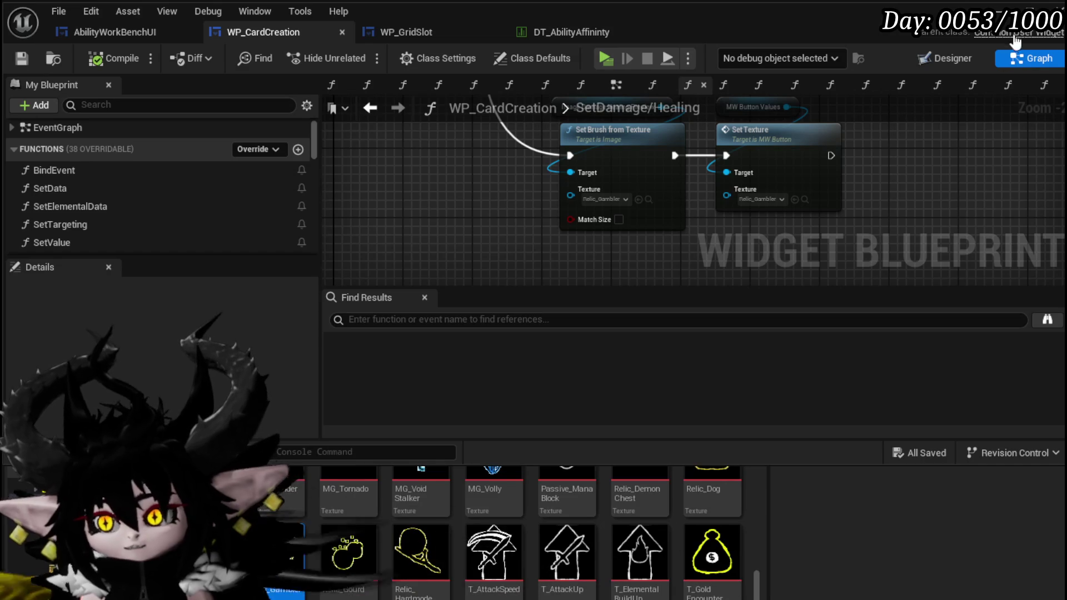
pyautogui.hotkey('alt', 'Tab')
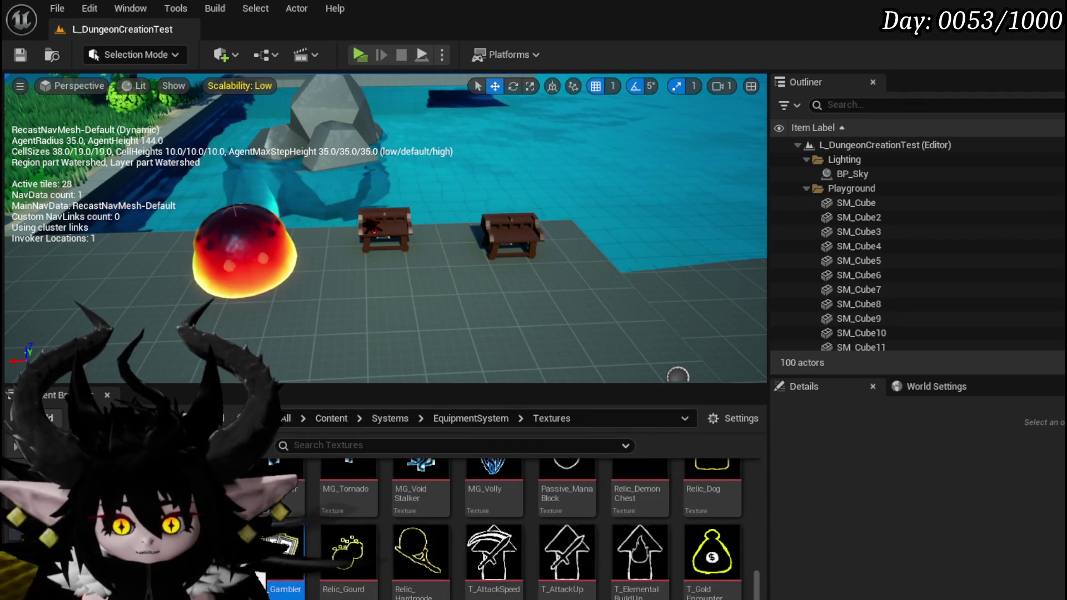
# Step: Browse to the CombatSystem UI folder and open the WP_ActionSelection widget blueprint
pyautogui.hotkey('alt', 'Left')
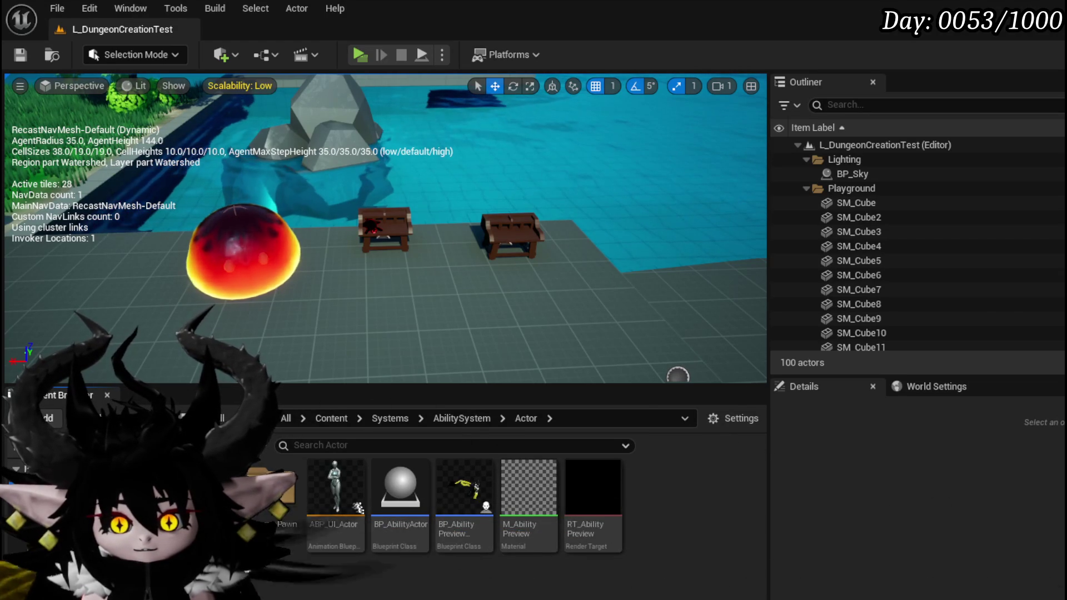
pyautogui.hotkey('alt', 'Left')
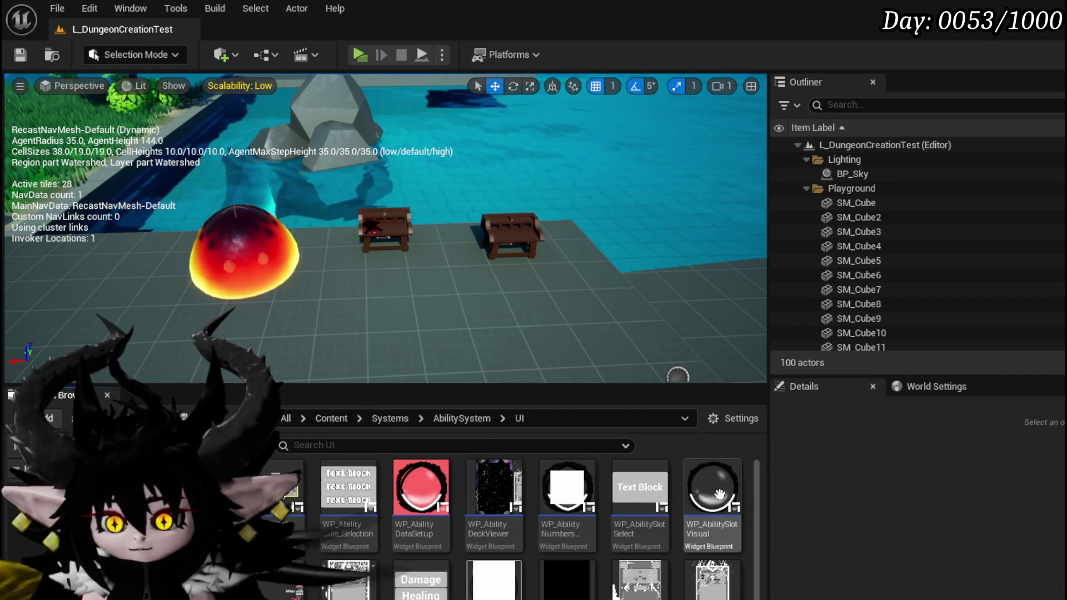
pyautogui.scroll(-1, 415, 588)
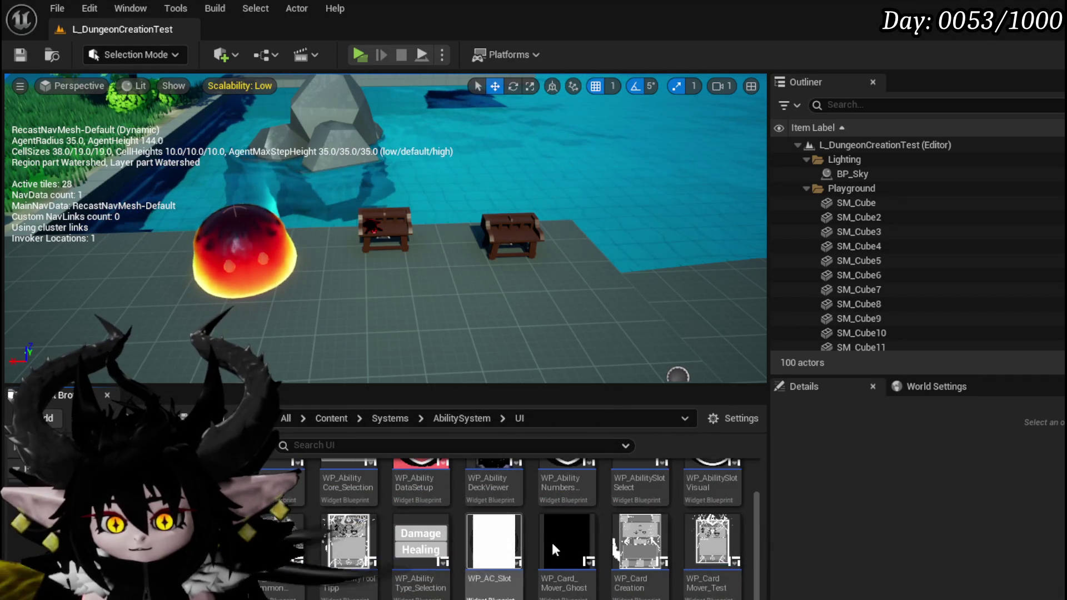
pyautogui.scroll(1, 422, 532)
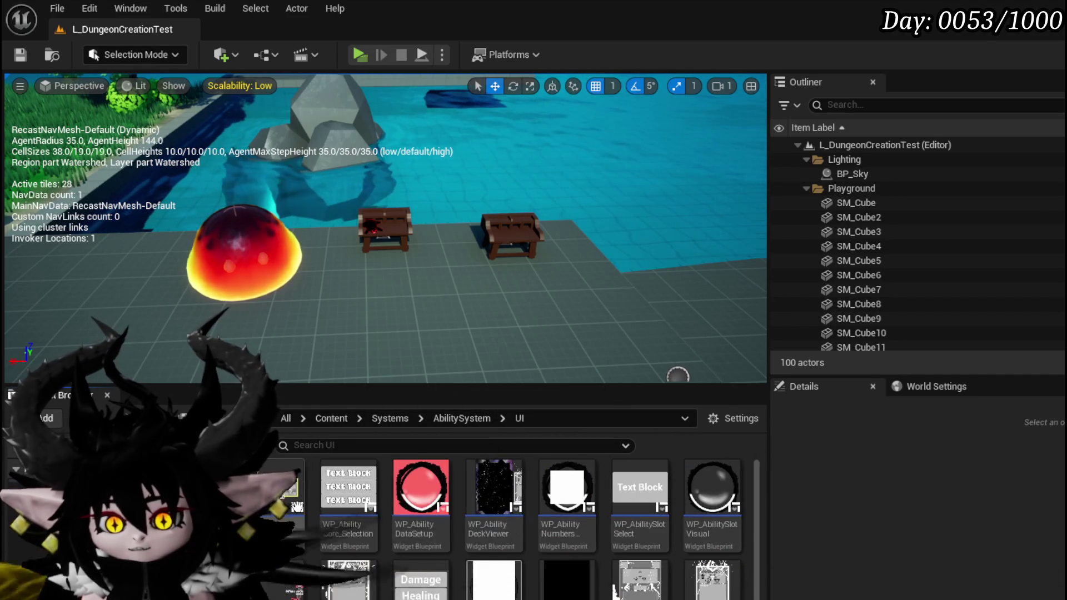
pyautogui.scroll(-1, 628, 502)
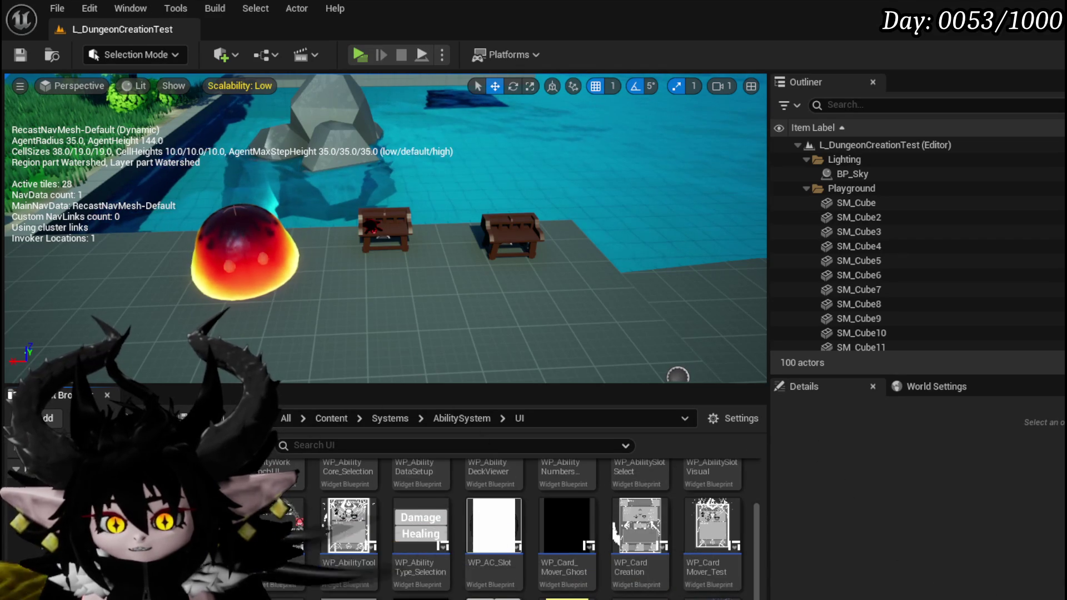
pyautogui.hotkey('alt', 'Left')
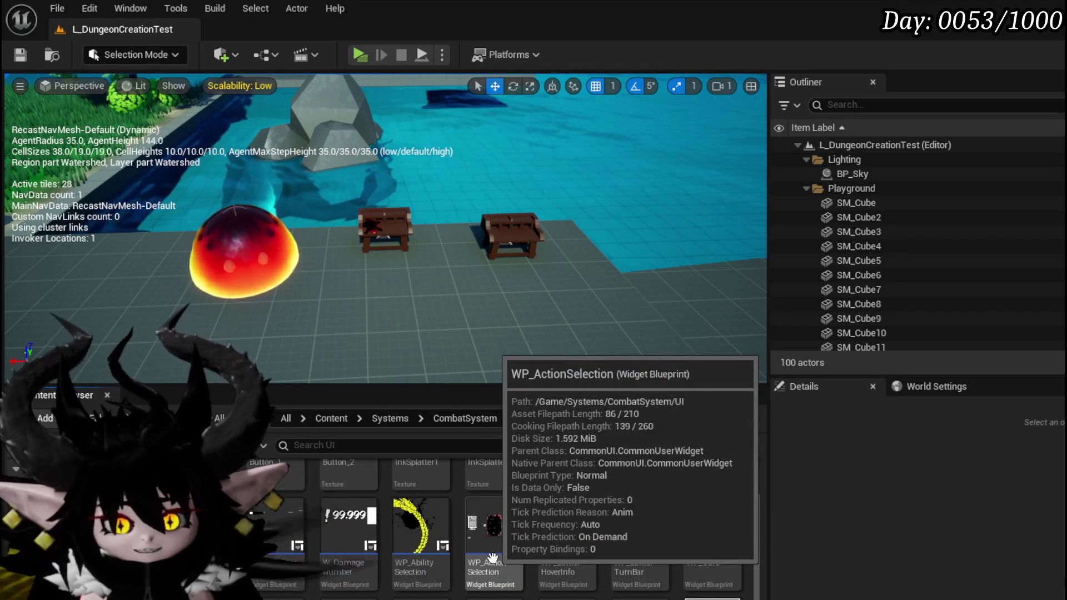
pyautogui.scroll(-1, 513, 507)
pyautogui.doubleClick(499, 507)
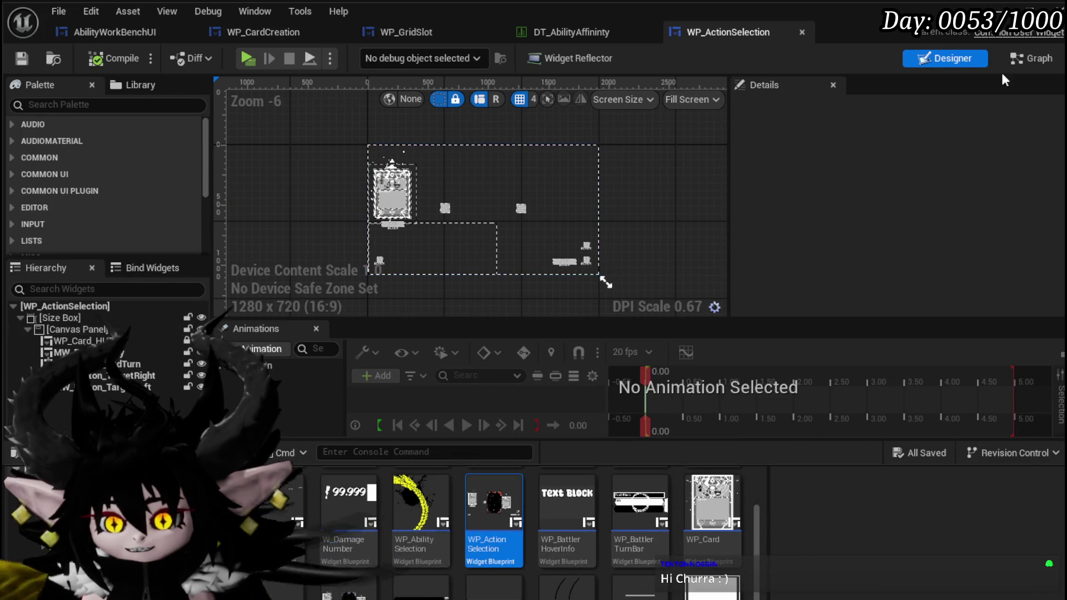
# Step: Switch WP_ActionSelection to its Graph view and save all changes
pyautogui.click(1038, 59)
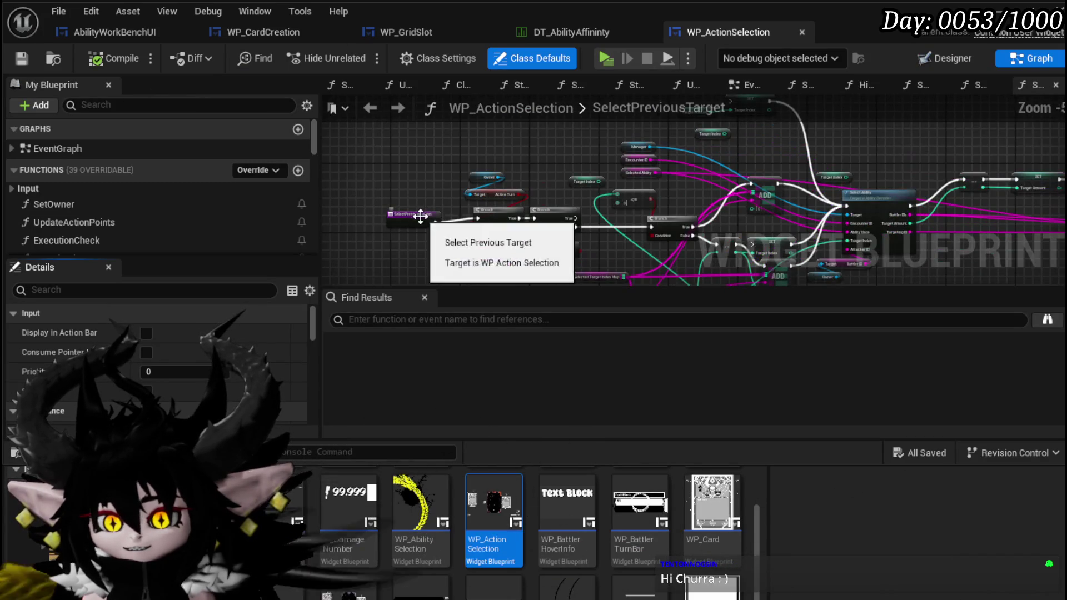
pyautogui.click(422, 211)
pyautogui.click(356, 189)
pyautogui.click(22, 58)
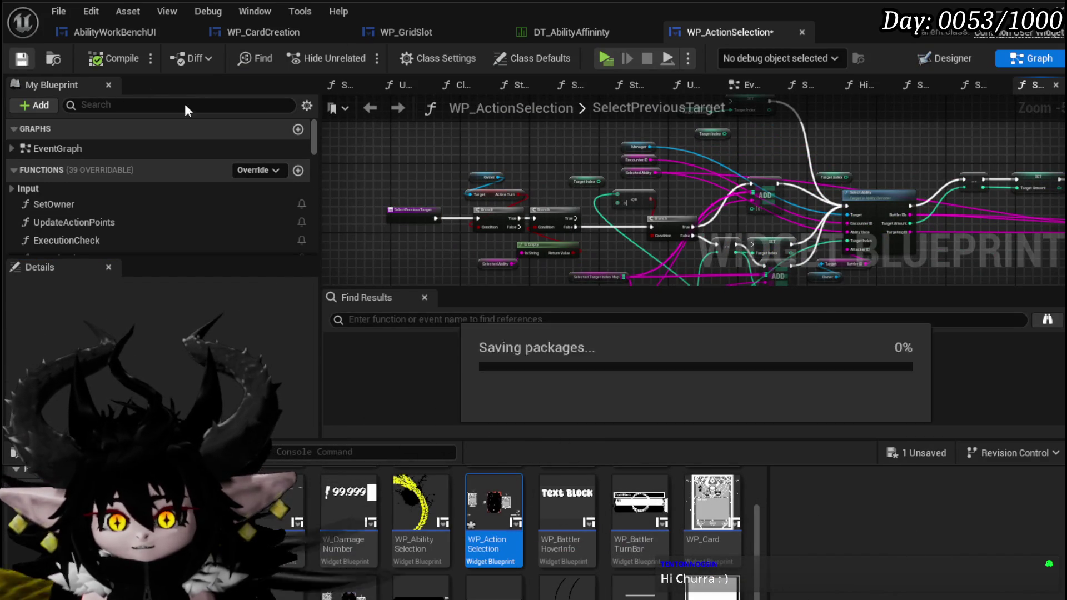
pyautogui.scroll(-2, 78, 192)
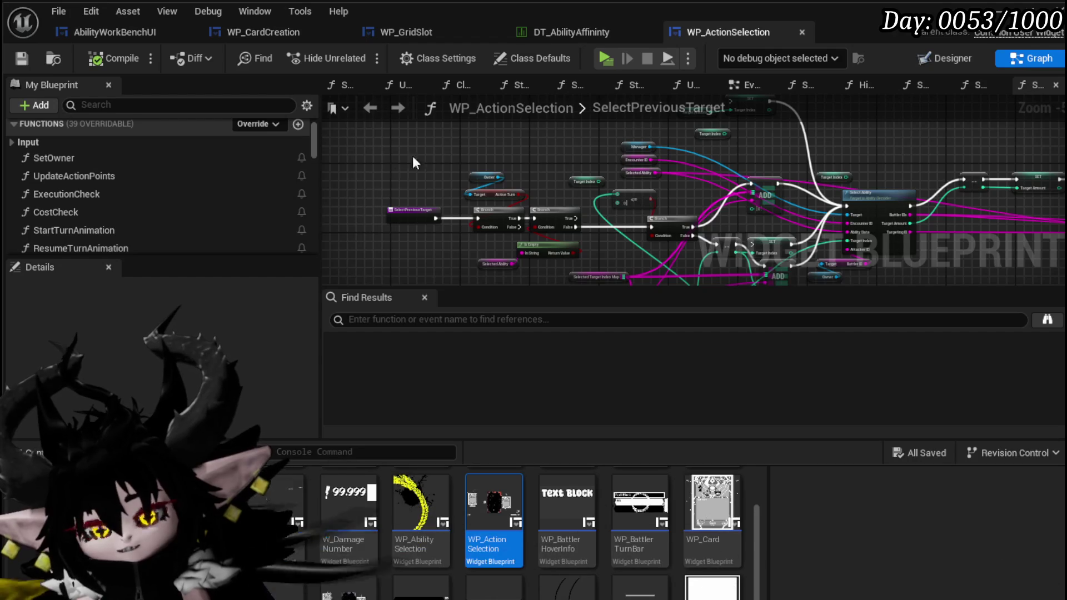
# Step: Save WP_ActionSelection from the blueprint editor toolbar
pyautogui.click(24, 61)
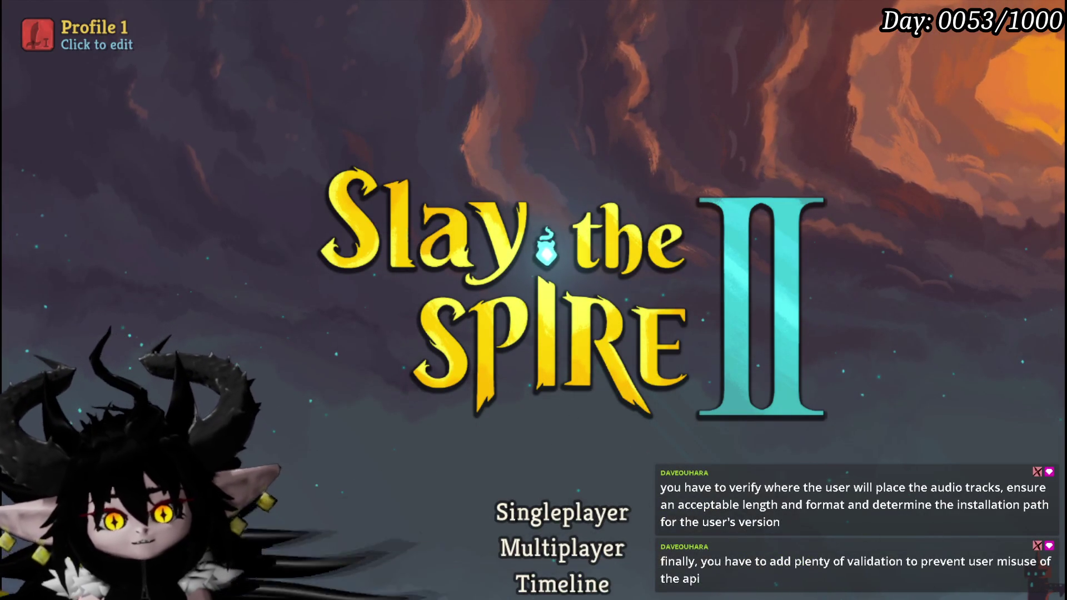
# Step: Start a singleplayer Standard run and cycle through the characters toward The Defect
pyautogui.click(548, 510)
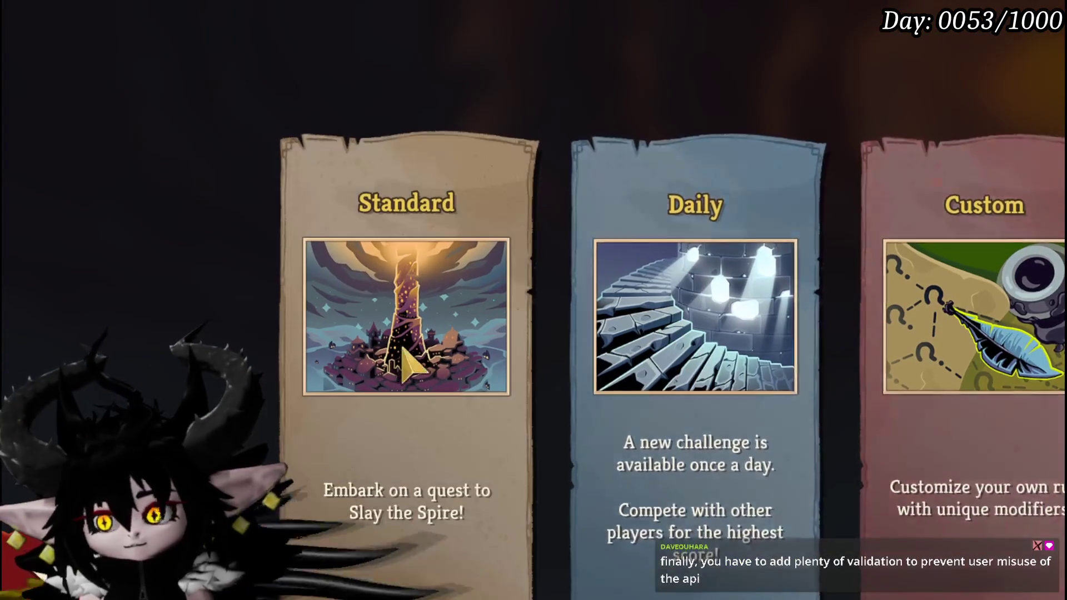
pyautogui.click(392, 234)
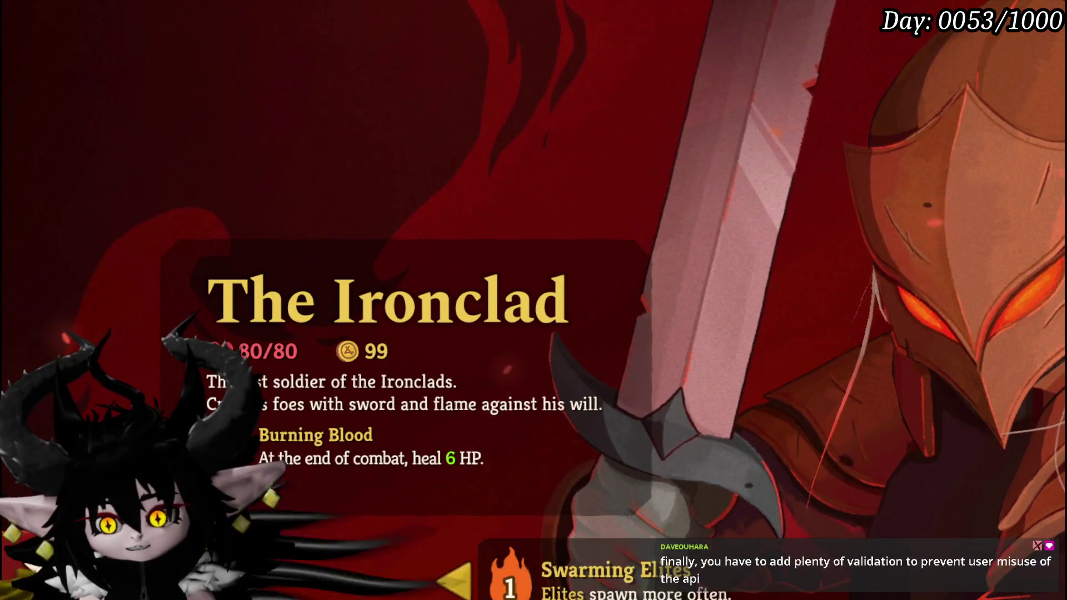
pyautogui.click(533, 595)
pyautogui.click(499, 590)
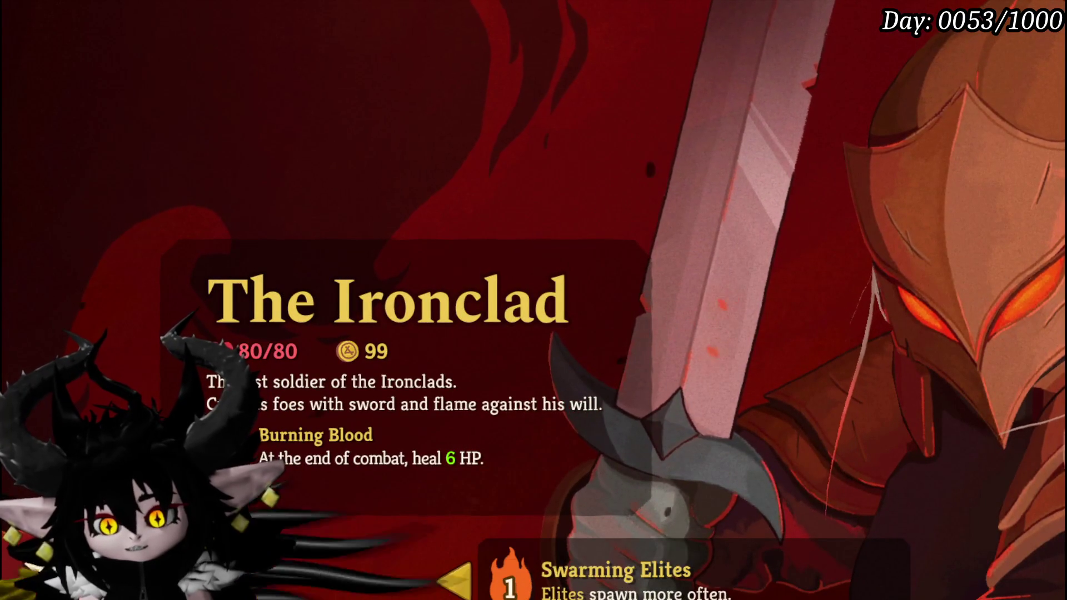
pyautogui.click(522, 590)
pyautogui.click(519, 588)
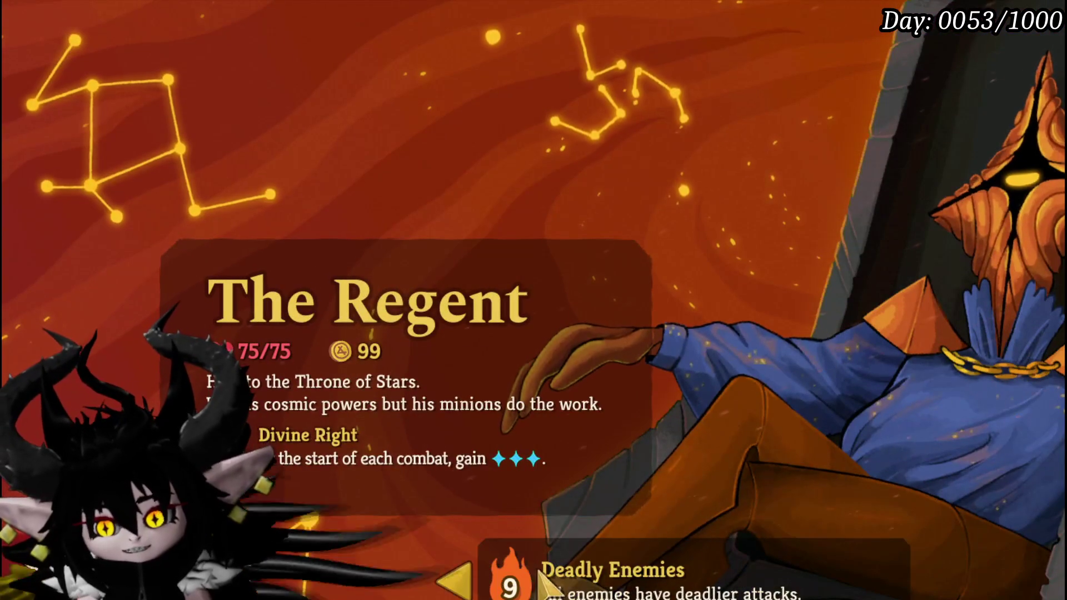
pyautogui.click(578, 590)
pyautogui.click(617, 590)
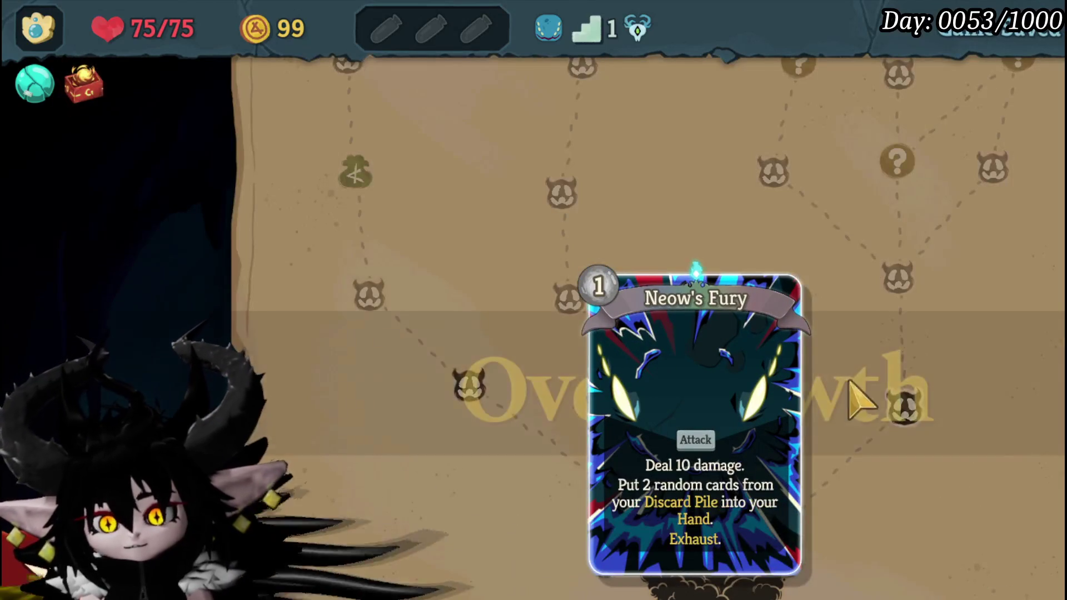
# Step: Enter the first battle and play Defend cards for 5 Block each
pyautogui.click(913, 405)
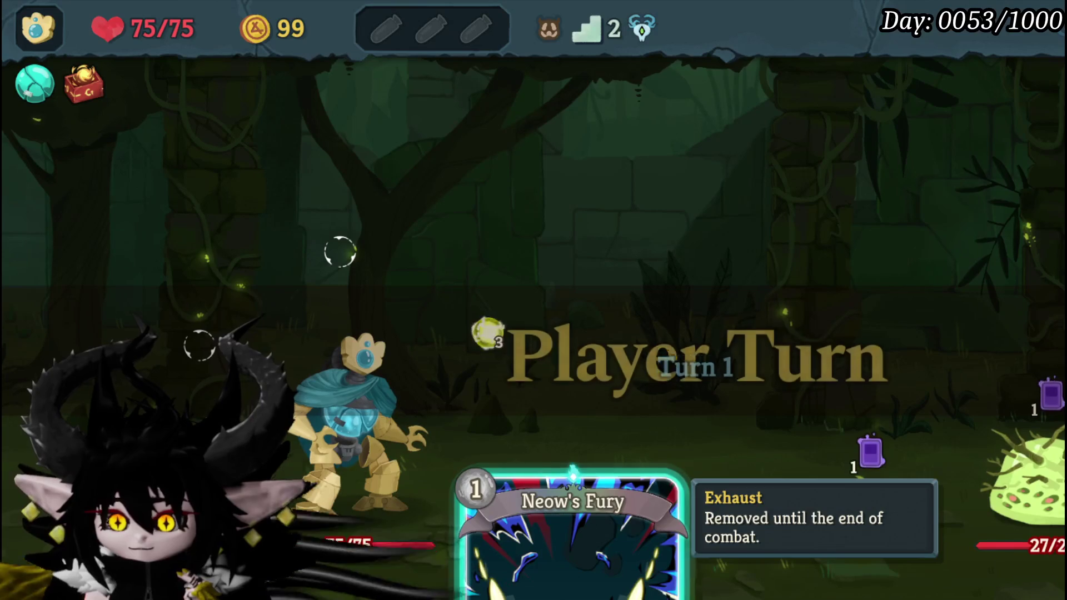
pyautogui.click(581, 556)
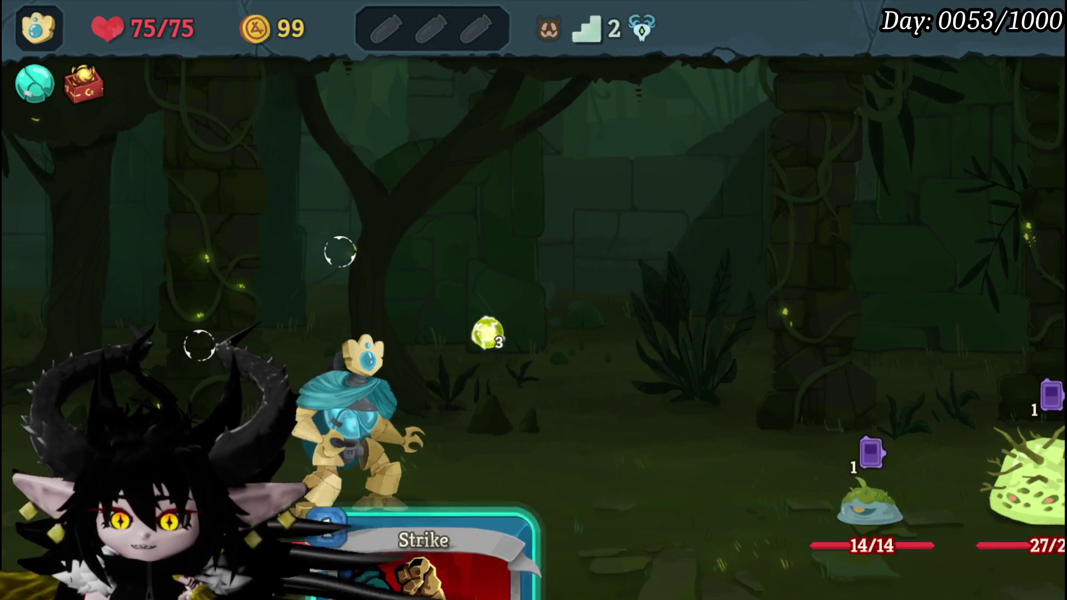
pyautogui.click(370, 491)
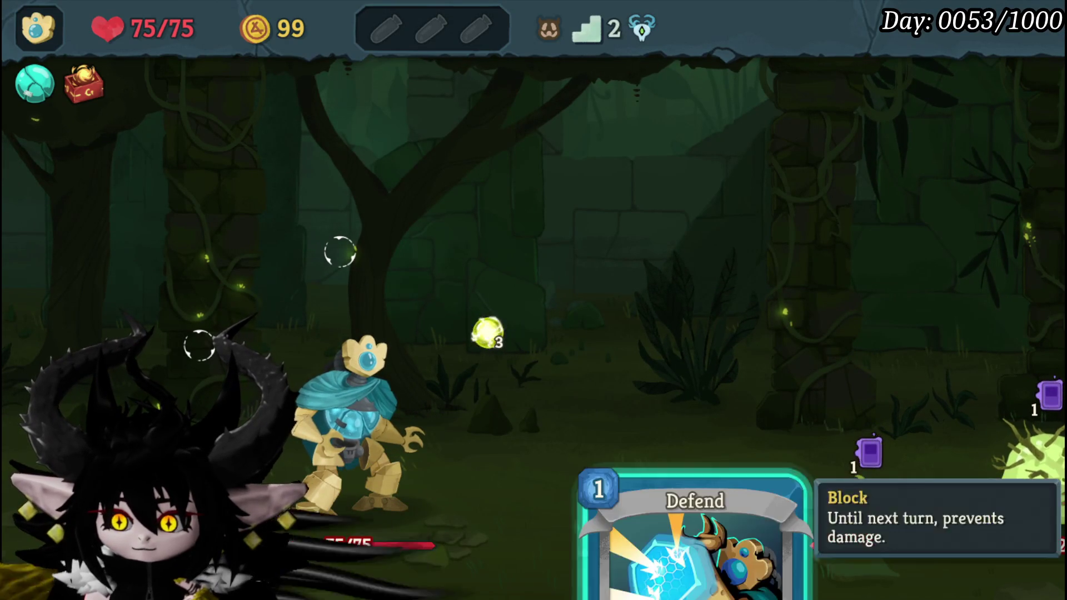
pyautogui.click(666, 528)
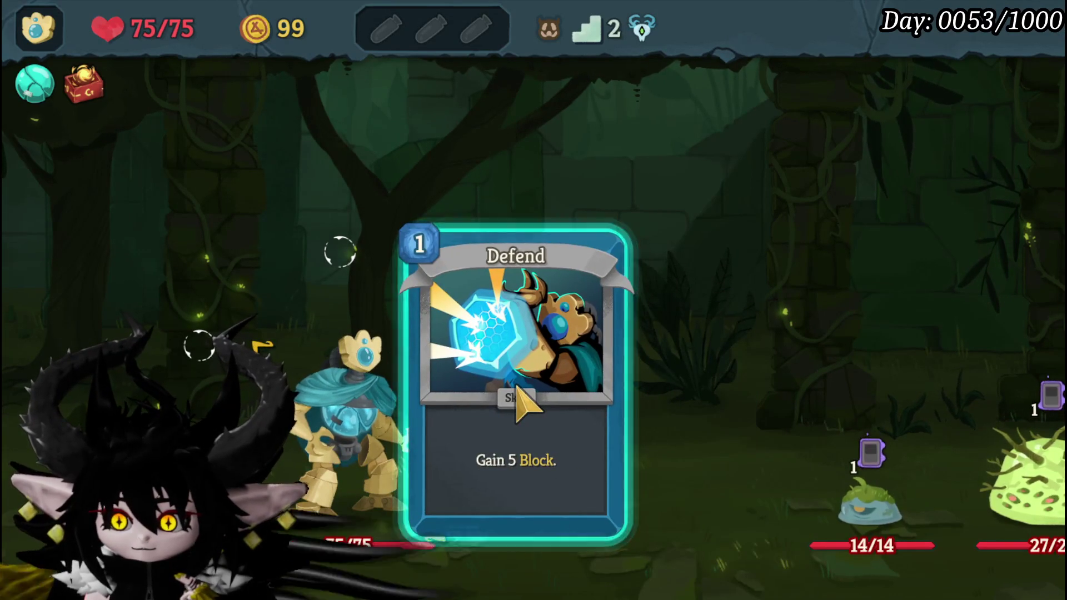
pyautogui.click(525, 400)
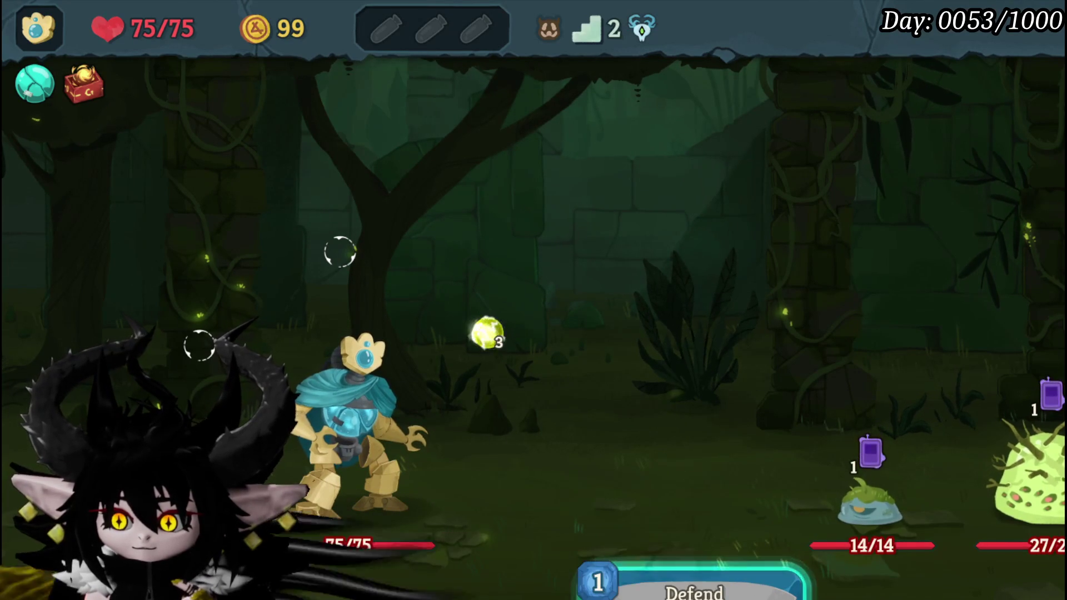
pyautogui.click(695, 556)
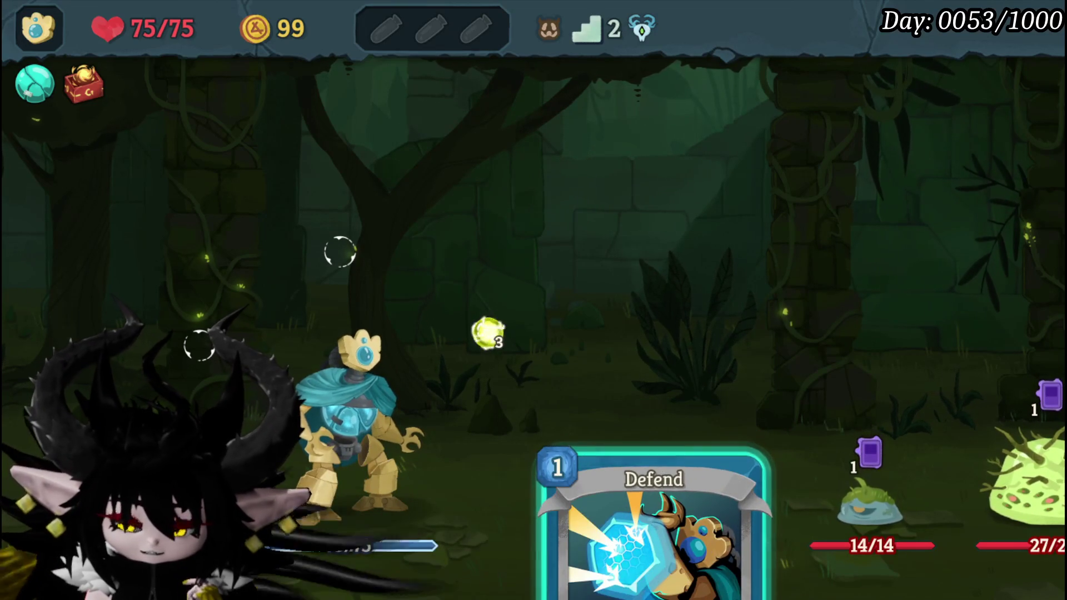
pyautogui.click(609, 517)
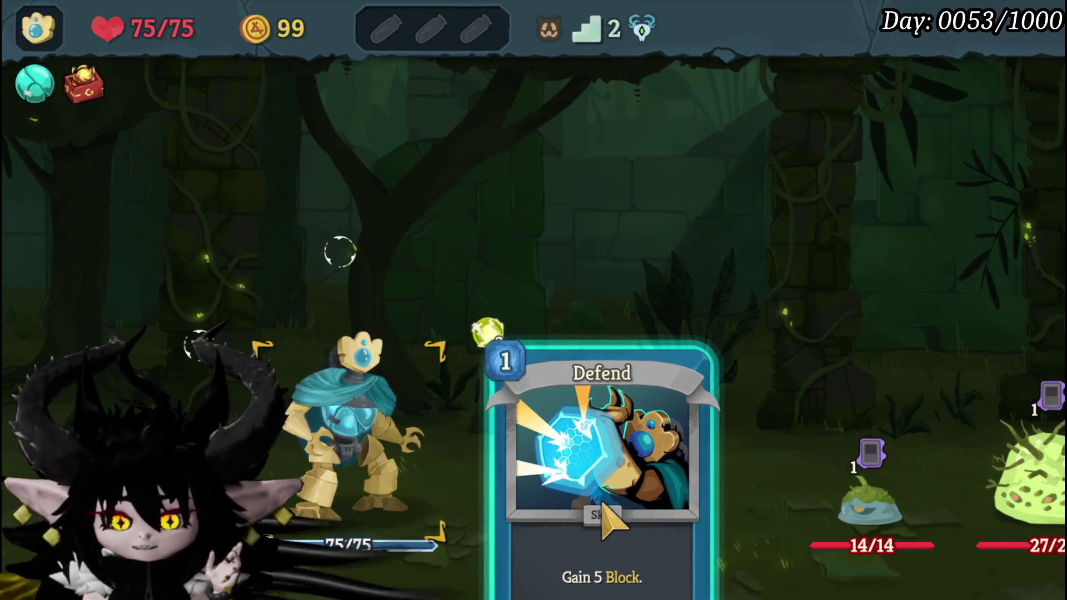
# Step: Pause the game and save and quit the run
pyautogui.press('Escape')
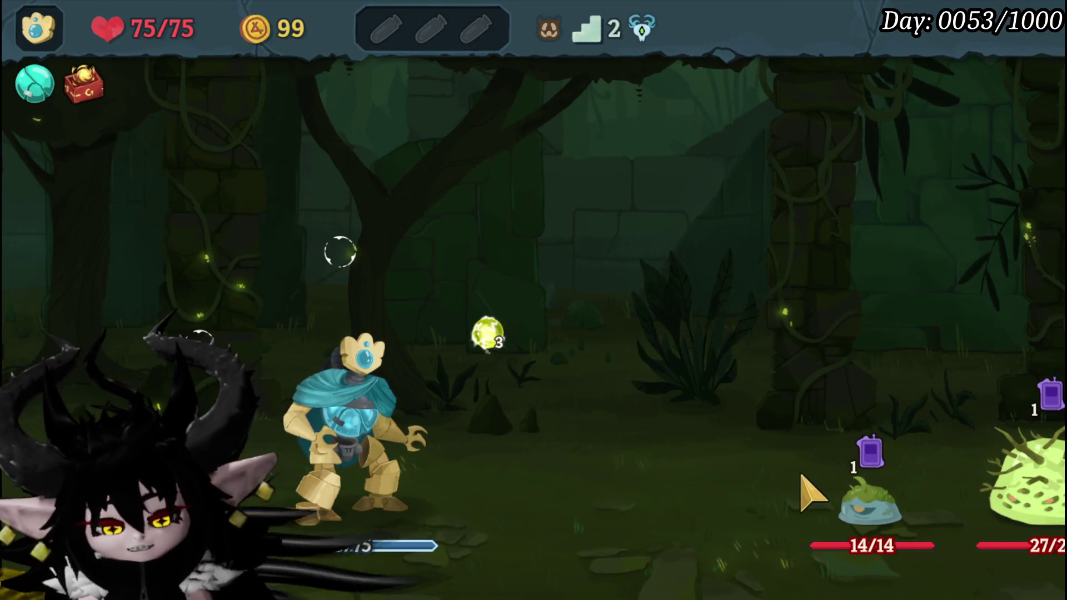
pyautogui.press('Escape')
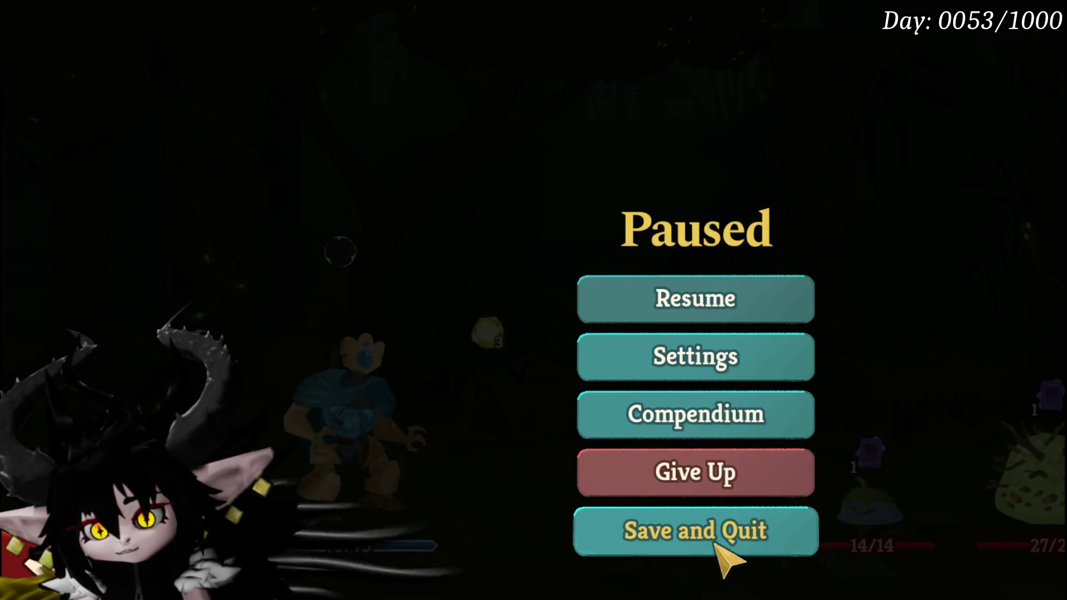
pyautogui.click(722, 547)
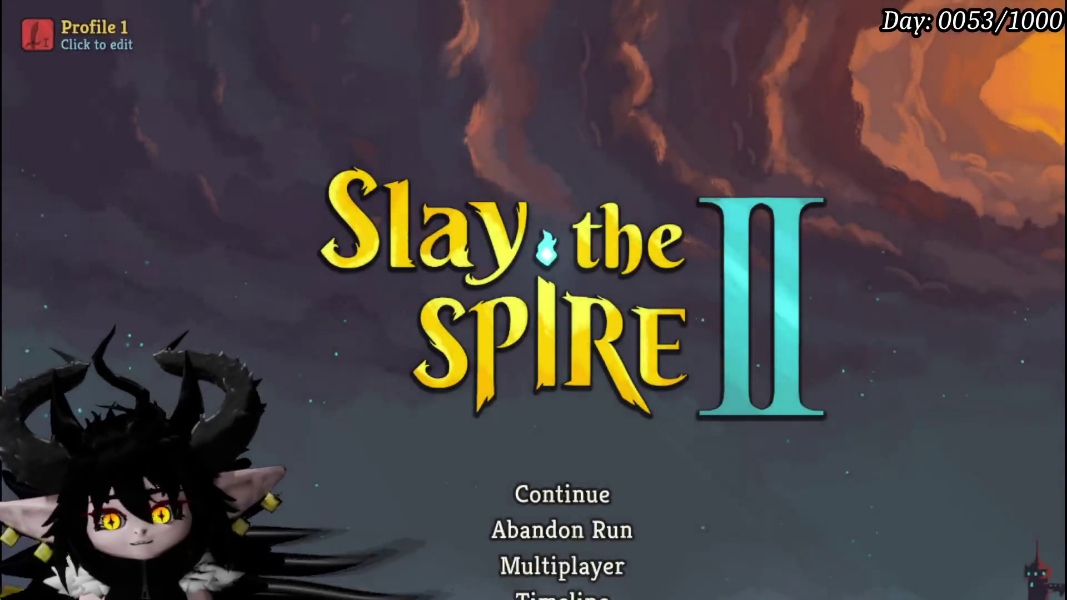
pyautogui.press('Escape')
# Step: Quit the game and open the SelectAbilityFromCard function graph
pyautogui.click(863, 529)
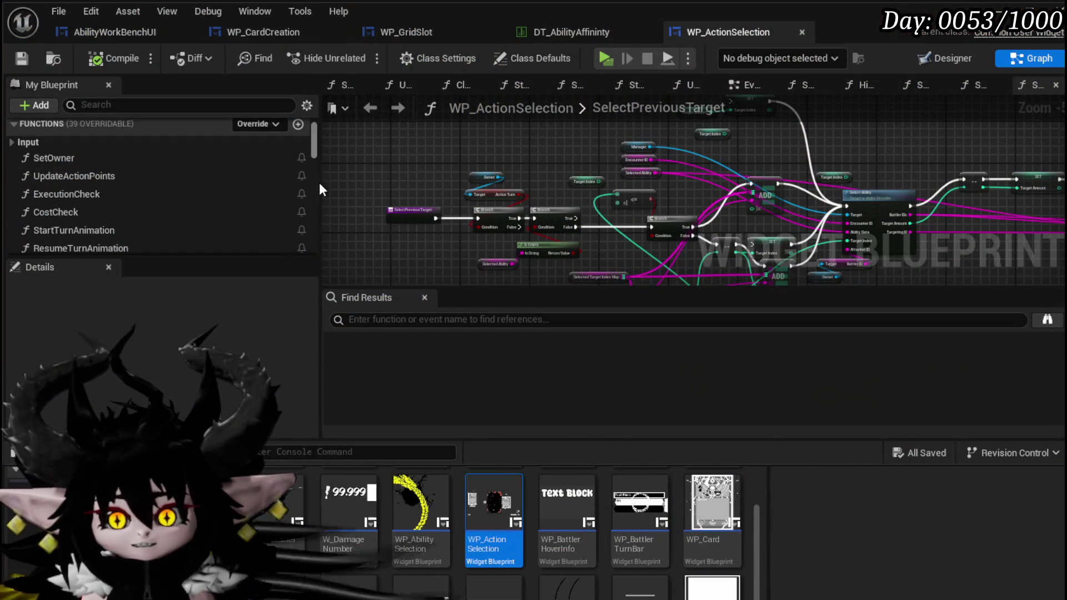
pyautogui.moveTo(268, 256); pyautogui.dragTo(252, 350)
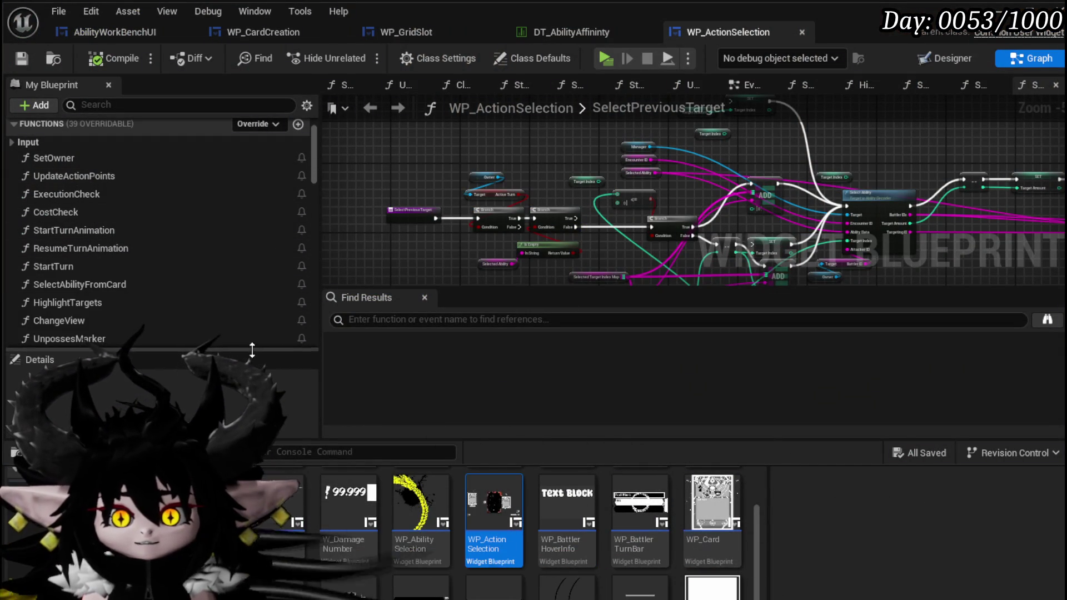
pyautogui.doubleClick(83, 285)
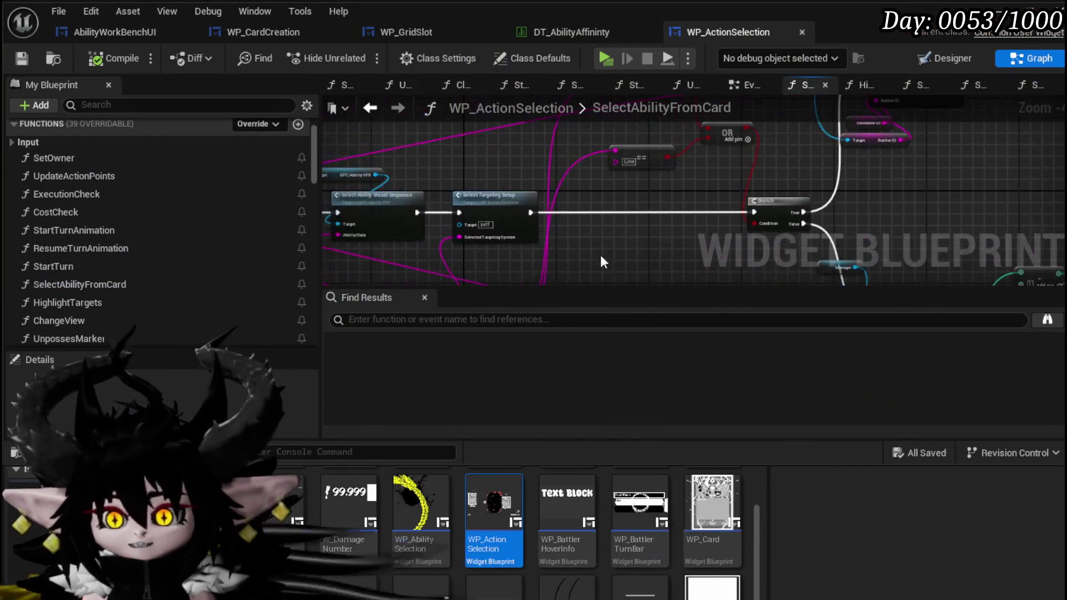
# Step: Move the entry, Branch and Set Text nodes about 290 px left
pyautogui.scroll(5, 642, 158)
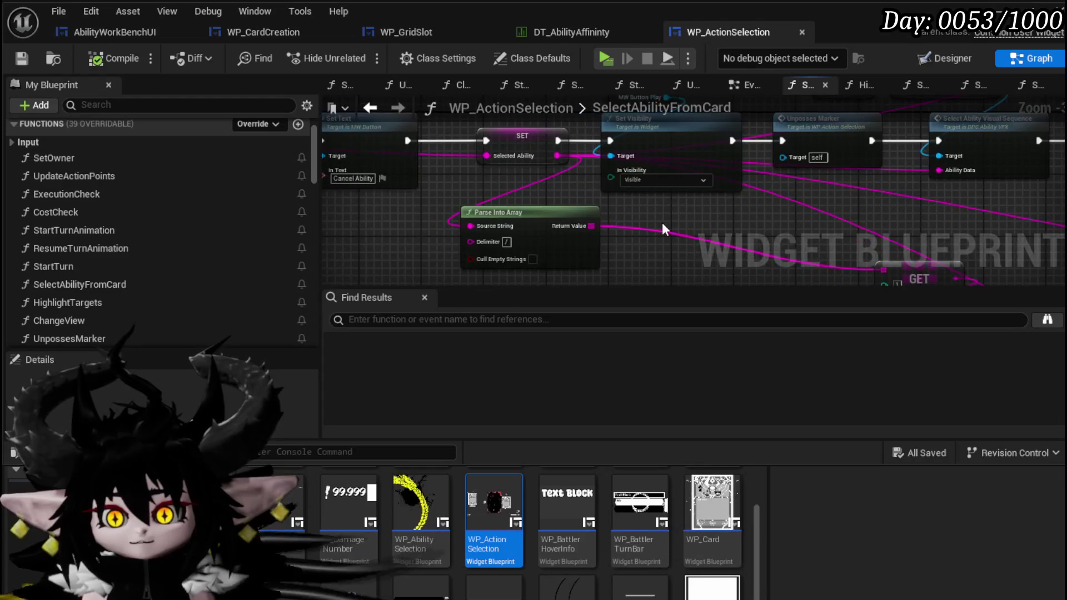
pyautogui.moveTo(790, 252)
pyautogui.mouseDown()
pyautogui.moveTo(583, 221)
pyautogui.moveTo(567, 245)
pyautogui.moveTo(558, 203)
pyautogui.moveTo(639, 223)
pyautogui.moveTo(507, 204)
pyautogui.moveTo(485, 306)
pyautogui.moveTo(491, 153)
pyautogui.moveTo(508, 201)
pyautogui.moveTo(614, 186)
pyautogui.moveTo(618, 205)
pyautogui.mouseUp()
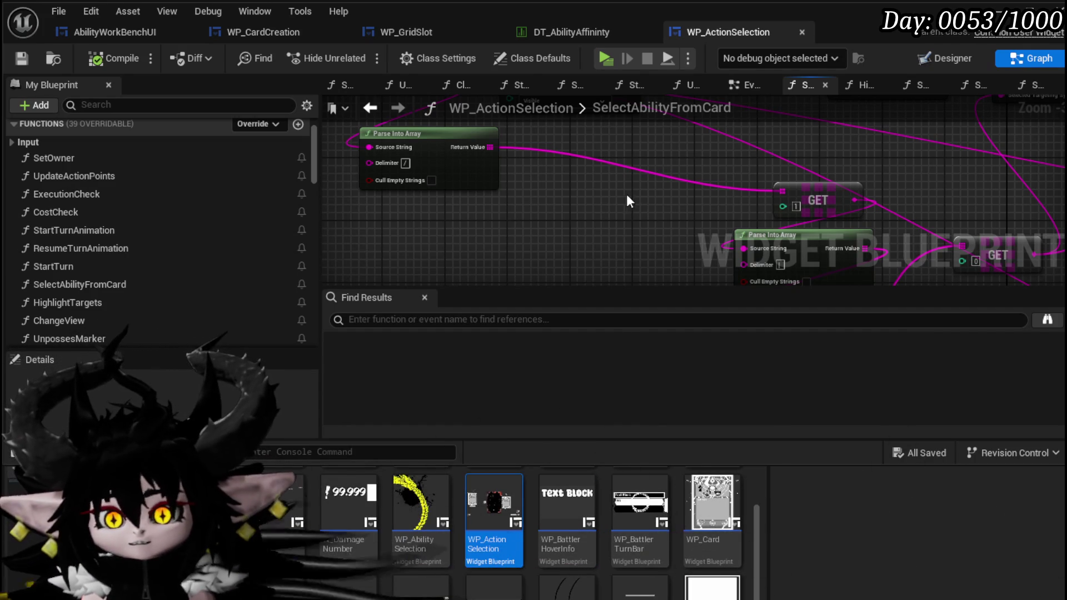
pyautogui.moveTo(624, 194); pyautogui.dragTo(622, 228)
pyautogui.moveTo(553, 174)
pyautogui.mouseDown()
pyautogui.moveTo(615, 235)
pyautogui.moveTo(613, 259)
pyautogui.mouseUp()
pyautogui.scroll(-1, 533, 244)
pyautogui.moveTo(433, 230); pyautogui.dragTo(722, 140)
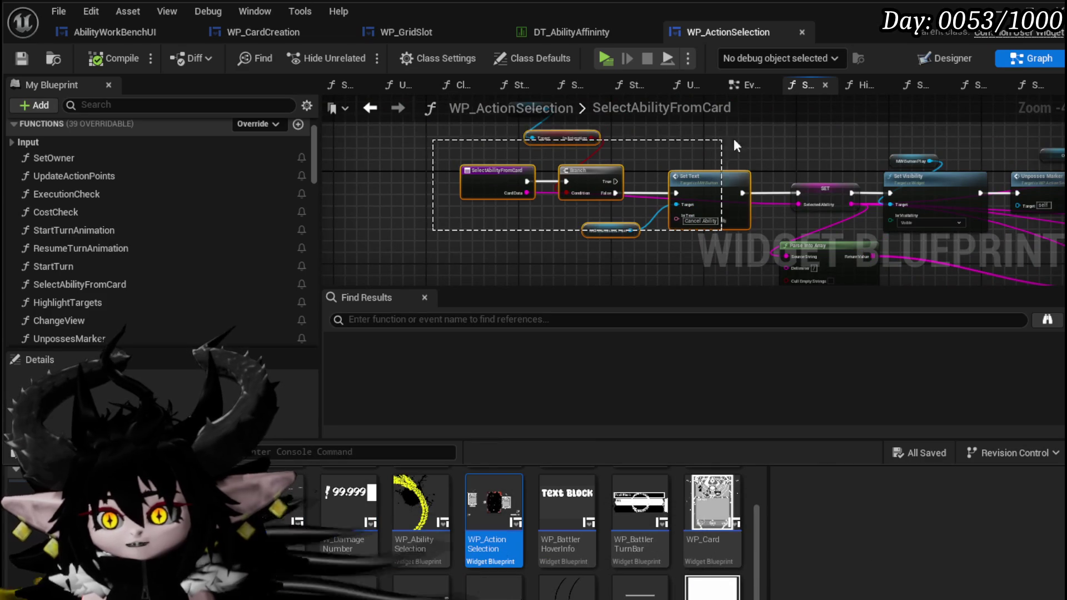
pyautogui.moveTo(824, 190)
pyautogui.mouseDown()
pyautogui.moveTo(659, 186)
pyautogui.moveTo(739, 224)
pyautogui.mouseUp()
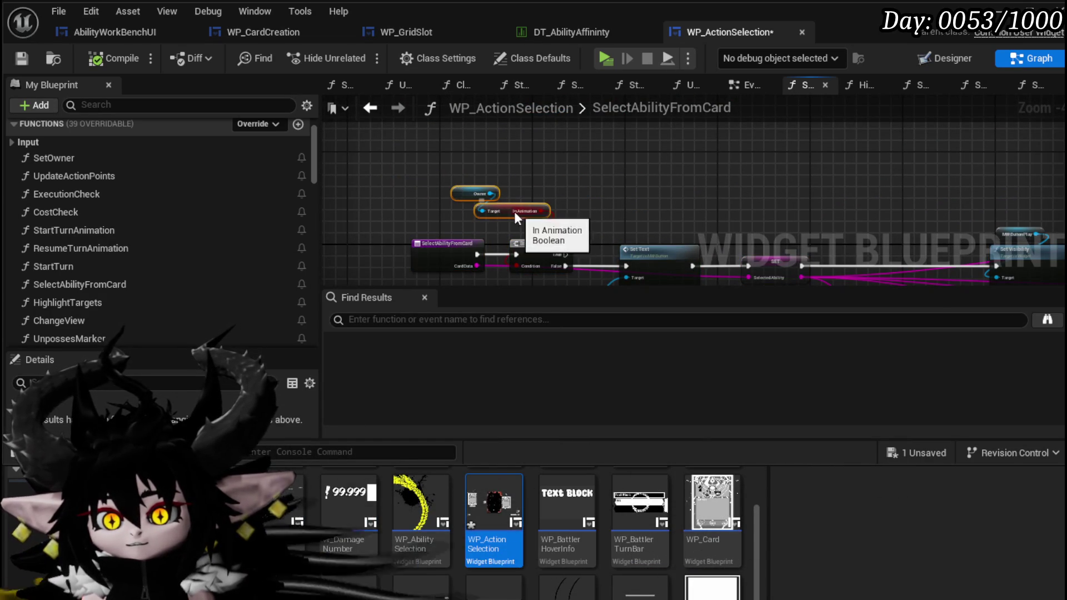
# Step: Pull Set Text and SET closer together and tuck Parse Into Array beneath SET
pyautogui.moveTo(649, 222)
pyautogui.mouseDown()
pyautogui.moveTo(646, 239)
pyautogui.moveTo(595, 248)
pyautogui.moveTo(436, 252)
pyautogui.moveTo(364, 219)
pyautogui.mouseUp()
pyautogui.moveTo(516, 177); pyautogui.dragTo(492, 177)
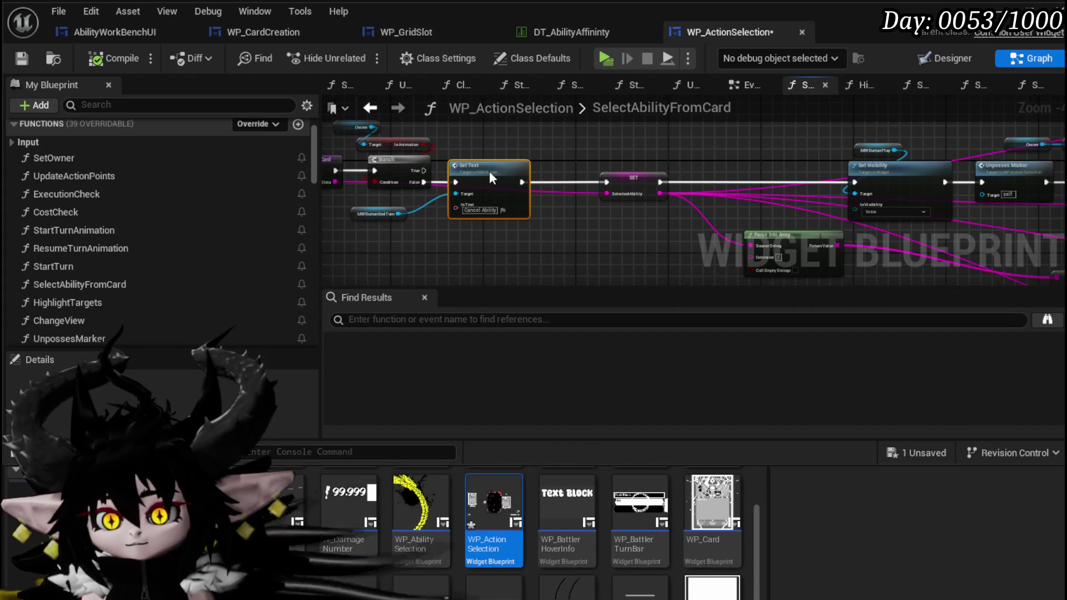
pyautogui.moveTo(643, 177); pyautogui.dragTo(592, 175)
pyautogui.moveTo(667, 249); pyautogui.dragTo(515, 223)
pyautogui.moveTo(644, 216)
pyautogui.mouseDown()
pyautogui.moveTo(476, 219)
pyautogui.moveTo(390, 169)
pyautogui.moveTo(492, 239)
pyautogui.mouseUp()
# Step: Add a Get node on Parse Into Array's Return Value and start an == comparison from it
pyautogui.write('get')
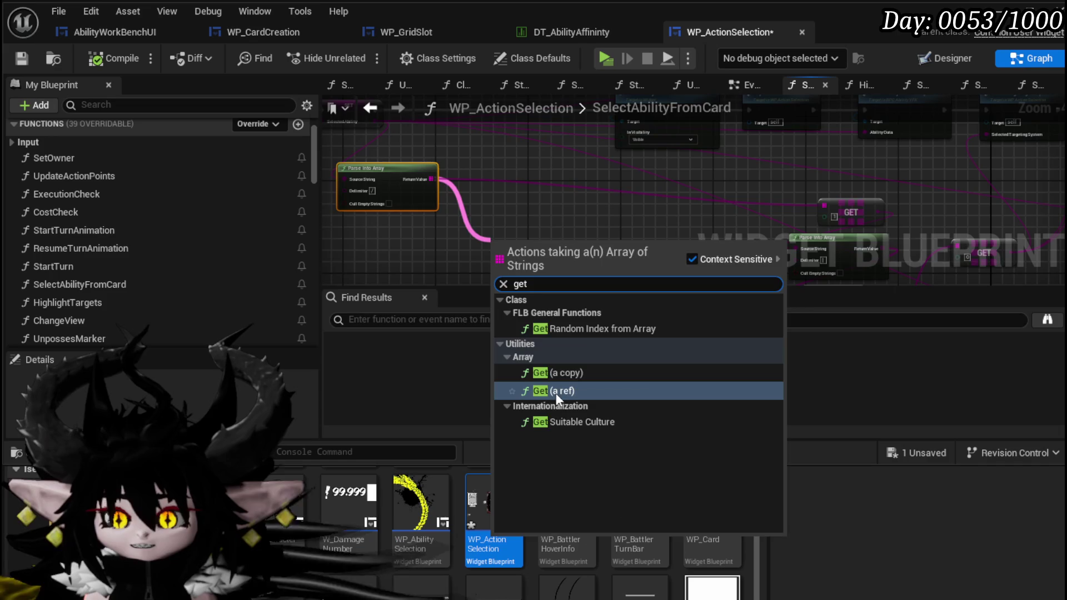
pyautogui.press('Return')
pyautogui.scroll(3, 475, 210)
pyautogui.moveTo(578, 224); pyautogui.dragTo(562, 143)
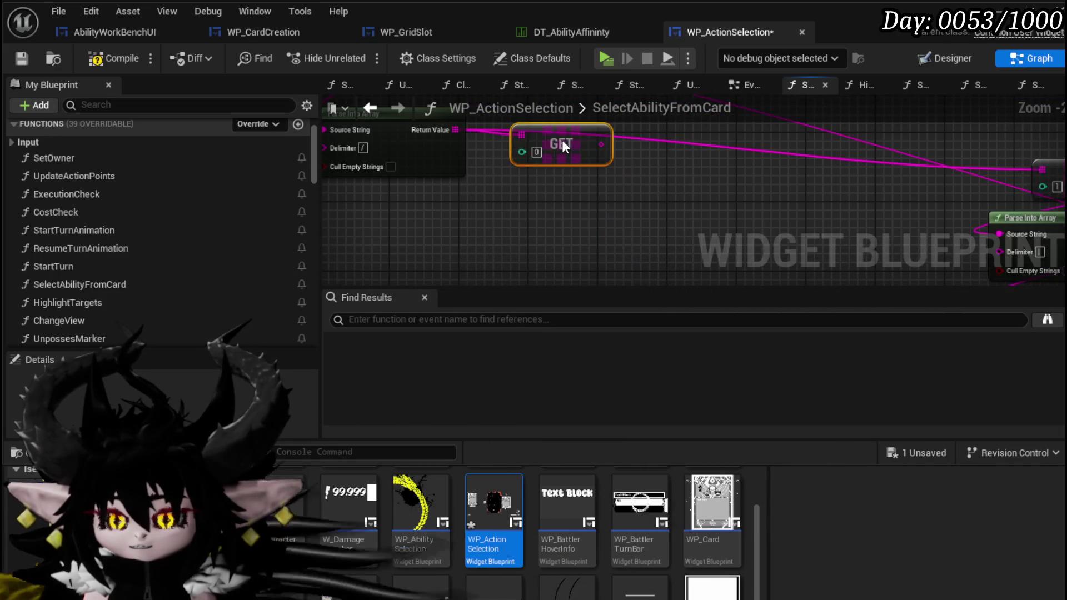
pyautogui.moveTo(626, 201)
pyautogui.mouseDown()
pyautogui.moveTo(579, 219)
pyautogui.moveTo(629, 168)
pyautogui.moveTo(622, 200)
pyautogui.mouseUp()
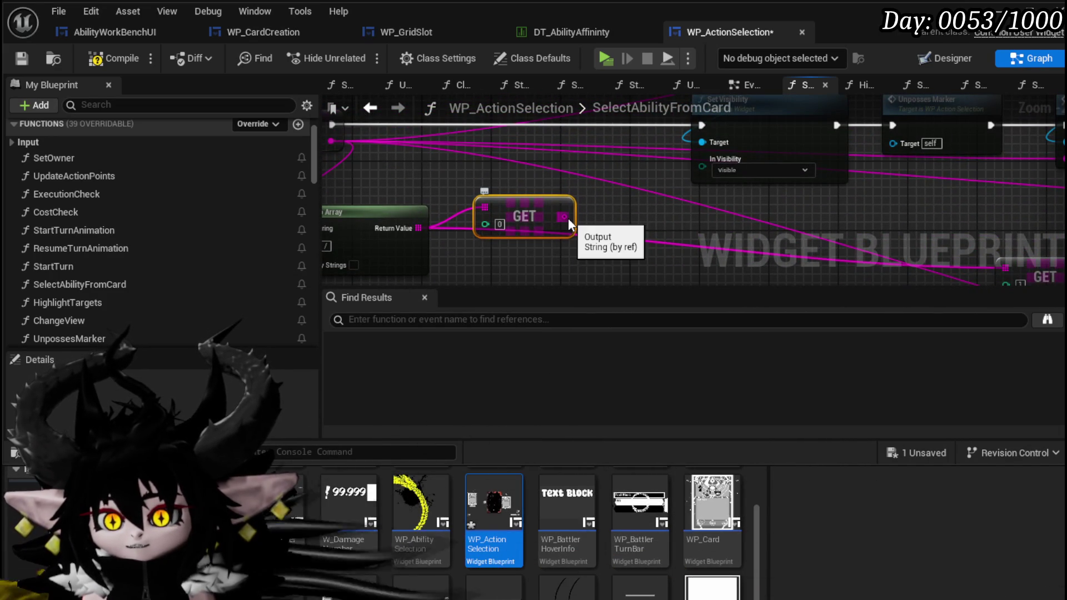
pyautogui.moveTo(568, 220); pyautogui.dragTo(637, 229)
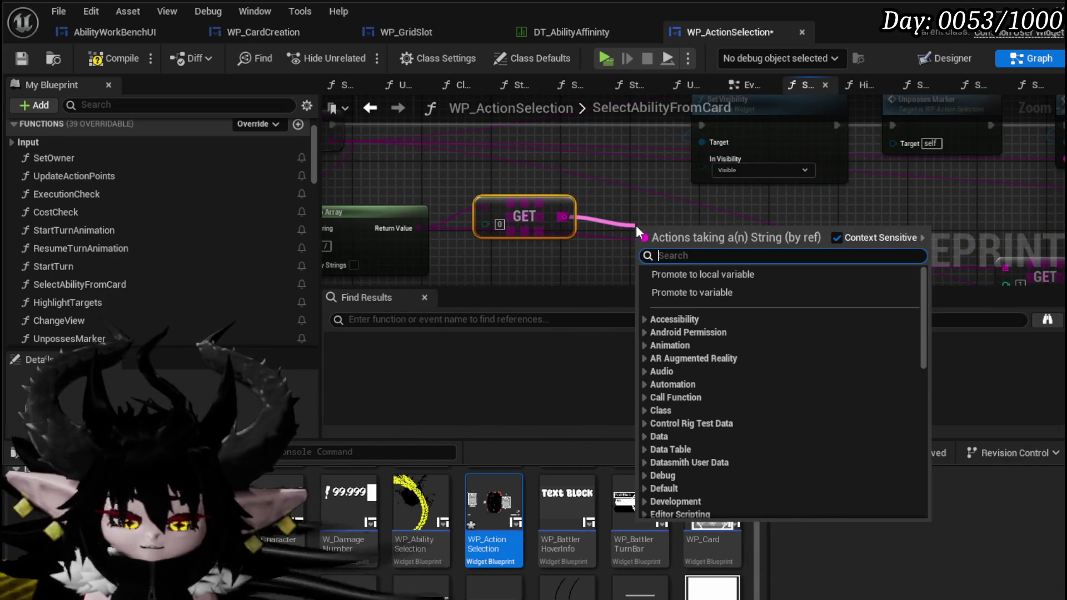
pyautogui.write('==')
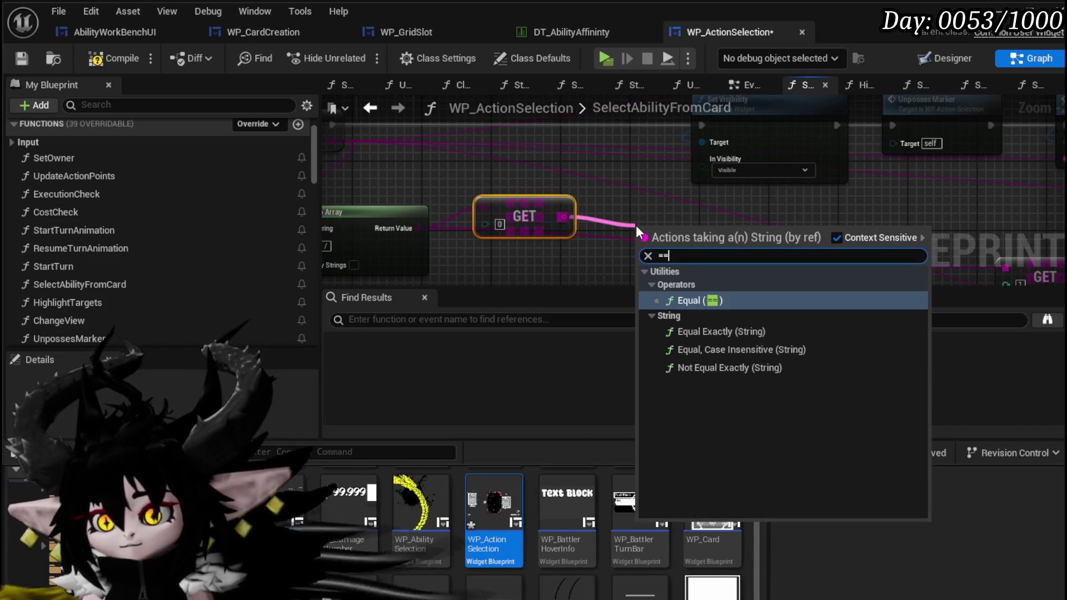
pyautogui.press('Return')
# Step: Survey the Select Targeting Setup, Branch and OR comparison nodes, and pull a wire from the comparison's A input
pyautogui.moveTo(637, 233); pyautogui.dragTo(400, 283)
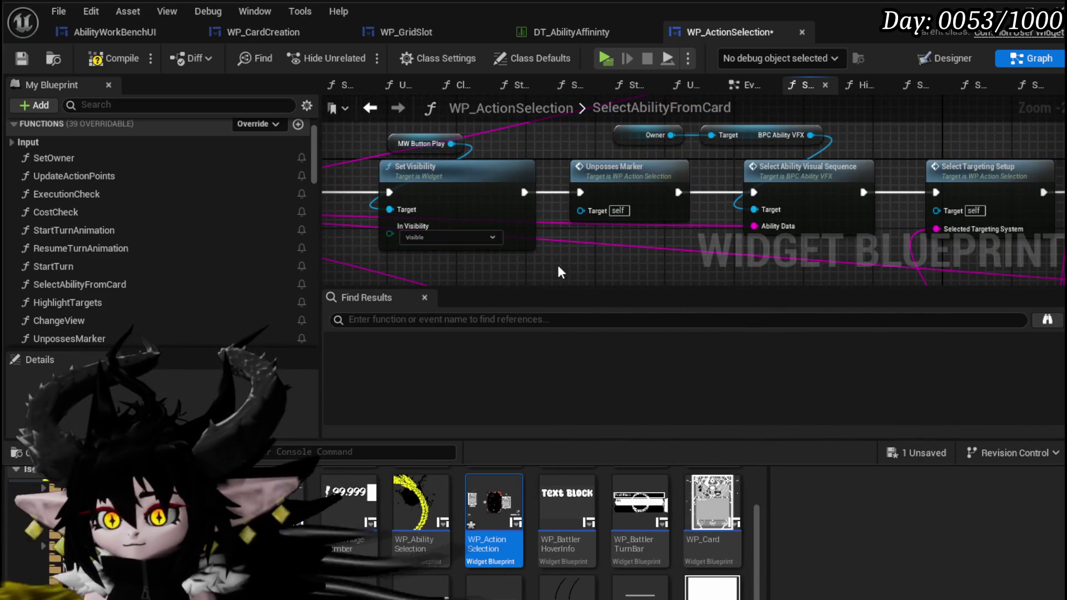
pyautogui.moveTo(698, 239); pyautogui.dragTo(462, 233)
pyautogui.moveTo(745, 189); pyautogui.dragTo(617, 181)
pyautogui.moveTo(843, 177); pyautogui.dragTo(584, 219)
pyautogui.moveTo(639, 278); pyautogui.dragTo(580, 205)
pyautogui.moveTo(544, 140); pyautogui.dragTo(516, 222)
pyautogui.scroll(2, 552, 257)
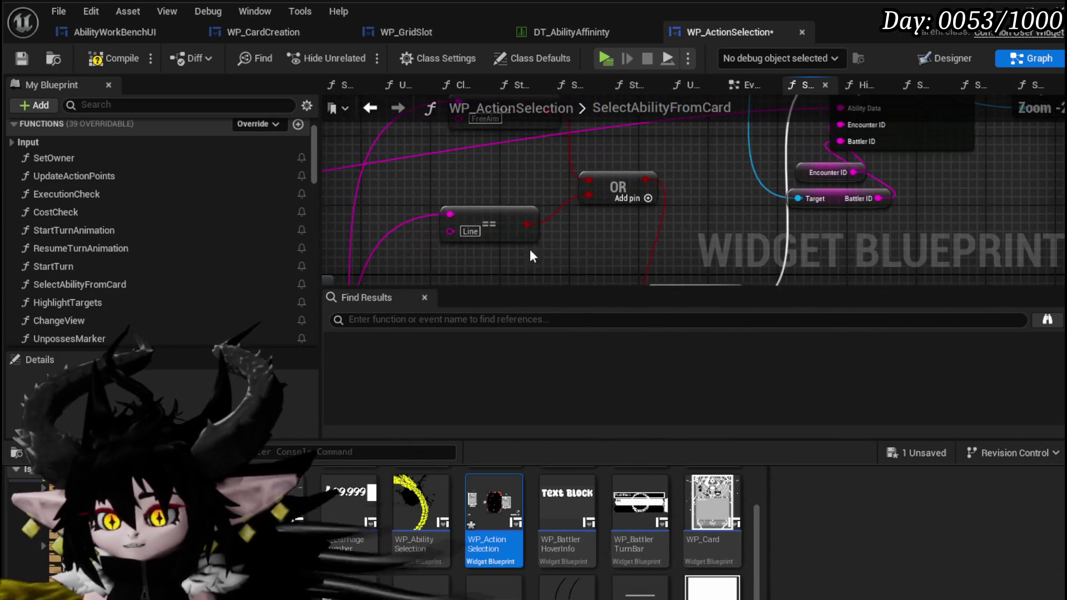
pyautogui.moveTo(502, 164); pyautogui.dragTo(519, 78)
pyautogui.scroll(-2, 599, 277)
pyautogui.moveTo(624, 255); pyautogui.dragTo(625, 211)
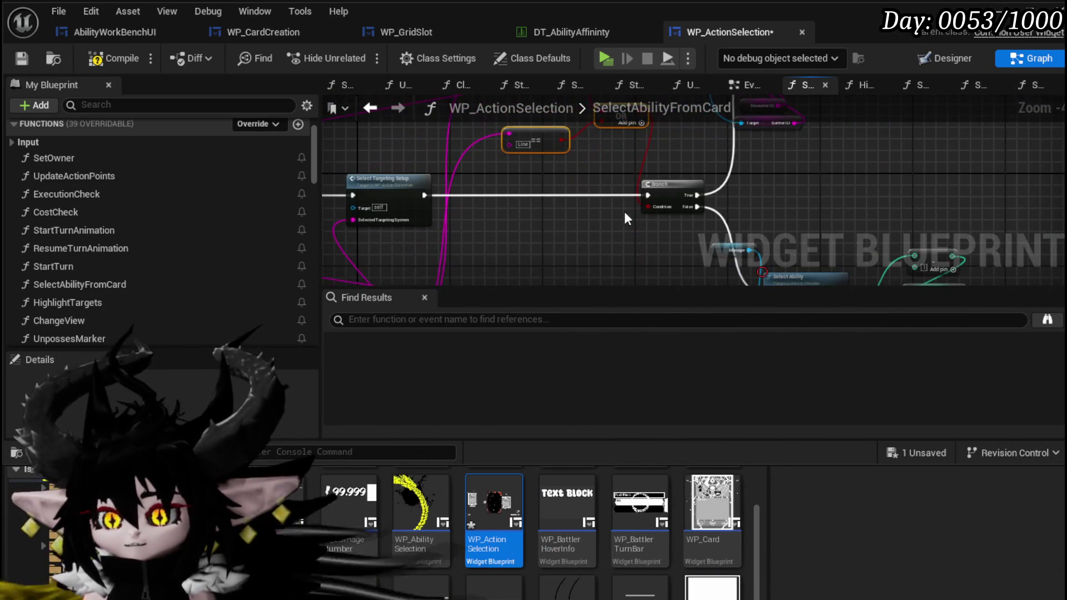
pyautogui.moveTo(532, 196); pyautogui.dragTo(538, 263)
pyautogui.moveTo(518, 126)
pyautogui.mouseDown()
pyautogui.moveTo(521, 245)
pyautogui.moveTo(518, 127)
pyautogui.moveTo(463, 156)
pyautogui.moveTo(539, 184)
pyautogui.moveTo(535, 209)
pyautogui.mouseUp()
pyautogui.moveTo(610, 124)
pyautogui.mouseDown()
pyautogui.moveTo(650, 133)
pyautogui.moveTo(505, 238)
pyautogui.moveTo(552, 203)
pyautogui.moveTo(632, 193)
pyautogui.moveTo(647, 227)
pyautogui.mouseUp()
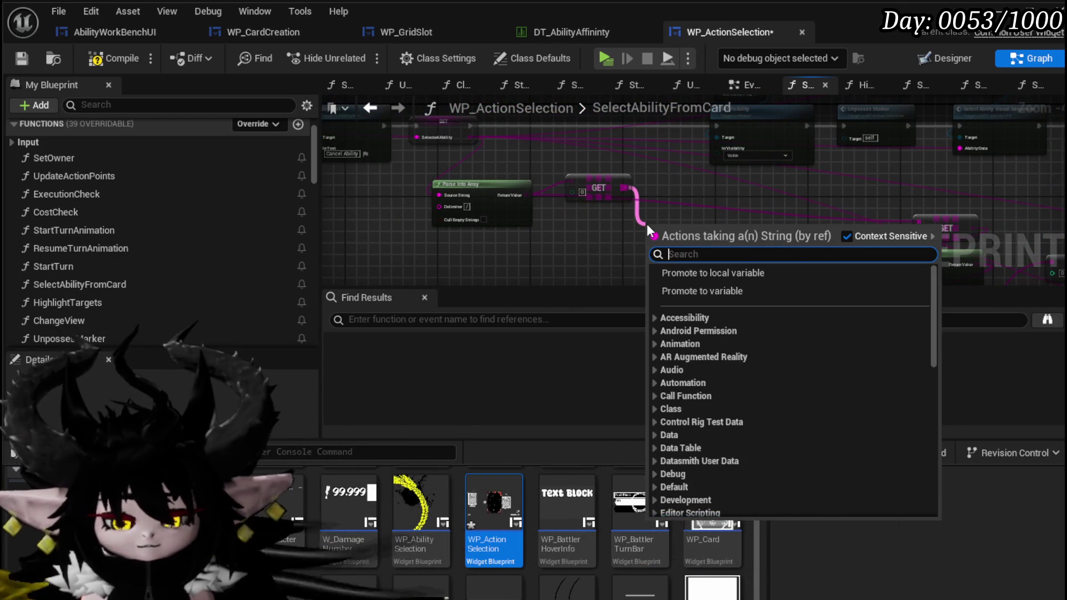
# Step: Add a string equals comparison with its B value set to 'Card'
pyautogui.write('==')
pyautogui.click(742, 341)
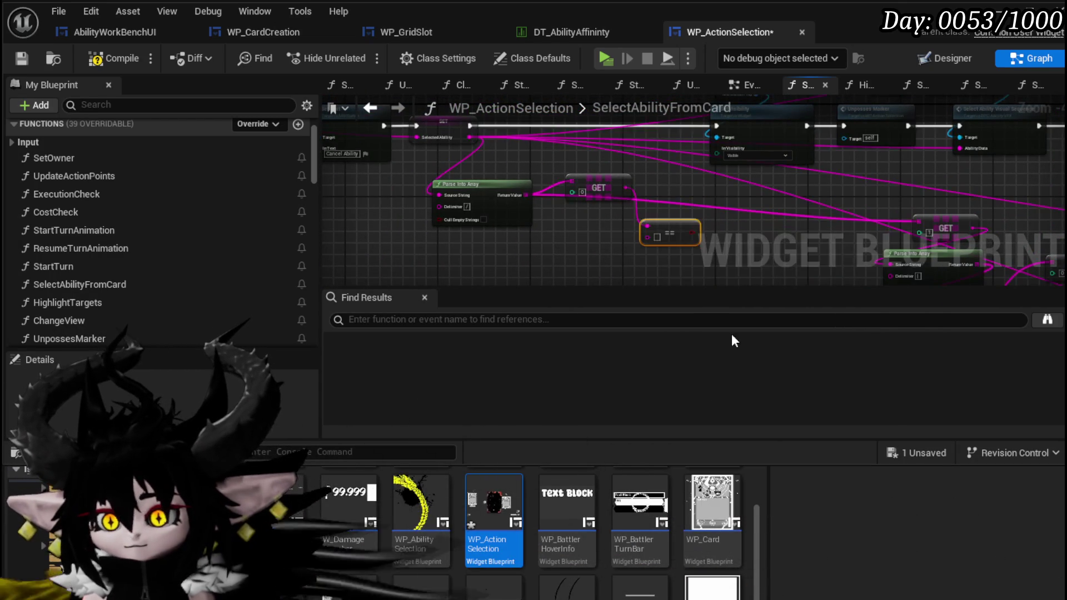
pyautogui.scroll(3, 683, 273)
pyautogui.click(648, 220)
pyautogui.write('Card')
pyautogui.scroll(-1, 721, 226)
pyautogui.moveTo(511, 254)
pyautogui.mouseDown()
pyautogui.moveTo(572, 226)
pyautogui.moveTo(631, 219)
pyautogui.mouseUp()
# Step: Add a new Branch and wire Select Targeting Setup into it
pyautogui.click(633, 178)
pyautogui.moveTo(578, 218); pyautogui.dragTo(578, 189)
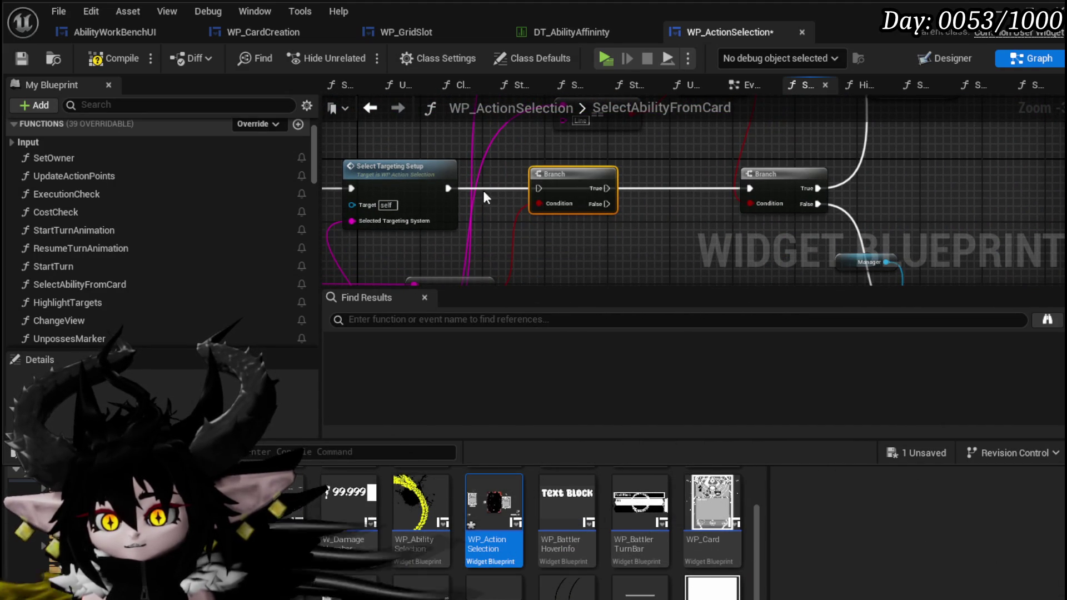
pyautogui.moveTo(445, 189)
pyautogui.mouseDown()
pyautogui.moveTo(638, 189)
pyautogui.moveTo(593, 266)
pyautogui.mouseUp()
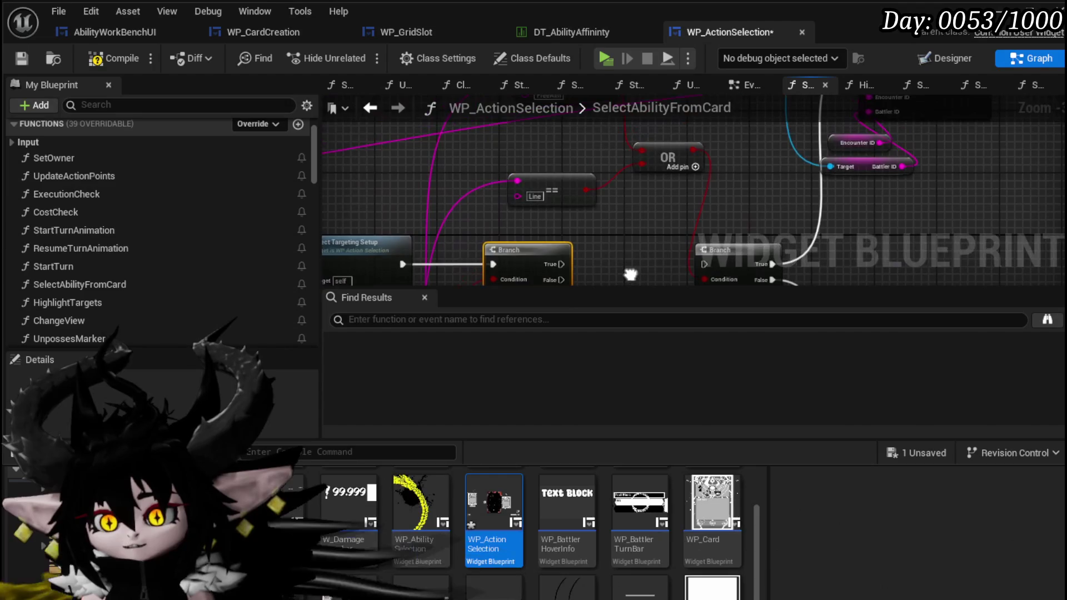
pyautogui.moveTo(622, 231)
pyautogui.mouseDown()
pyautogui.moveTo(576, 178)
pyautogui.moveTo(562, 257)
pyautogui.mouseUp()
pyautogui.click(599, 201)
# Step: Line up the comparison and OR nodes, and space the two Branch nodes apart
pyautogui.moveTo(555, 209); pyautogui.dragTo(571, 155)
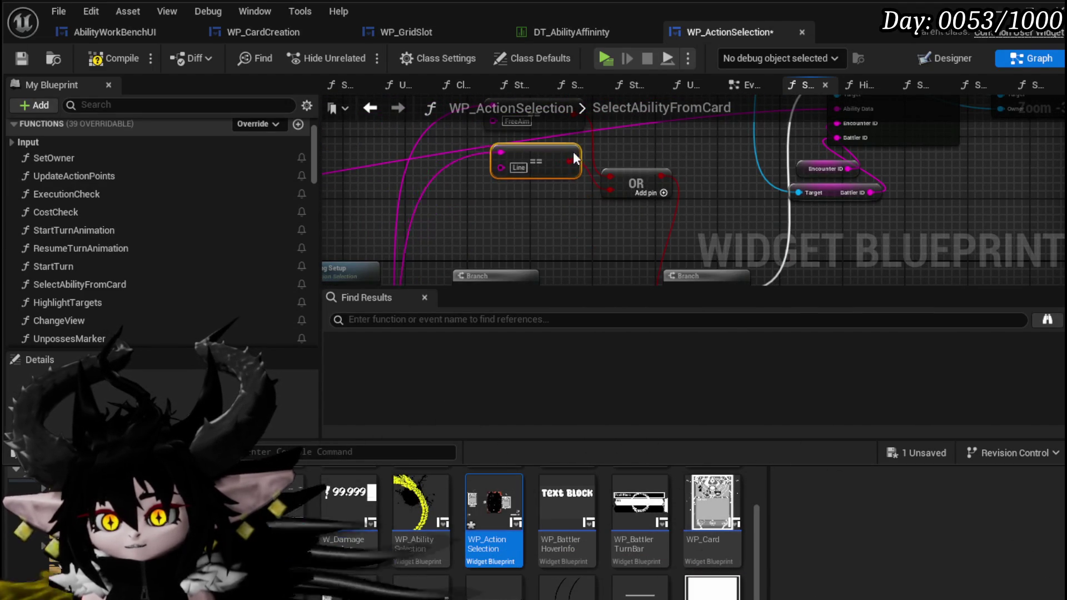
pyautogui.moveTo(591, 219); pyautogui.dragTo(621, 164)
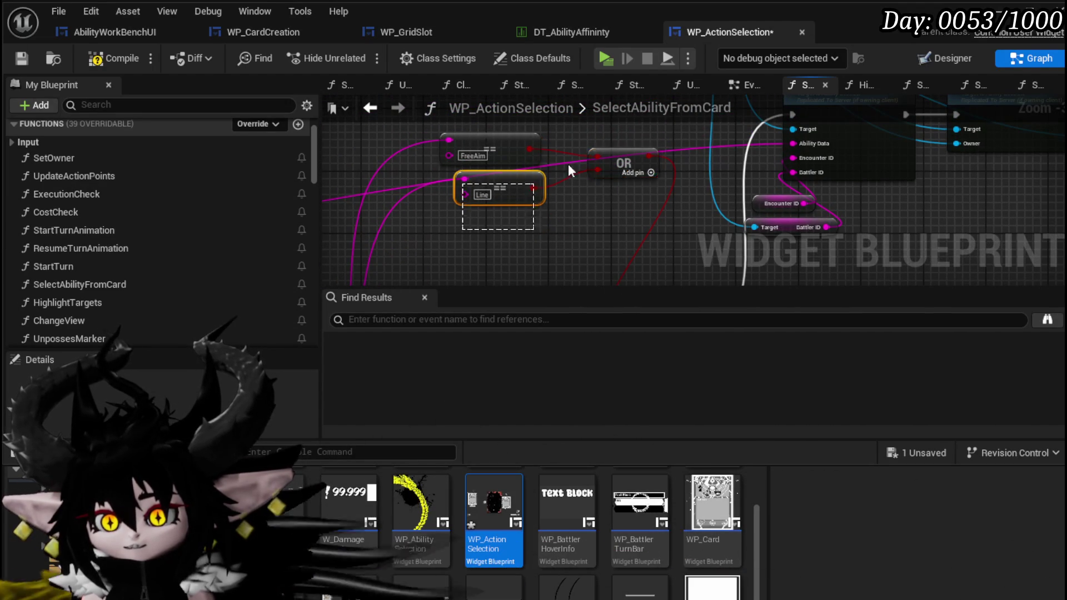
pyautogui.scroll(-3, 661, 205)
pyautogui.scroll(2, 611, 195)
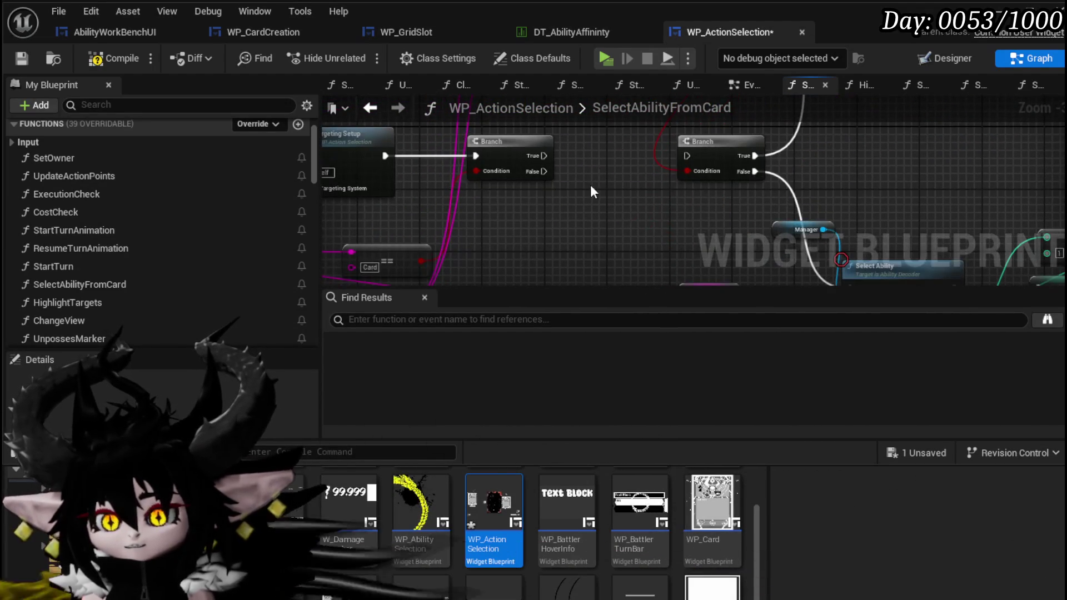
pyautogui.moveTo(573, 185); pyautogui.dragTo(549, 219)
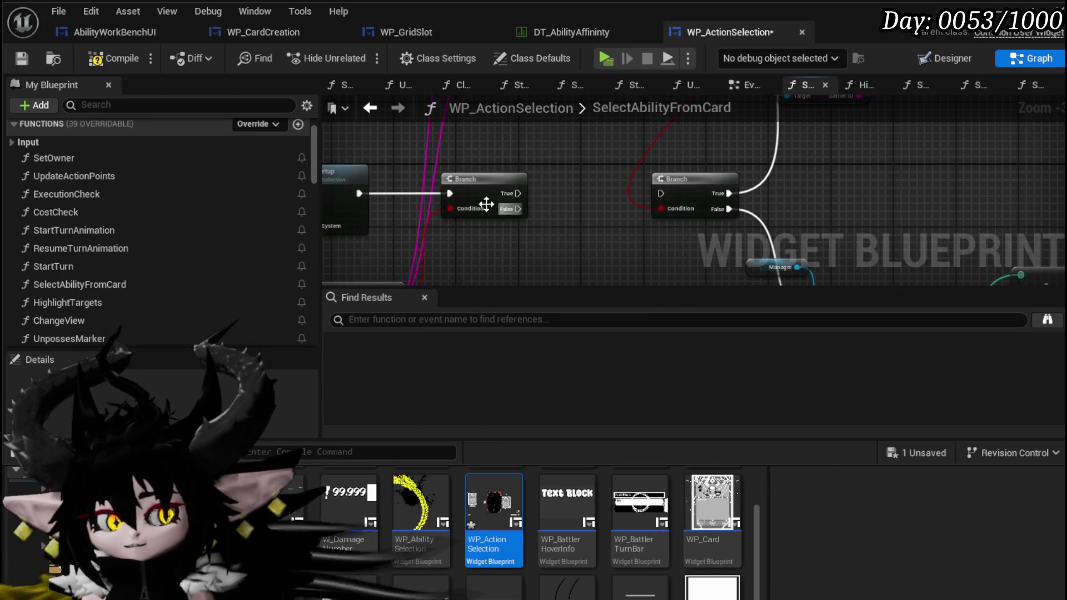
pyautogui.moveTo(435, 201); pyautogui.dragTo(469, 201)
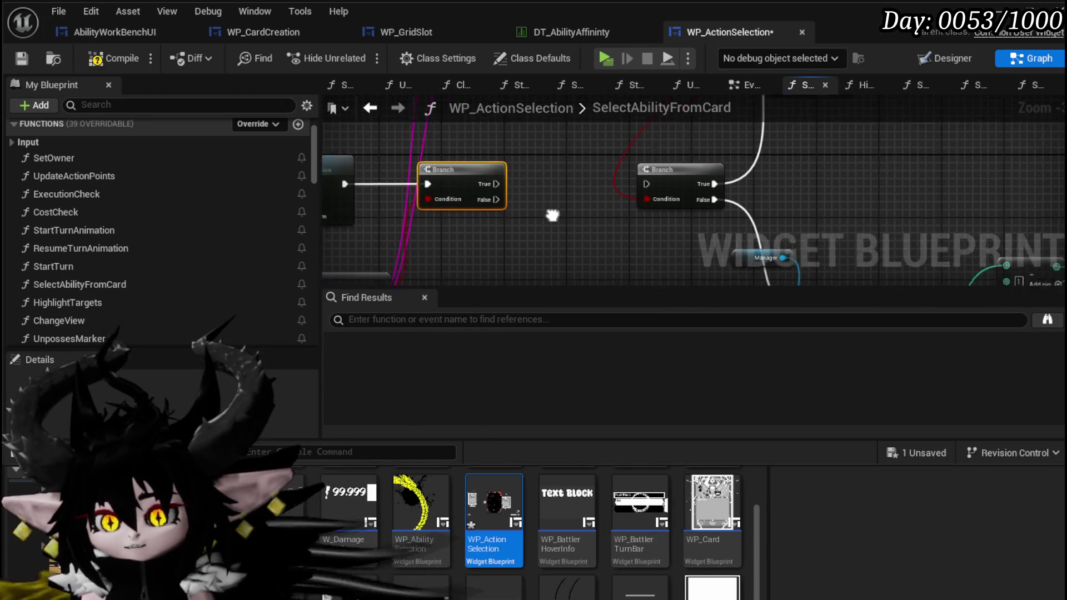
pyautogui.moveTo(638, 179); pyautogui.dragTo(652, 179)
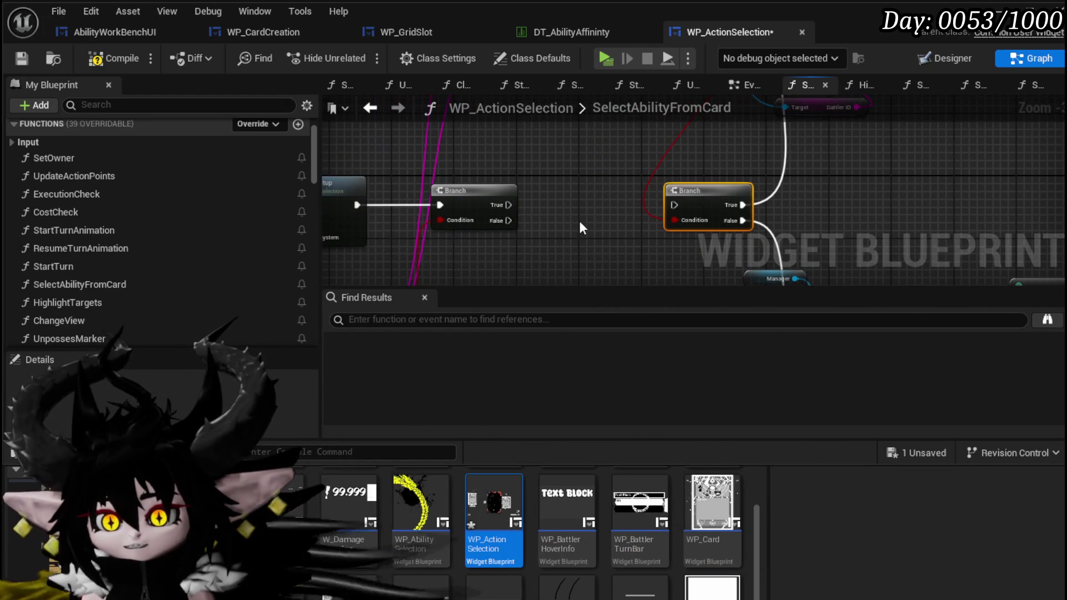
# Step: Connect the first Branch's False output to the second Branch and reposition it
pyautogui.moveTo(552, 215)
pyautogui.mouseDown()
pyautogui.moveTo(686, 211)
pyautogui.moveTo(573, 242)
pyautogui.mouseUp()
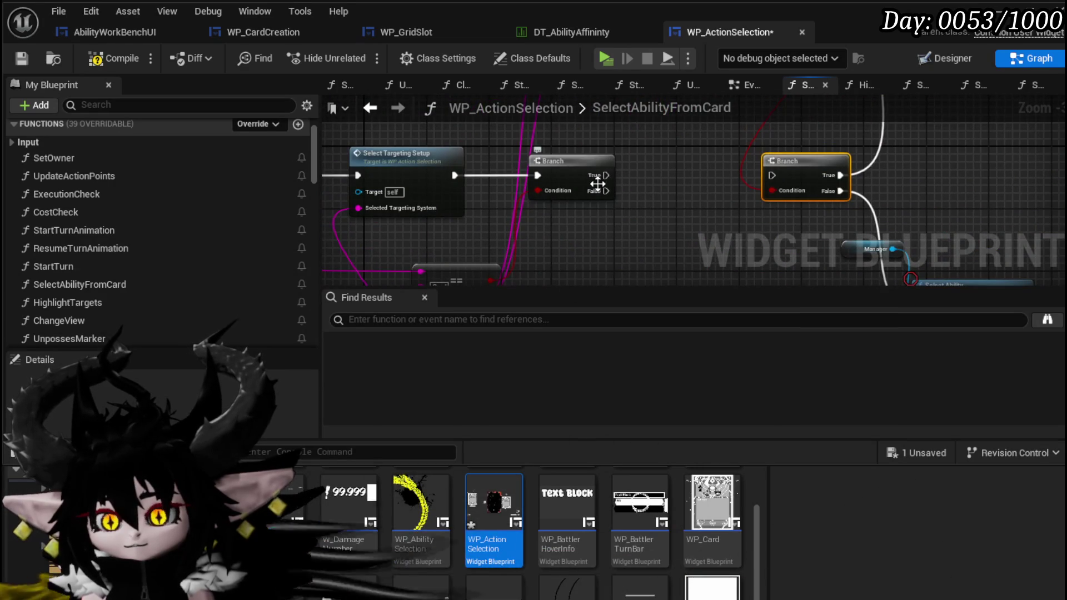
pyautogui.moveTo(777, 174); pyautogui.dragTo(778, 175)
pyautogui.moveTo(536, 224)
pyautogui.mouseDown()
pyautogui.moveTo(495, 206)
pyautogui.moveTo(481, 270)
pyautogui.moveTo(544, 174)
pyautogui.mouseUp()
pyautogui.click(679, 186)
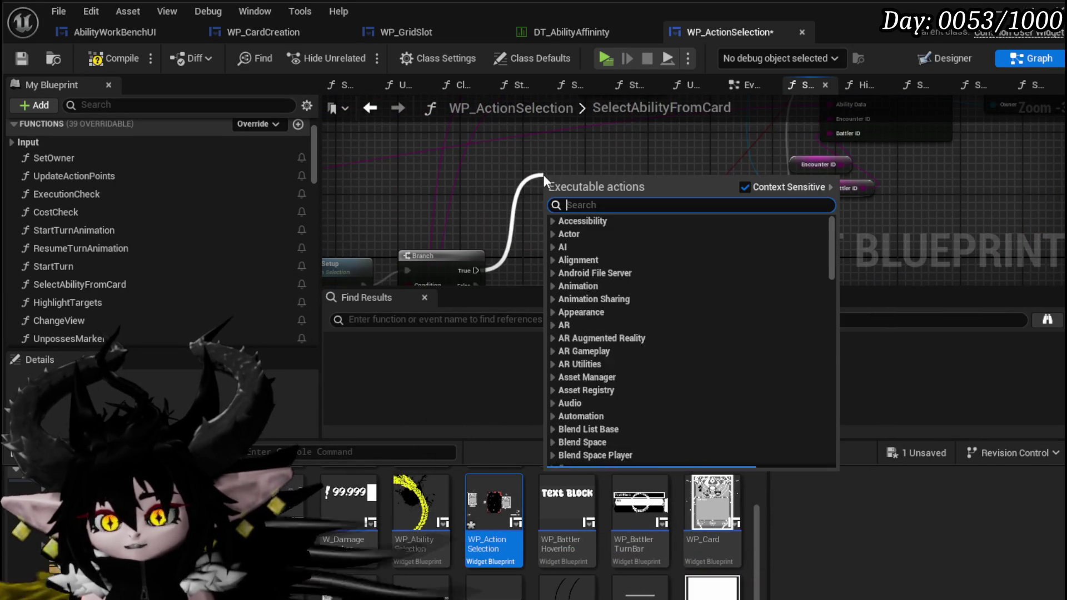
# Step: Add a Print String on the Branch's True path saying 'You Selected a Card'
pyautogui.write('Print String')
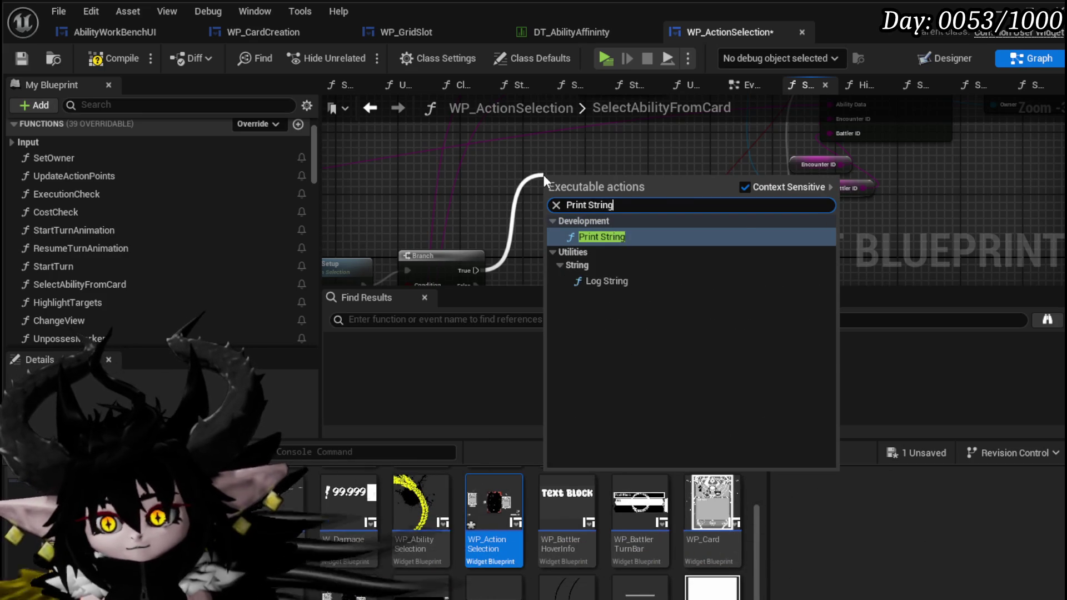
pyautogui.press('Return')
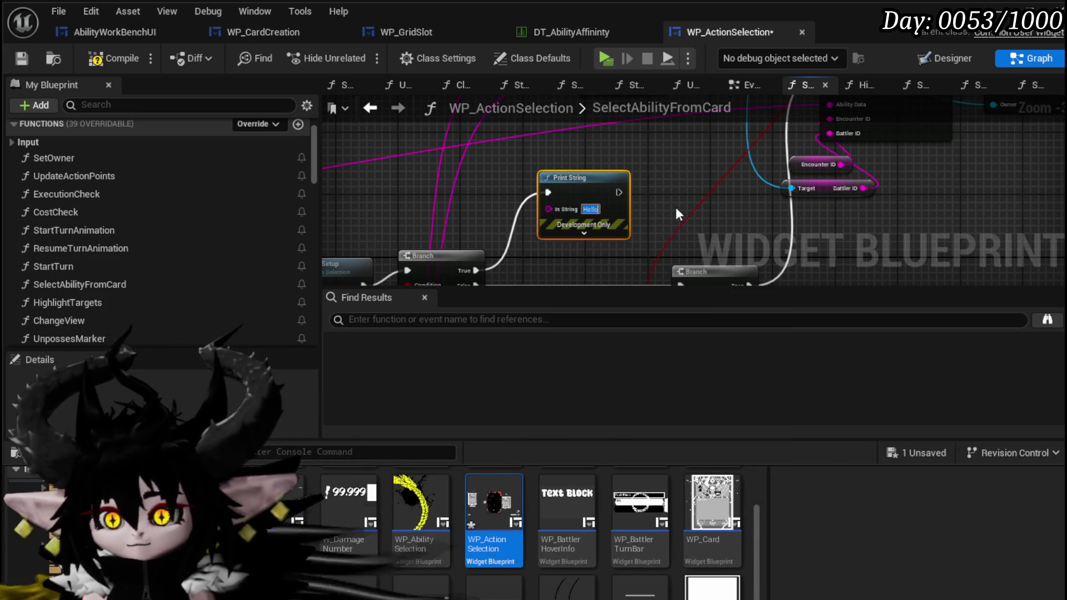
pyautogui.write('You Sele')
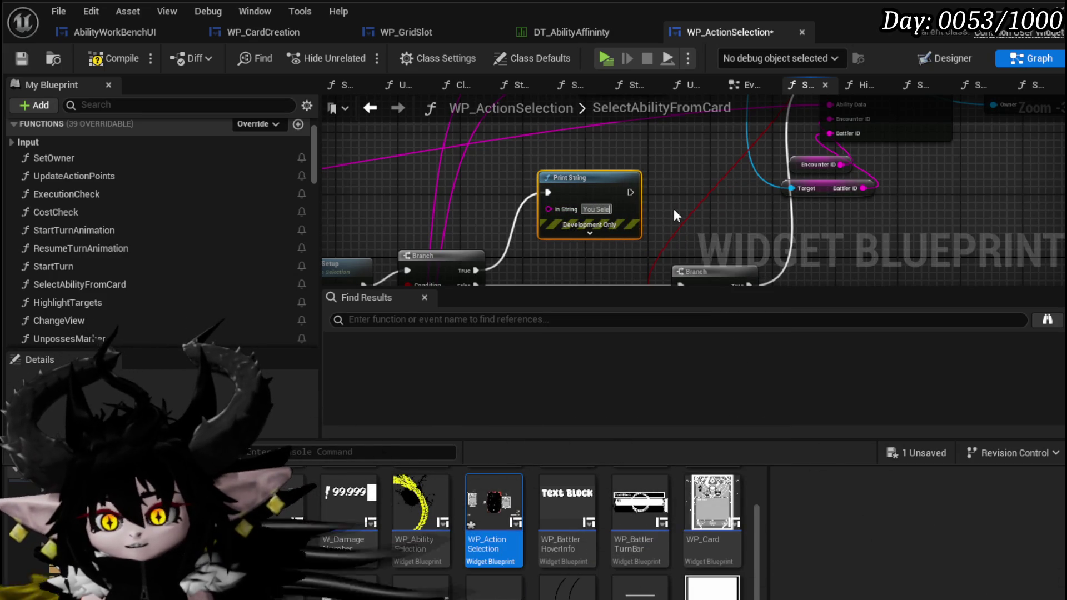
pyautogui.write('cted a Card')
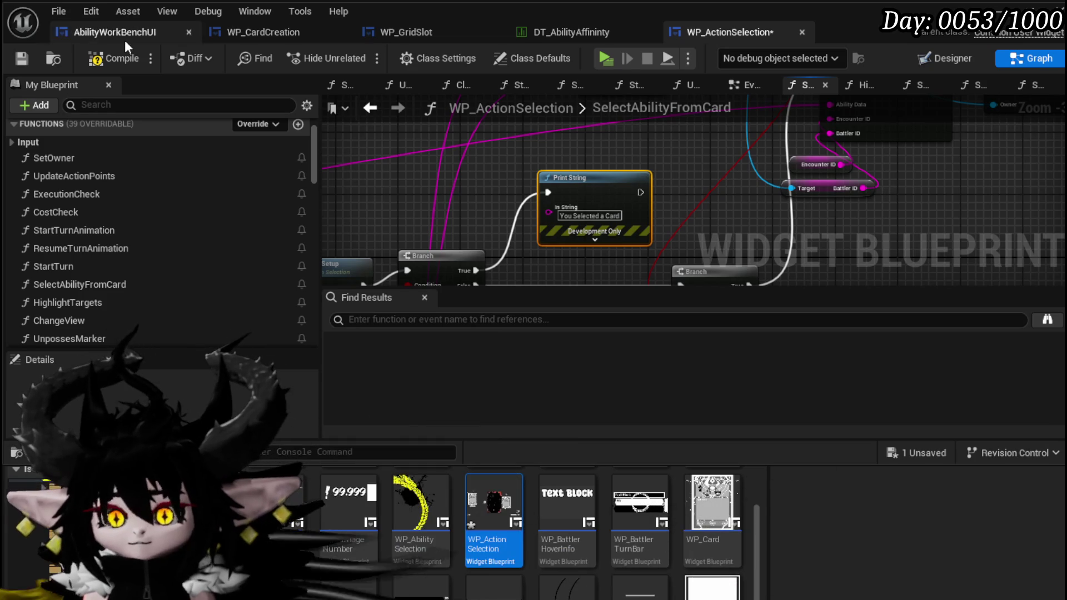
# Step: Compile WP_ActionSelection and open the Select Targeting Setup function graph
pyautogui.click(29, 59)
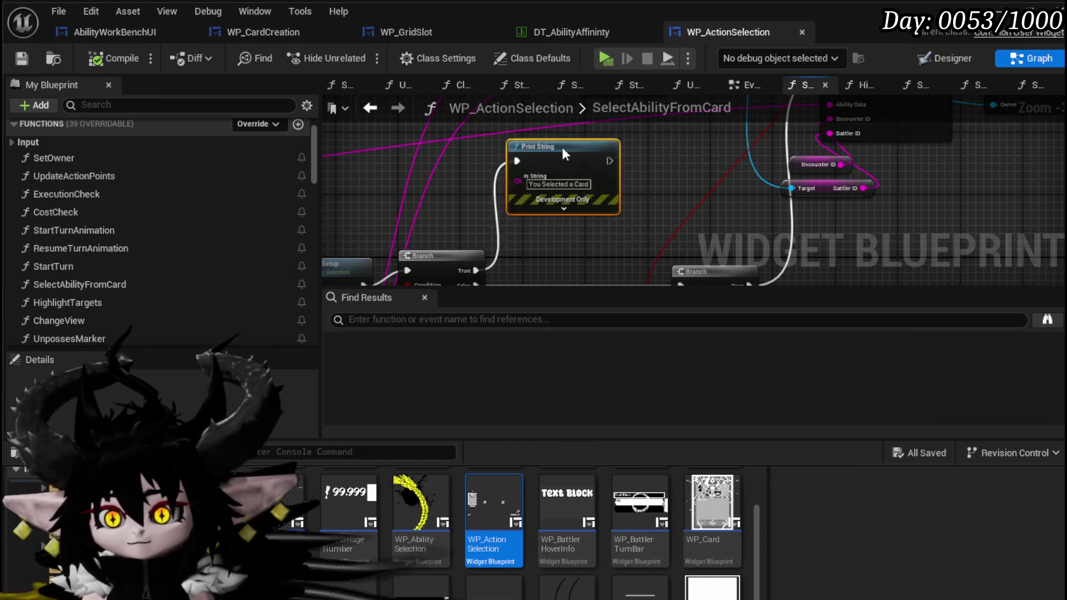
pyautogui.scroll(-3, 596, 168)
pyautogui.scroll(4, 582, 186)
pyautogui.moveTo(559, 165)
pyautogui.mouseDown()
pyautogui.moveTo(633, 132)
pyautogui.moveTo(683, 134)
pyautogui.moveTo(599, 131)
pyautogui.mouseUp()
pyautogui.doubleClick(604, 177)
# Step: Review the SelectTargetingSetup graph, then go back to SelectAbilityFromCard
pyautogui.moveTo(555, 212); pyautogui.dragTo(446, 258)
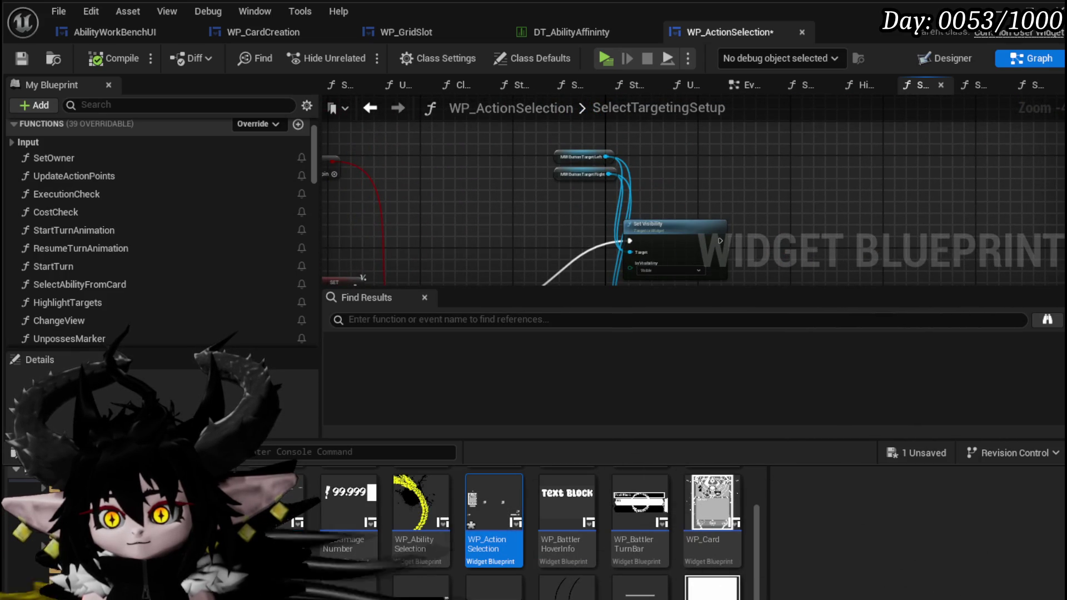
pyautogui.scroll(3, 561, 206)
pyautogui.scroll(-3, 562, 207)
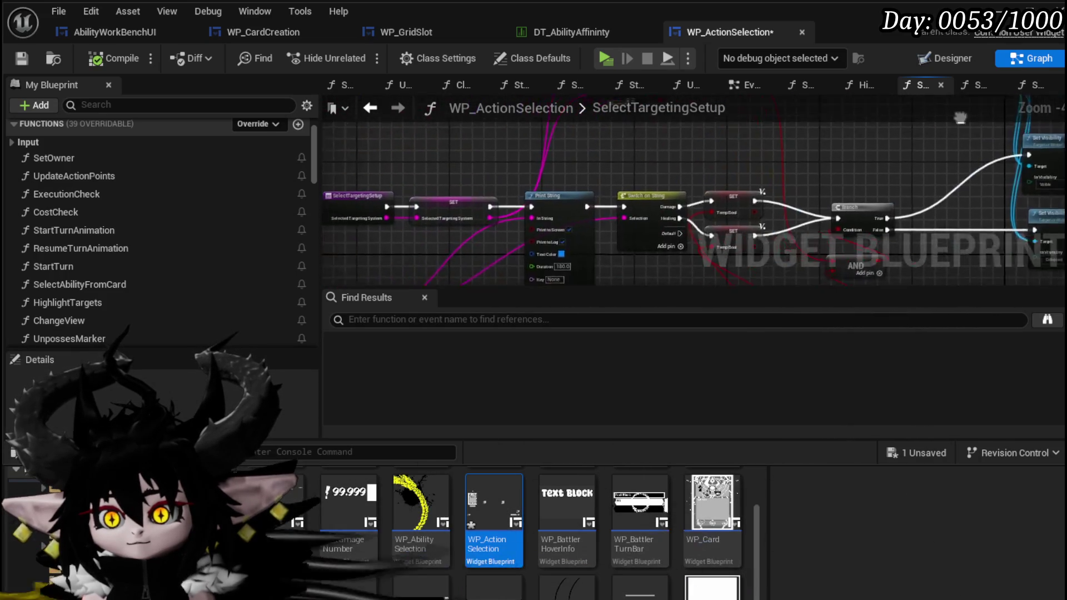
pyautogui.scroll(3, 539, 180)
pyautogui.scroll(-1, 539, 176)
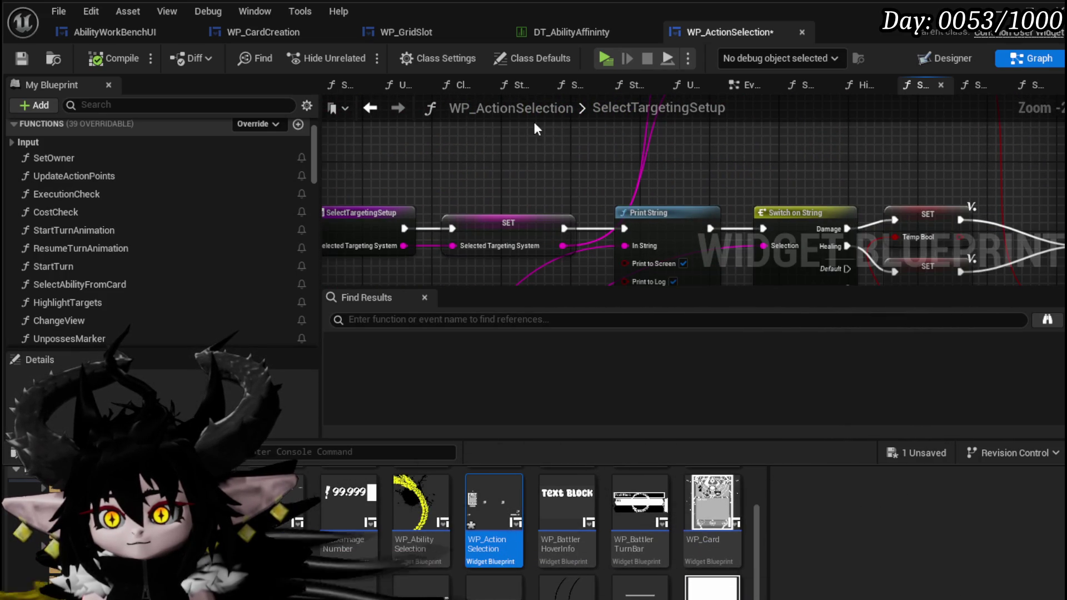
pyautogui.click(383, 111)
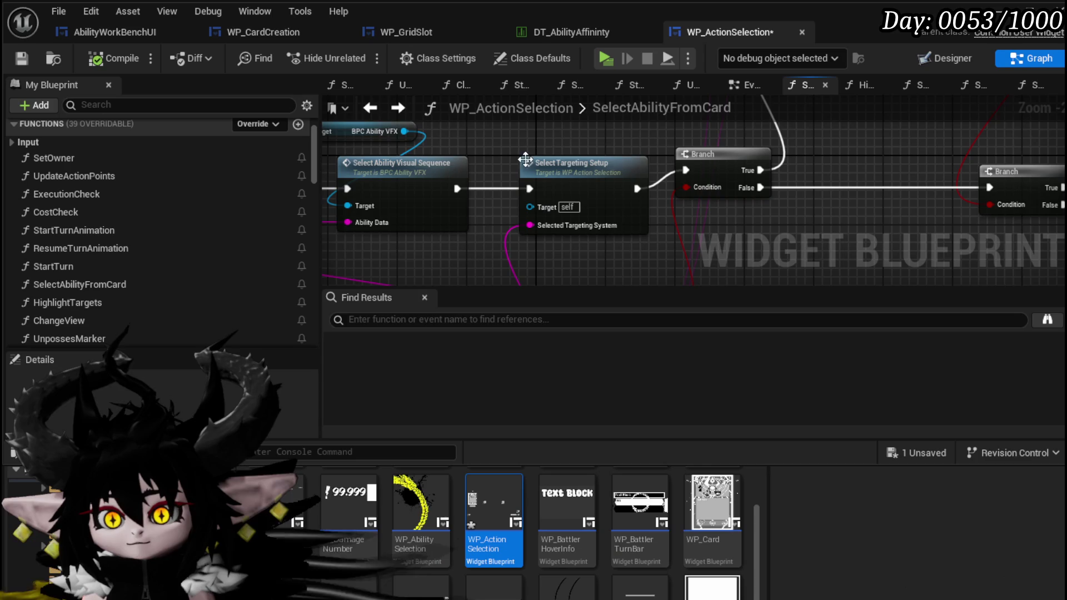
# Step: Raise the Owner and BPC Ability VFX nodes and shift Select Ability Visual Sequence left
pyautogui.moveTo(528, 250); pyautogui.dragTo(803, 271)
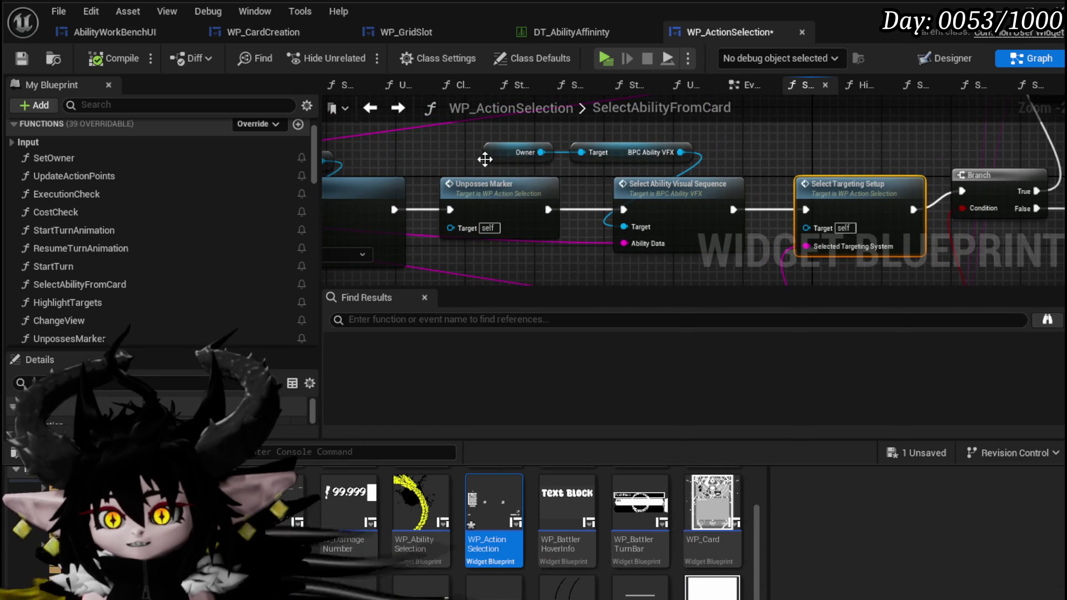
pyautogui.moveTo(615, 157); pyautogui.dragTo(615, 122)
pyautogui.moveTo(650, 200)
pyautogui.mouseDown()
pyautogui.moveTo(609, 198)
pyautogui.moveTo(623, 203)
pyautogui.mouseUp()
pyautogui.moveTo(454, 178)
pyautogui.mouseDown()
pyautogui.moveTo(622, 186)
pyautogui.moveTo(654, 198)
pyautogui.moveTo(639, 171)
pyautogui.moveTo(480, 183)
pyautogui.mouseUp()
# Step: Open Select Ability Visual Sequence, review its Get Data Table Row, Activate Selection VFX and SET nodes, then return
pyautogui.doubleClick(614, 218)
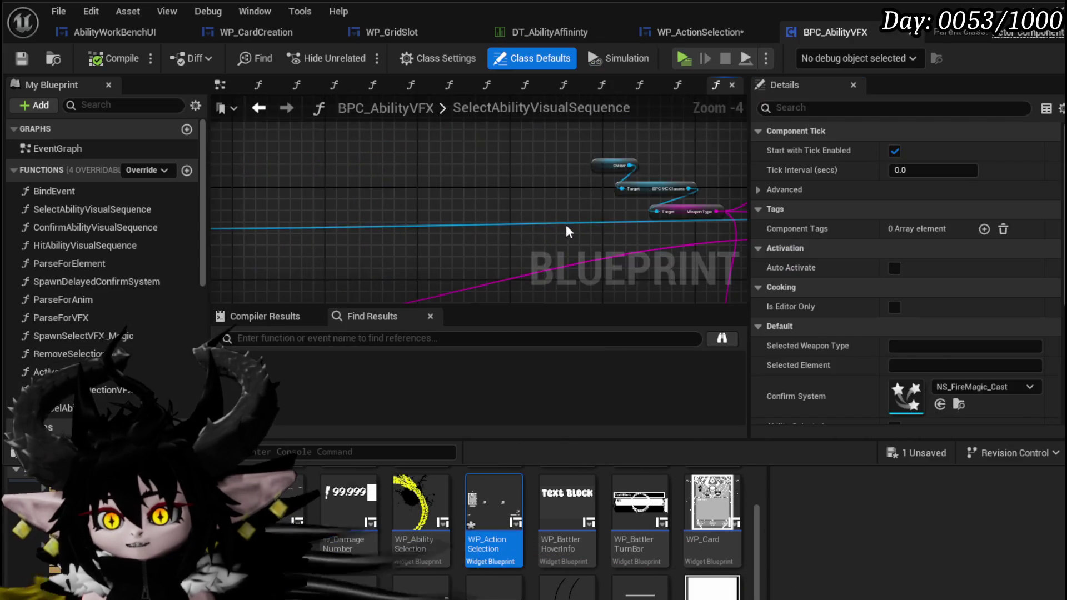
pyautogui.scroll(4, 519, 192)
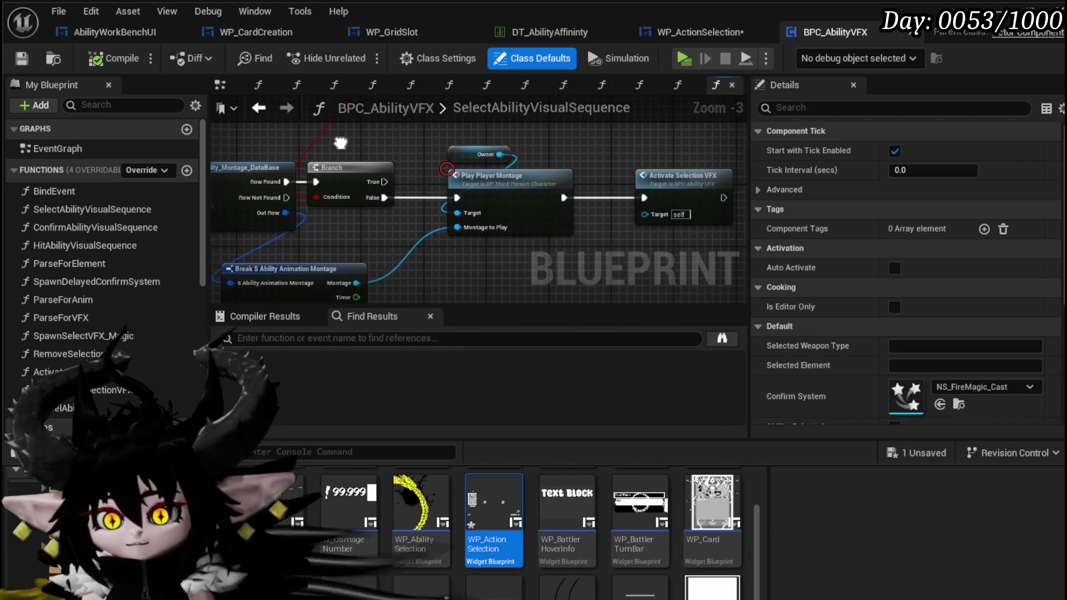
pyautogui.moveTo(341, 143); pyautogui.dragTo(492, 126)
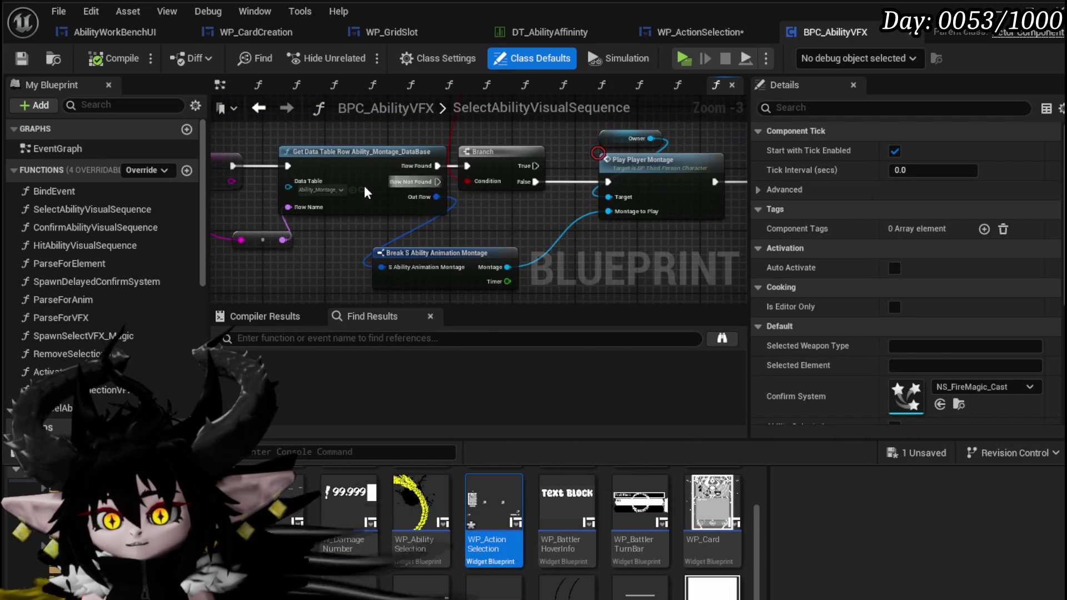
pyautogui.moveTo(267, 221); pyautogui.dragTo(271, 225)
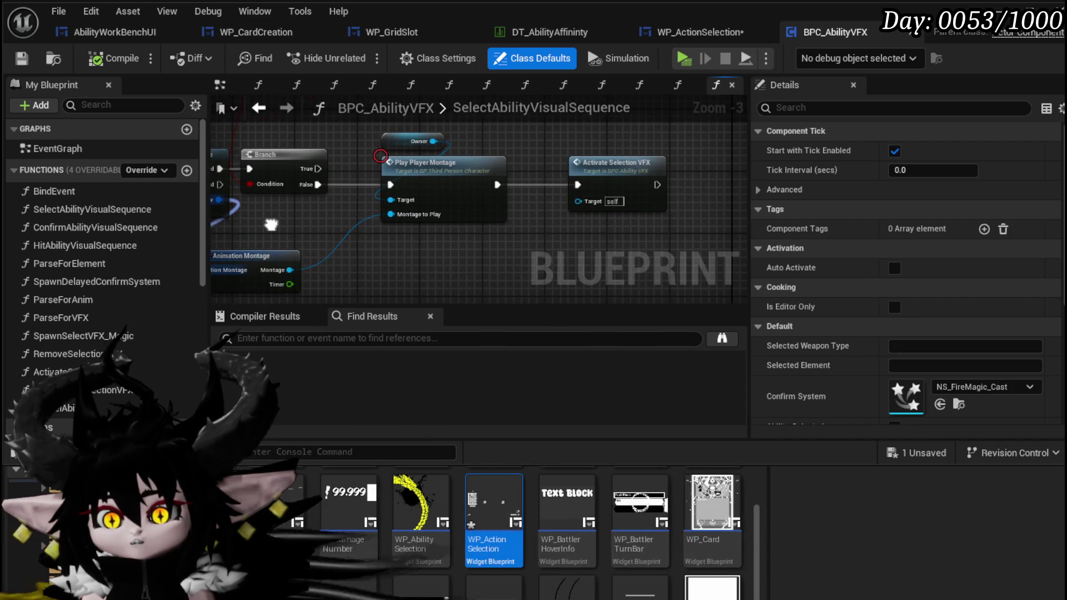
pyautogui.moveTo(399, 249)
pyautogui.mouseDown()
pyautogui.moveTo(432, 152)
pyautogui.moveTo(469, 159)
pyautogui.moveTo(405, 186)
pyautogui.mouseUp()
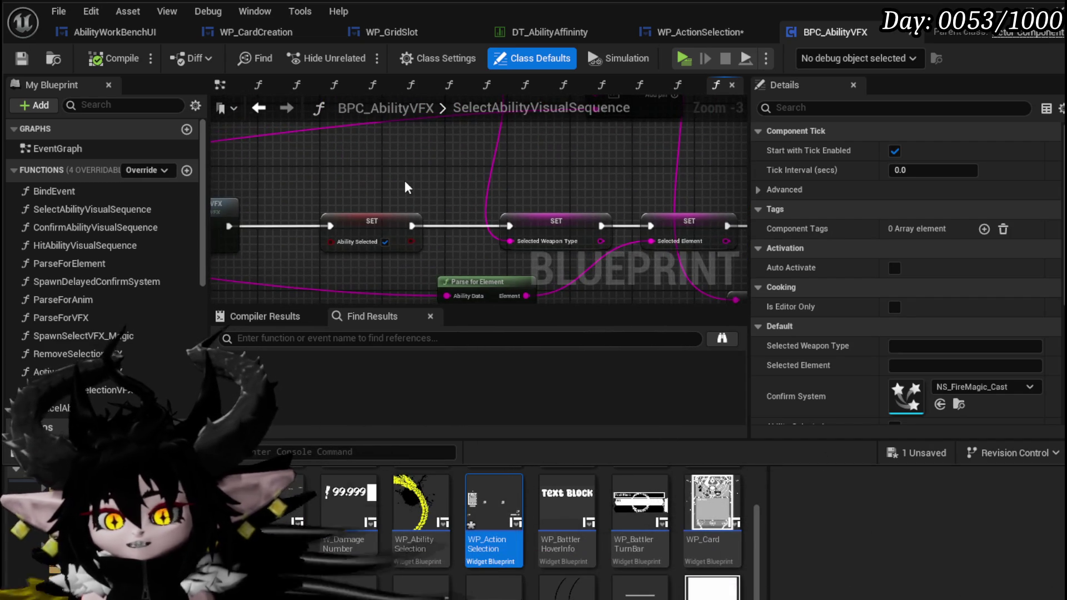
pyautogui.click(258, 107)
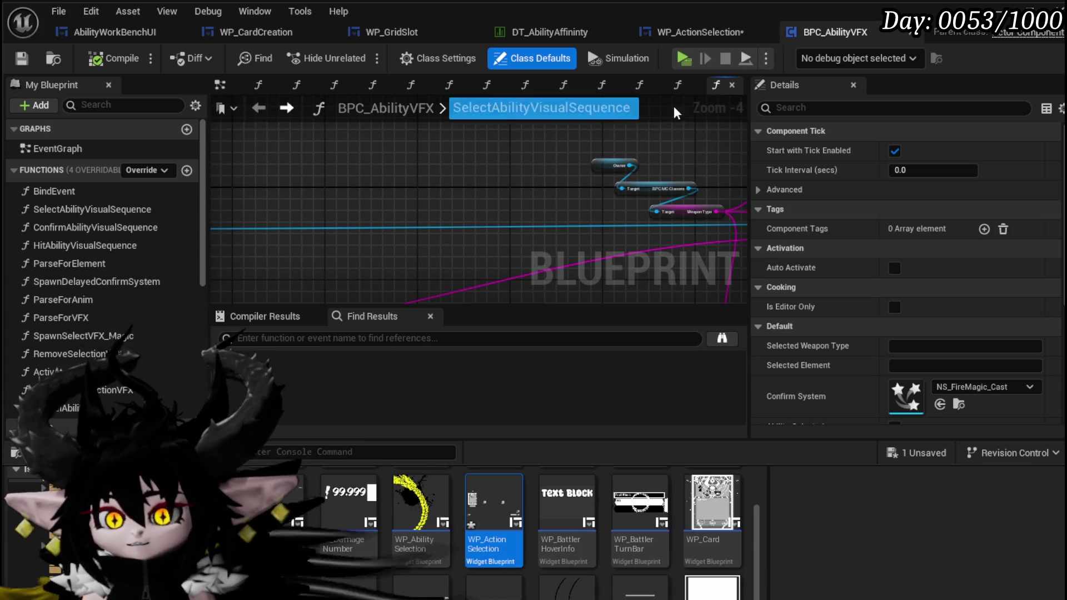
pyautogui.click(709, 32)
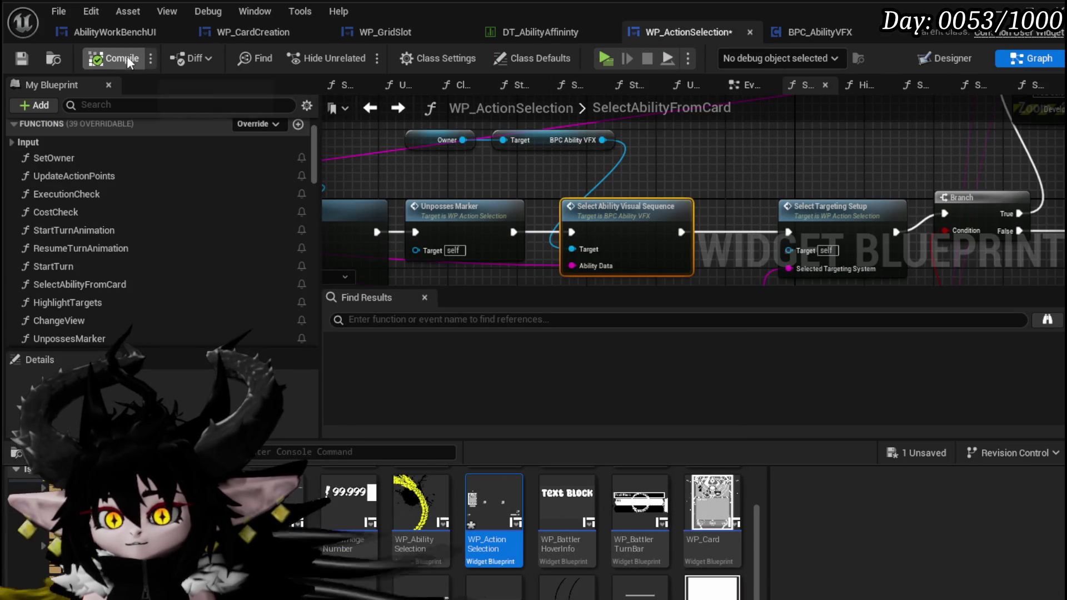
# Step: Save the WP_ActionSelection blueprint
pyautogui.click(36, 57)
pyautogui.scroll(-3, 601, 179)
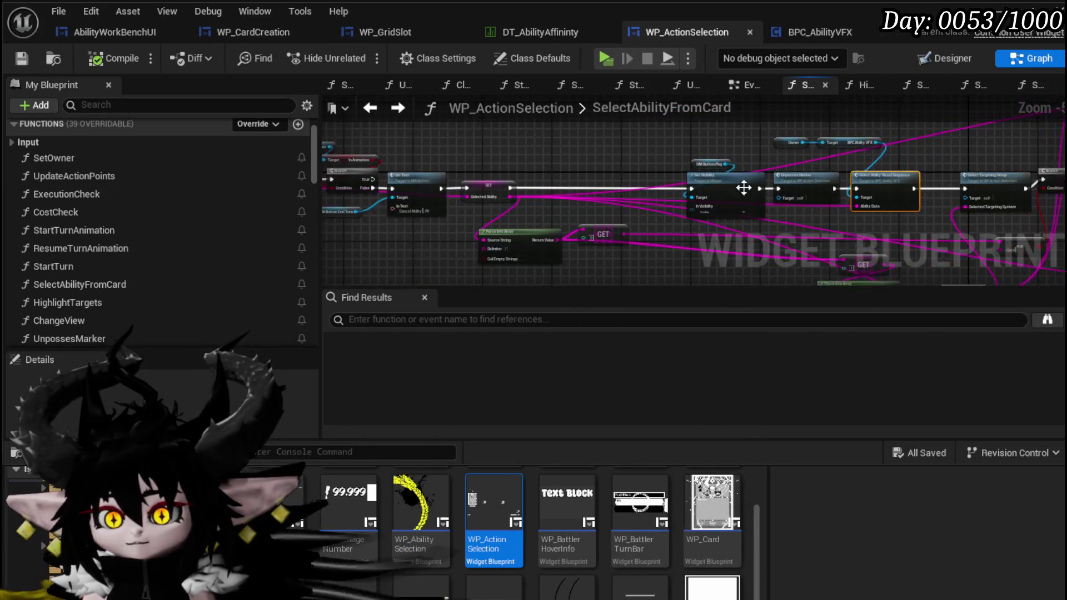
pyautogui.scroll(3, 464, 222)
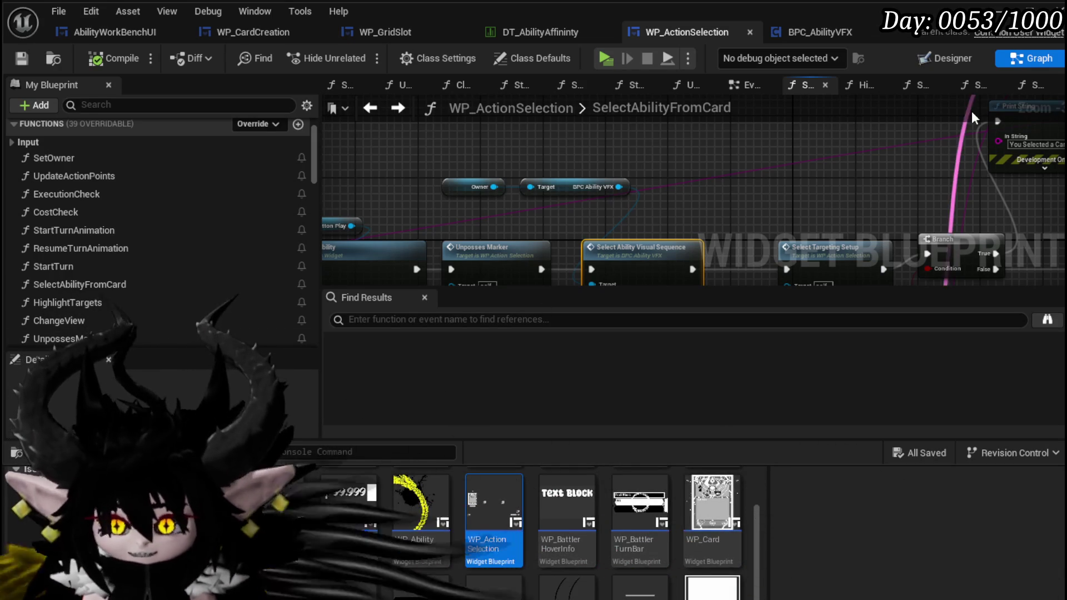
# Step: Nudge the Select Targeting Setup node slightly right and save the blueprint with Ctrl+S
pyautogui.moveTo(717, 207)
pyautogui.mouseDown()
pyautogui.moveTo(589, 149)
pyautogui.moveTo(529, 174)
pyautogui.mouseUp()
pyautogui.scroll(-1, 589, 150)
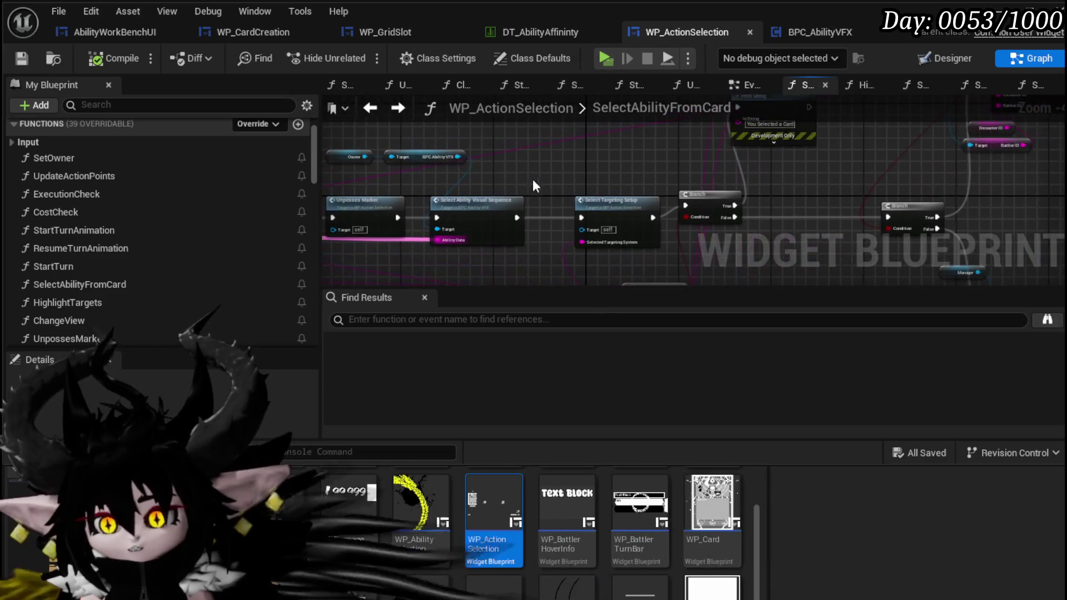
pyautogui.click(566, 210)
pyautogui.moveTo(565, 209); pyautogui.dragTo(600, 209)
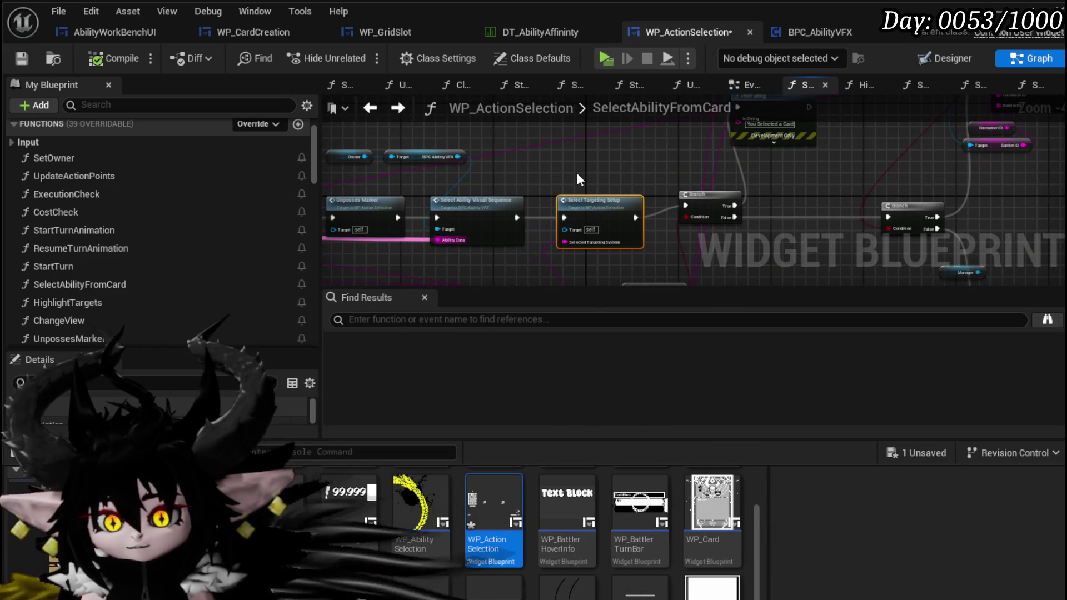
pyautogui.hotkey('ctrl', 's')
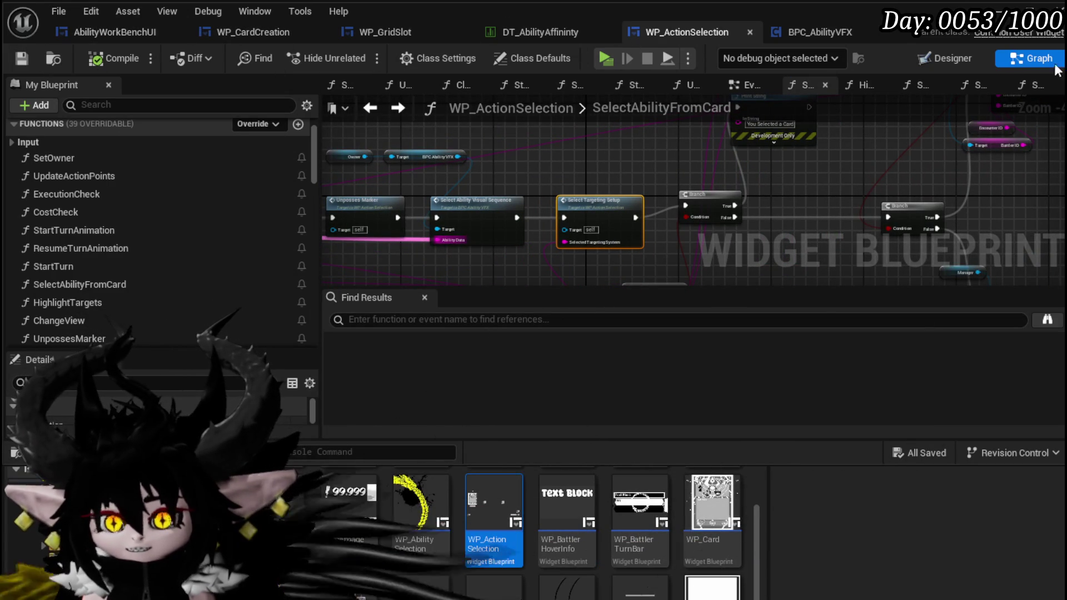
pyautogui.scroll(-5, 579, 153)
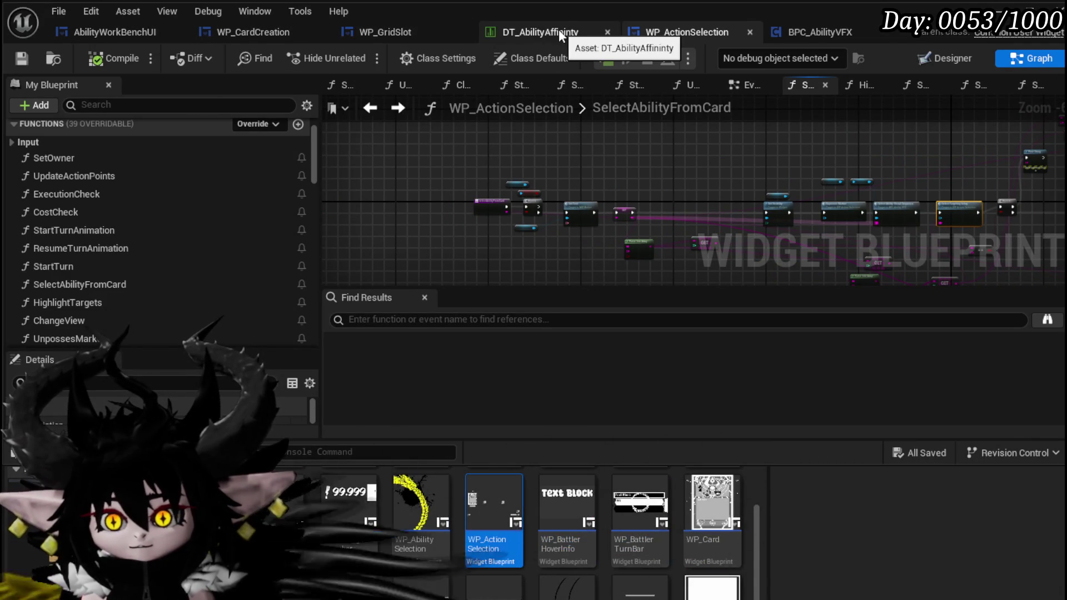
pyautogui.scroll(5, 611, 167)
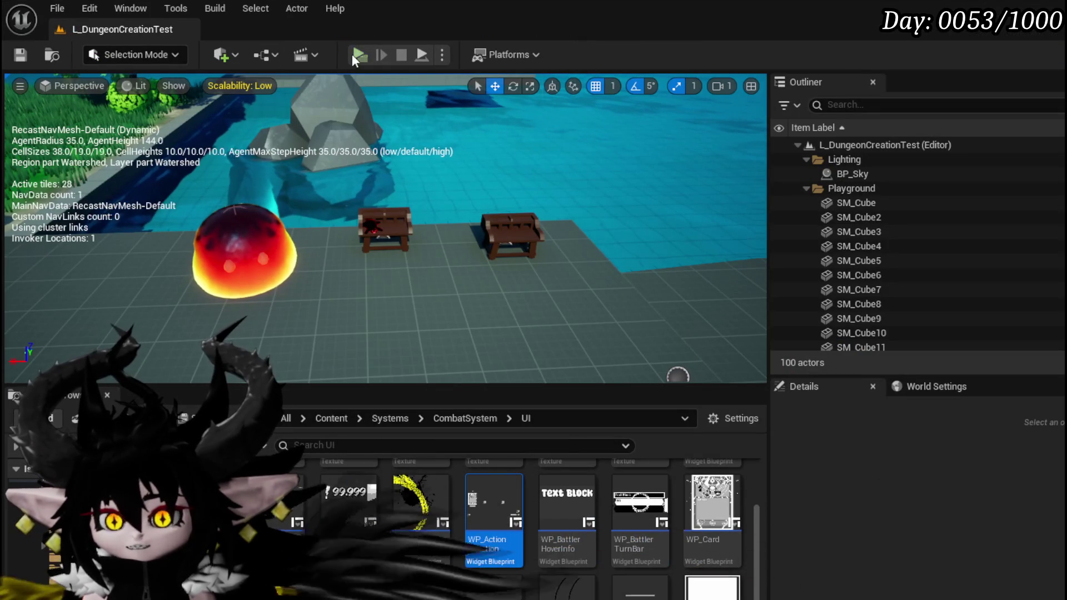
# Step: Launch play mode, open the in-game Ability menu, and set the ability category to Magic
pyautogui.click(352, 55)
pyautogui.press('w')
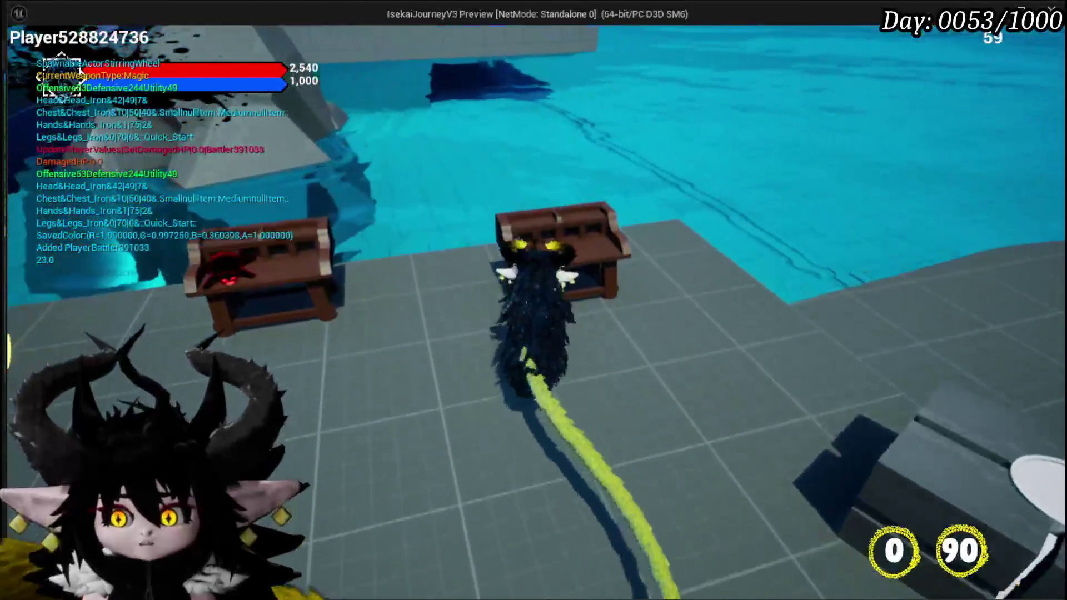
pyautogui.press('e')
pyautogui.click(66, 39)
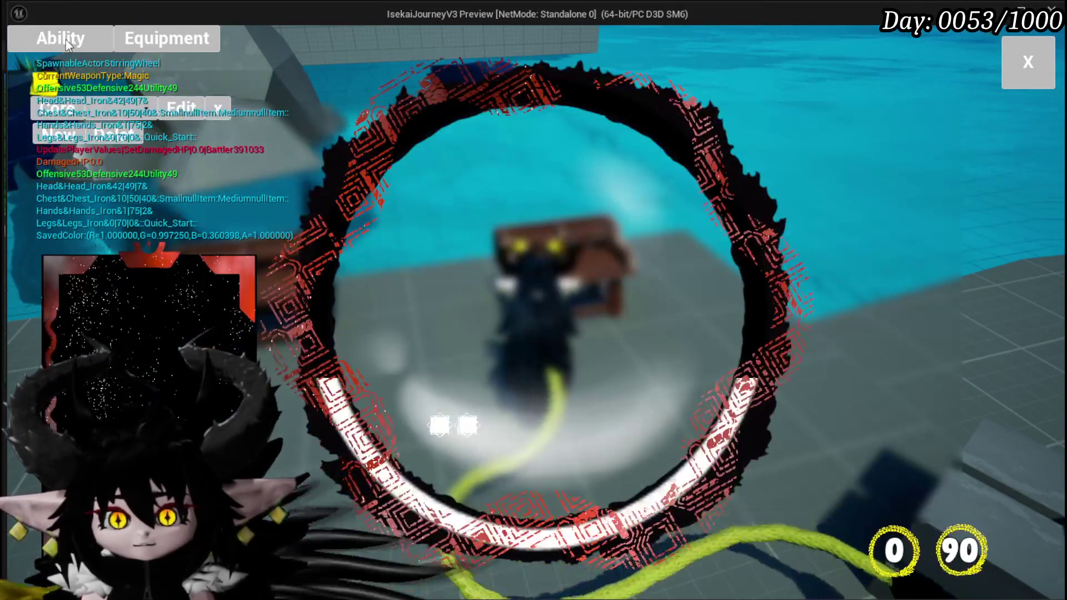
pyautogui.click(119, 112)
pyautogui.click(144, 149)
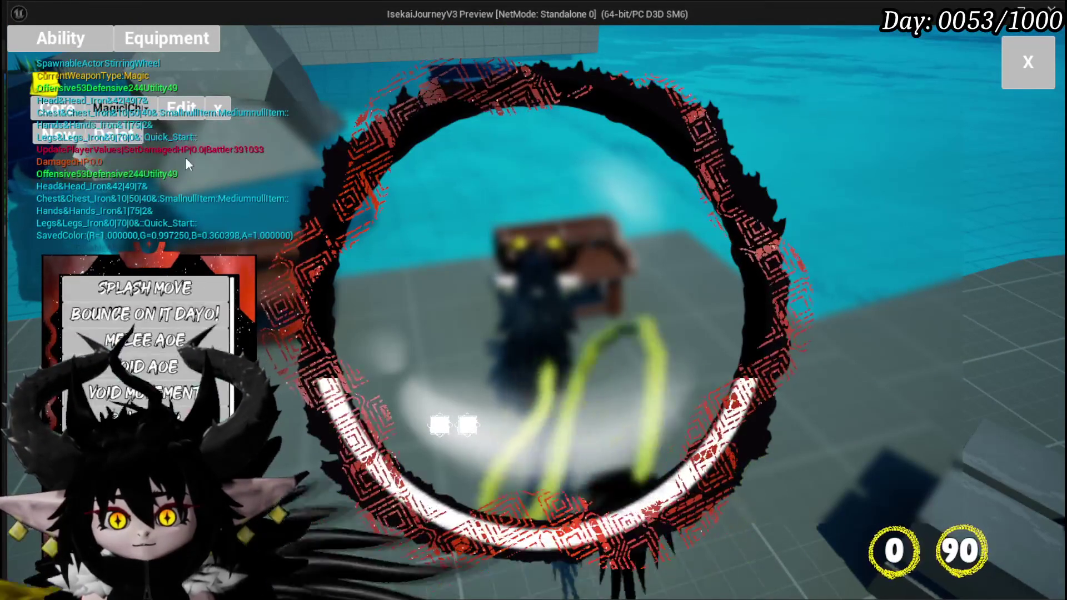
# Step: Rename the ability to 'old', confirm, and choose the card picture as its visual
pyautogui.click(54, 138)
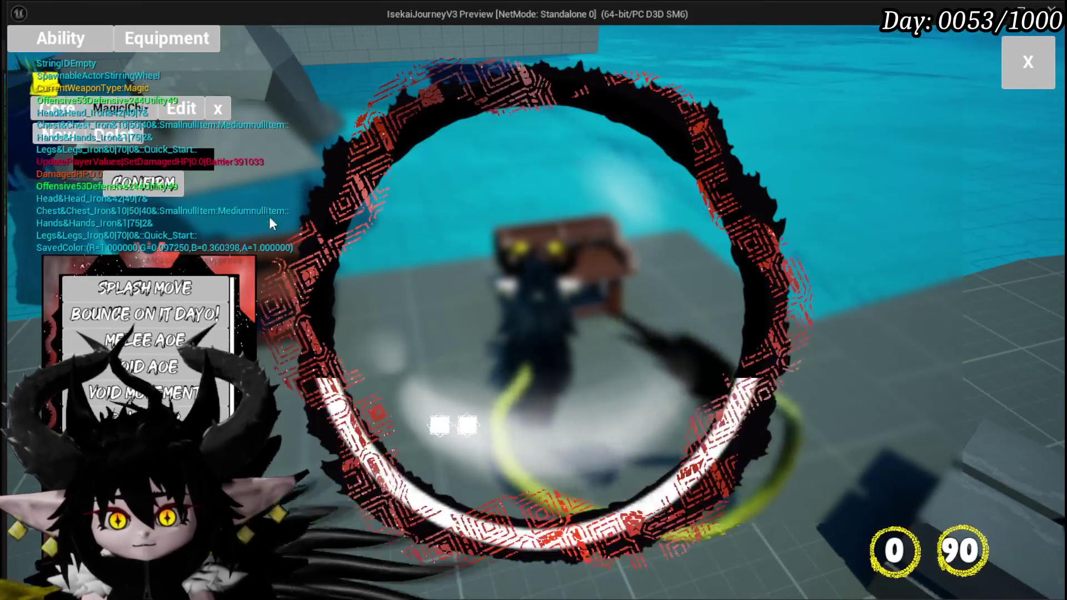
pyautogui.write('Darold')
pyautogui.click(172, 185)
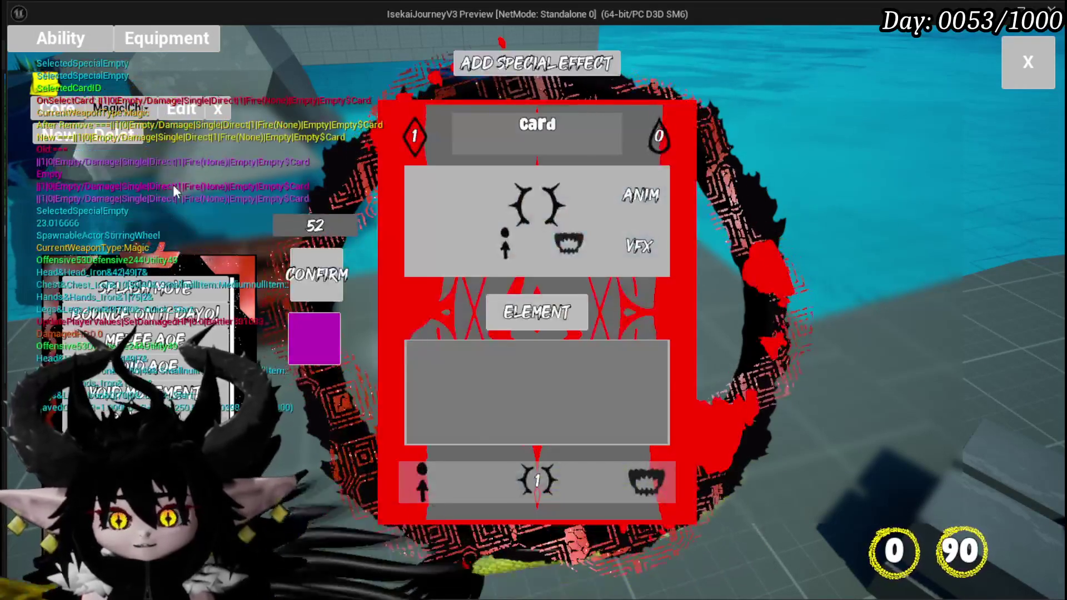
pyautogui.click(522, 478)
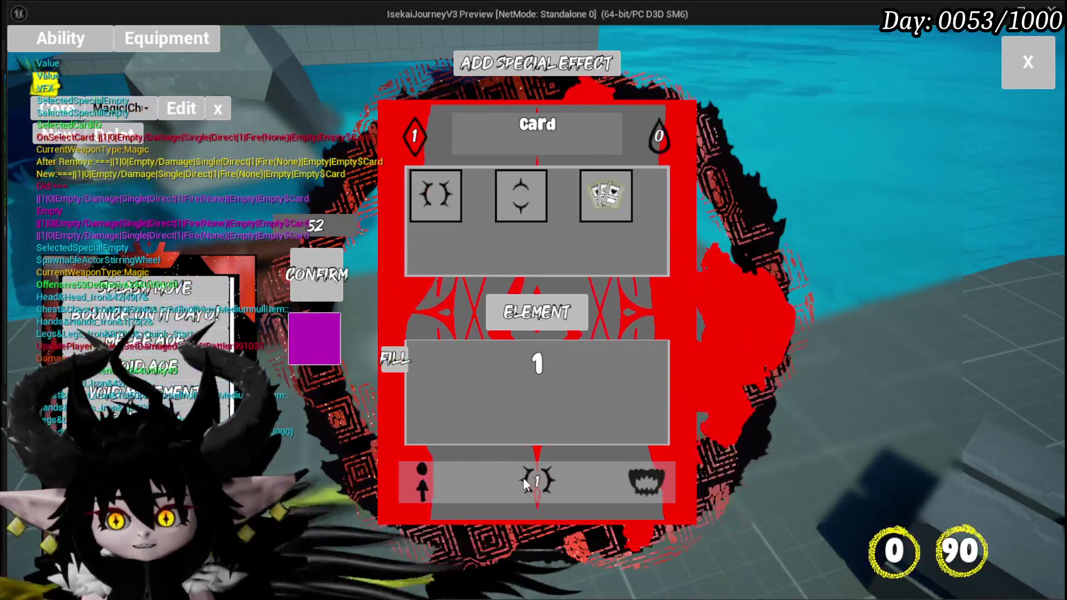
pyautogui.click(590, 212)
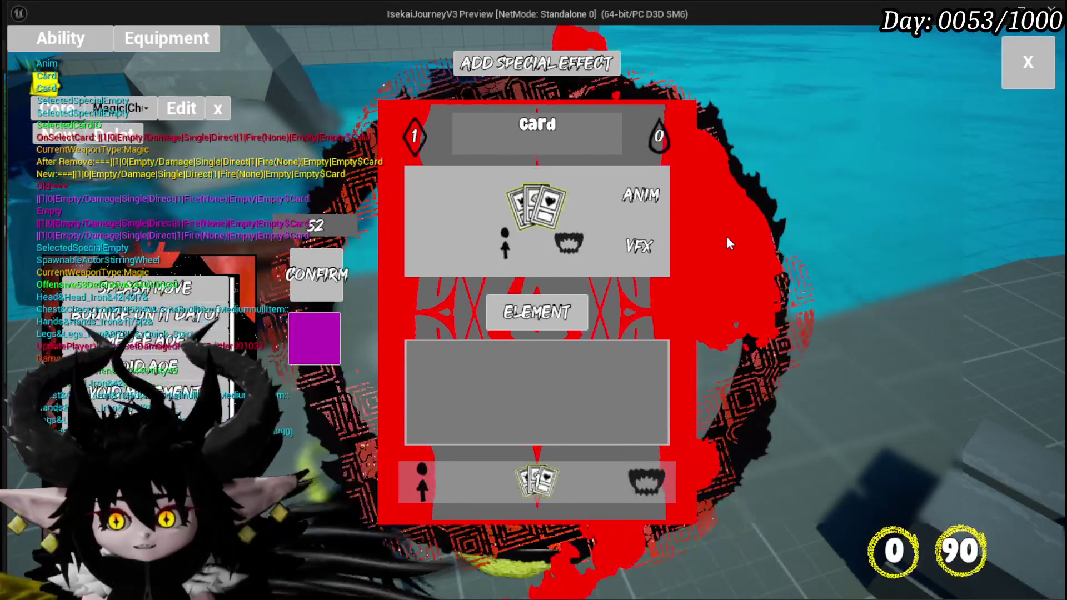
pyautogui.moveTo(385, 115)
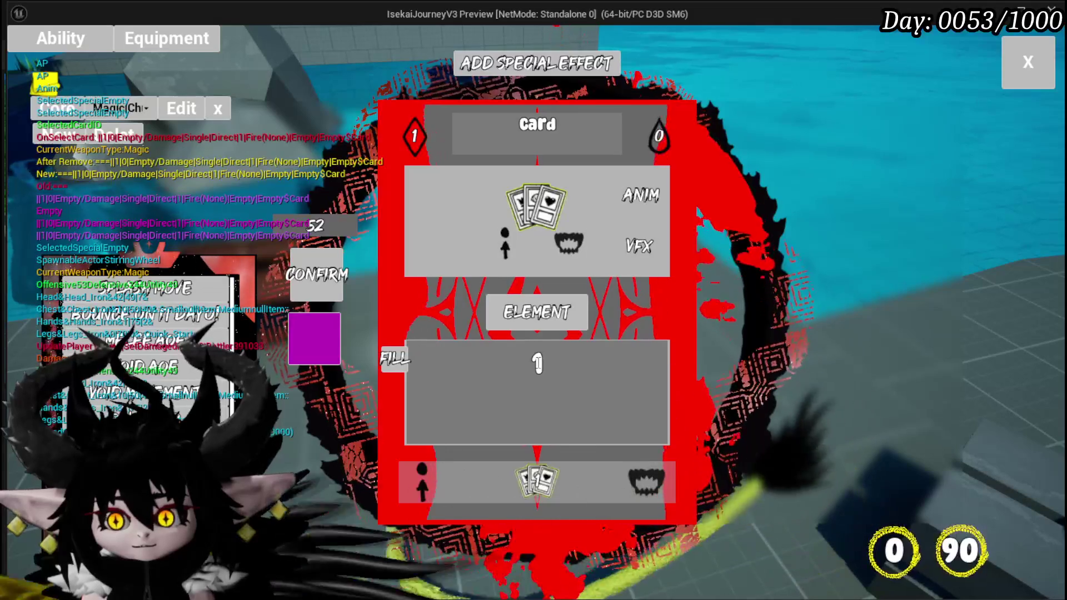
# Step: Clear the element value, confirm the card ability changes, and close the card editor
pyautogui.click(609, 416)
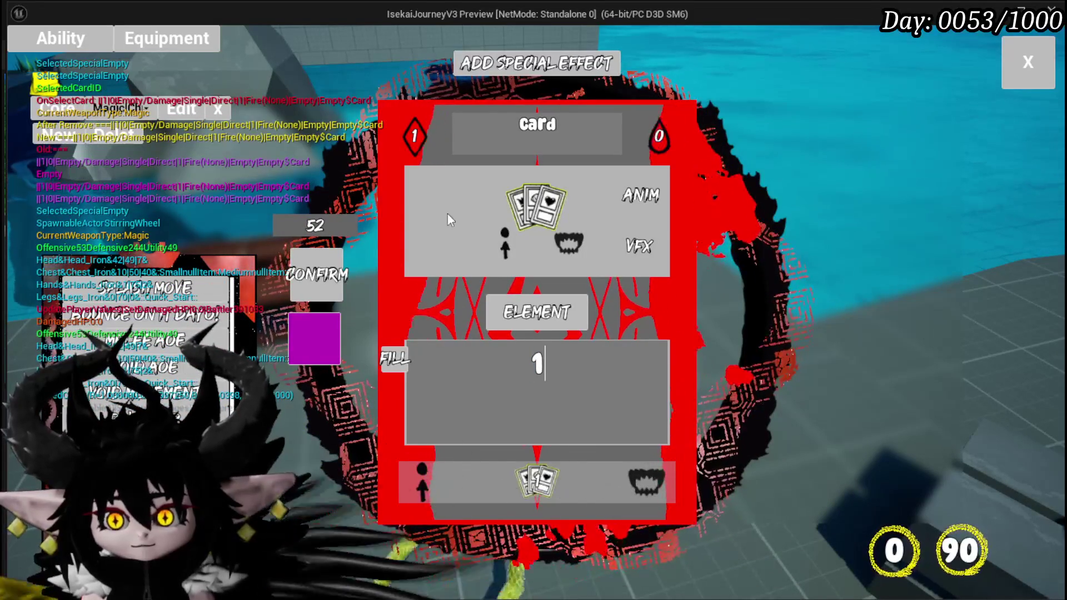
pyautogui.write('0')
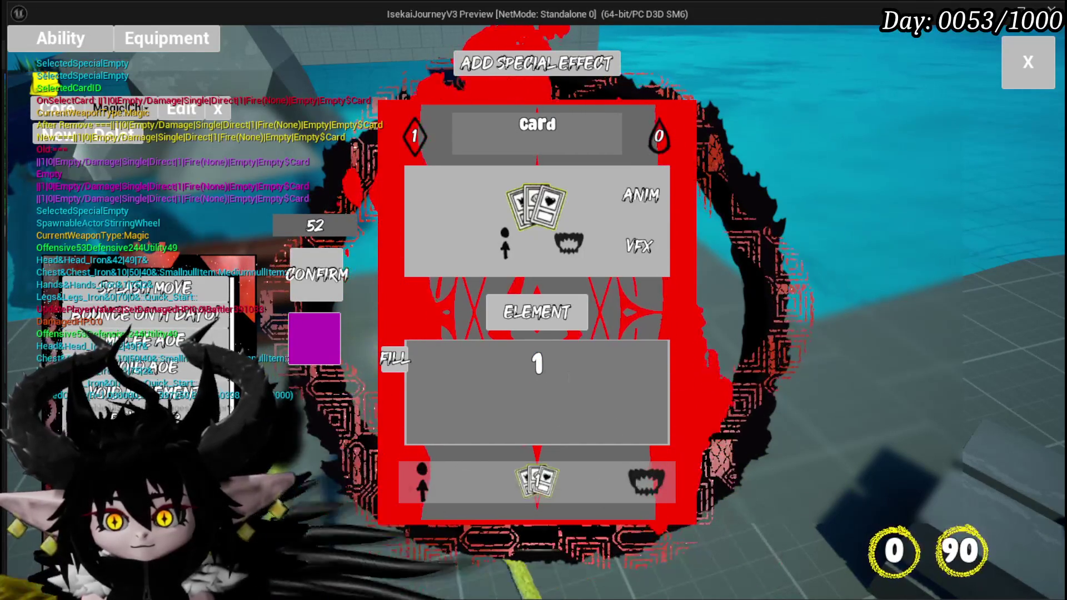
pyautogui.press('BackSpace')
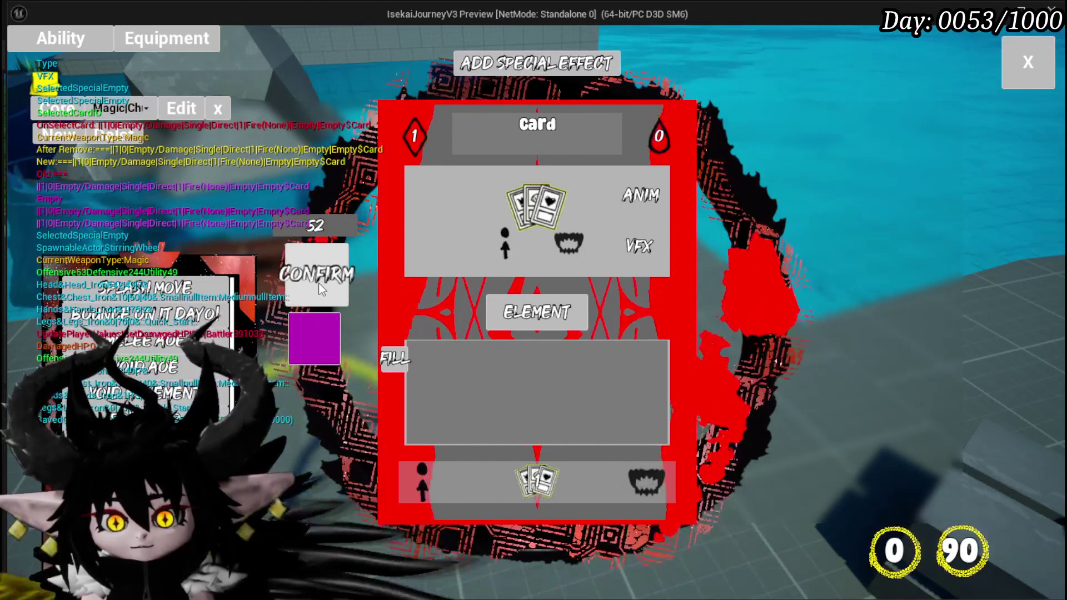
pyautogui.moveTo(156, 333)
pyautogui.scroll(-2, 155, 334)
pyautogui.click(580, 324)
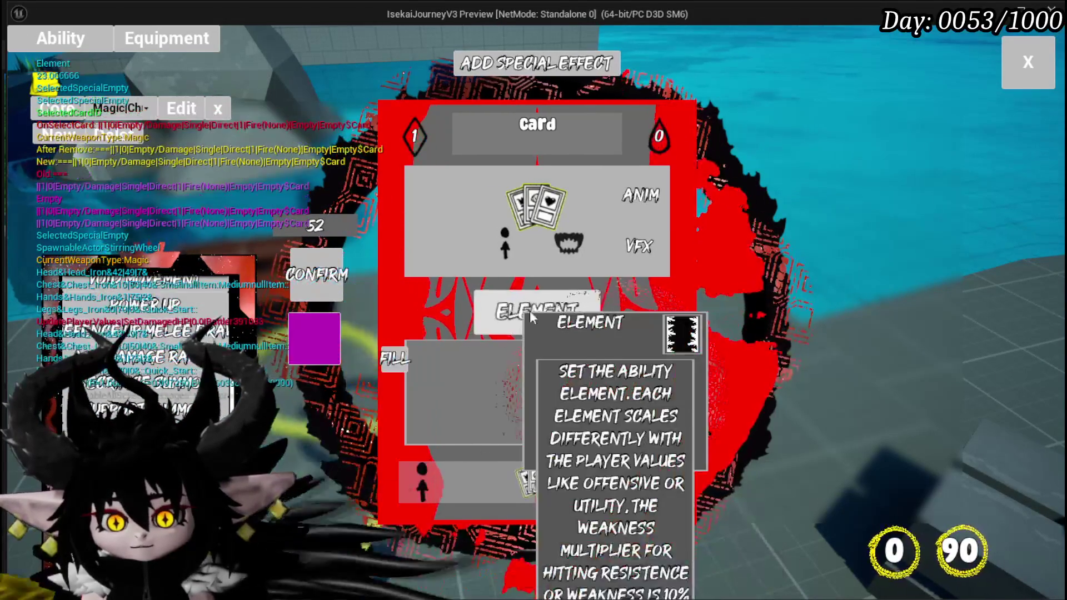
pyautogui.click(328, 275)
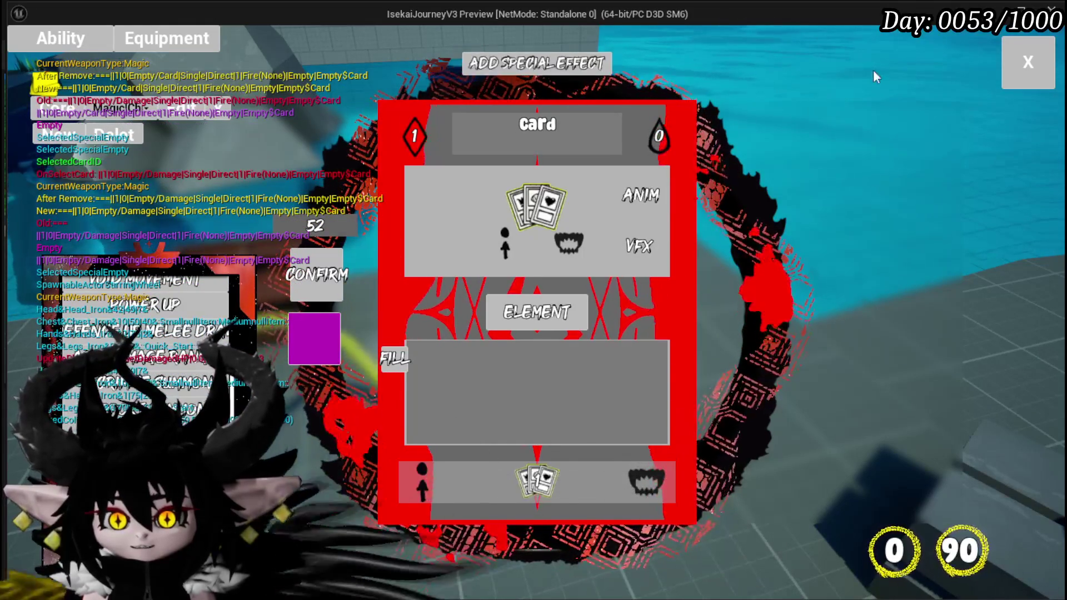
pyautogui.click(1028, 62)
pyautogui.press('w')
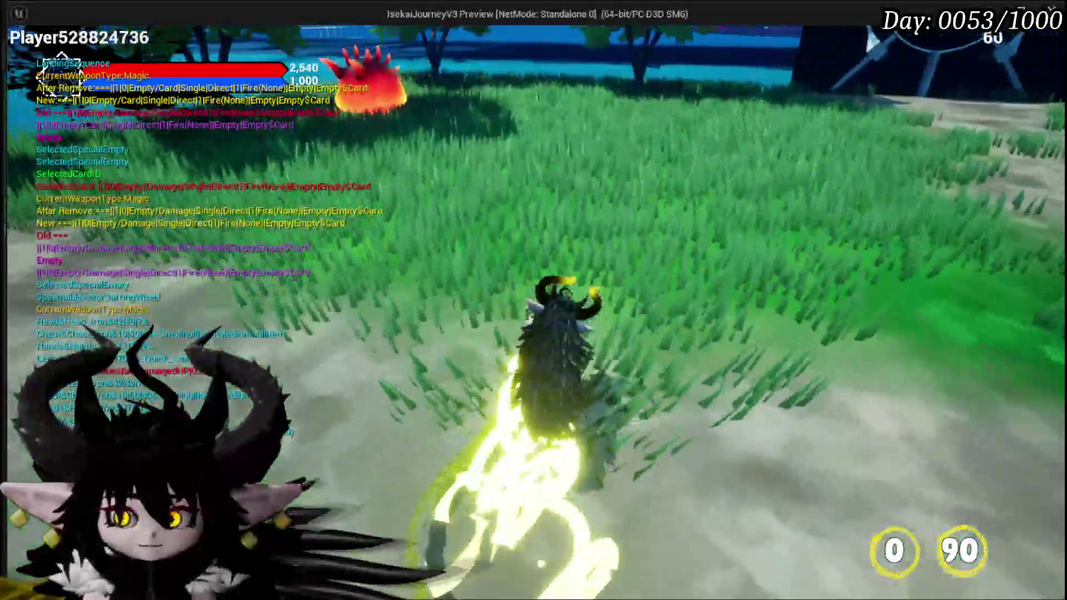
# Step: Run into a battle, play the red Card on the marked target, then stop Play In Editor
pyautogui.press('Escape')
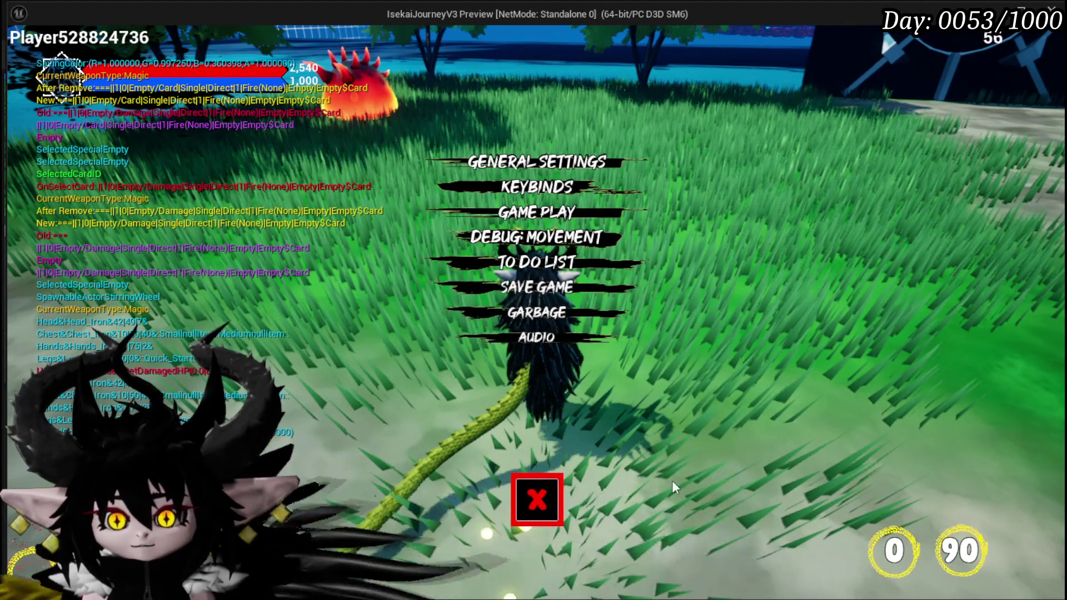
pyautogui.press('Escape')
pyautogui.press('w')
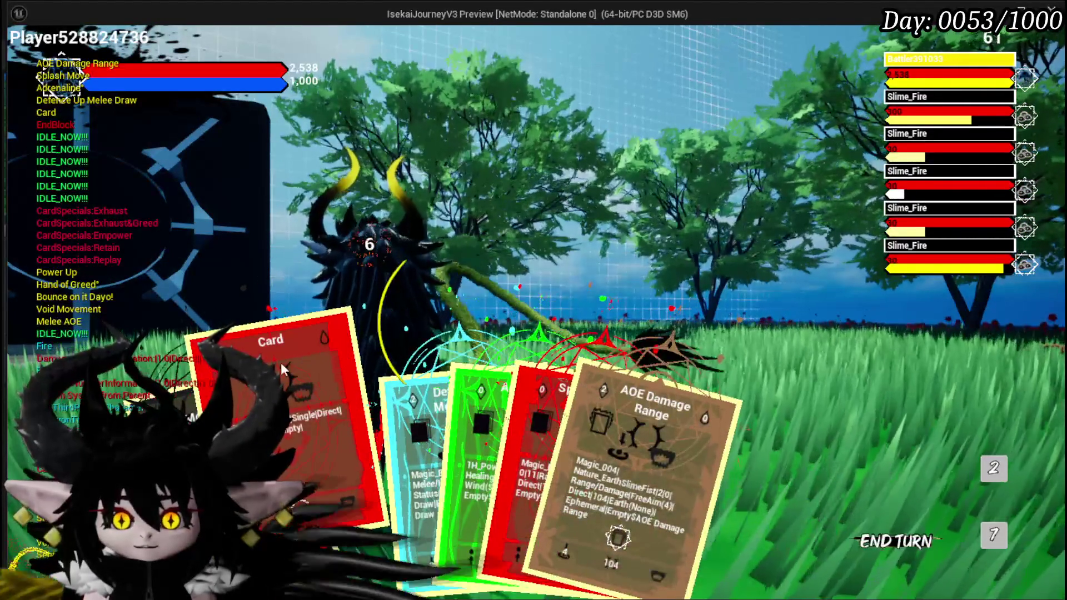
pyautogui.click(336, 520)
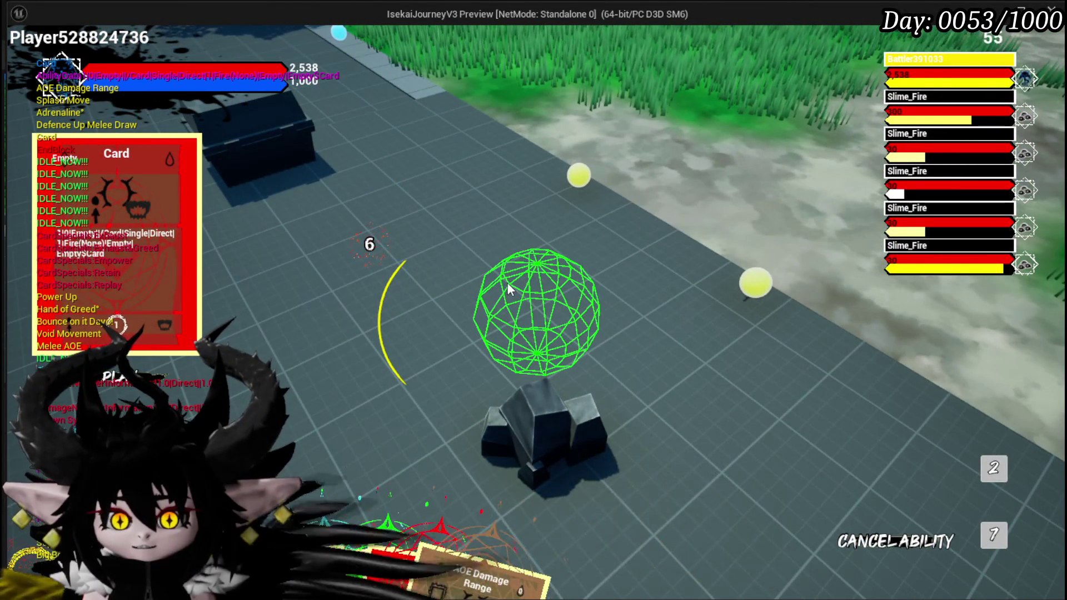
pyautogui.click(508, 284)
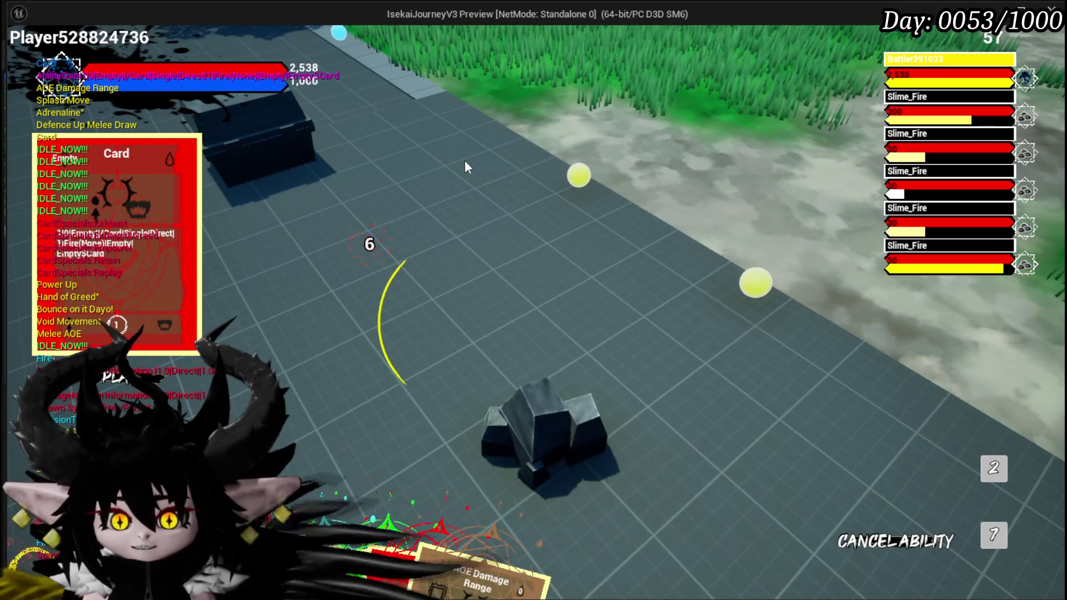
pyautogui.hotkey('alt', 'Tab')
pyautogui.press('Escape')
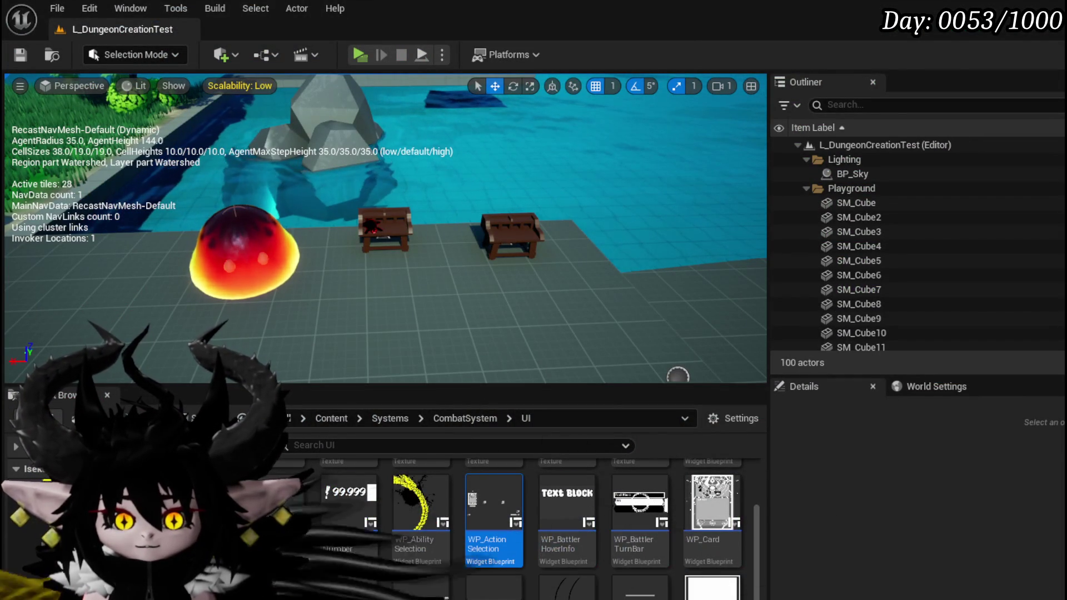
# Step: Bring the 'You Selected a Card' Print String into view and expand its advanced options
pyautogui.hotkey('alt', 'Tab')
pyautogui.moveTo(493, 207)
pyautogui.mouseDown()
pyautogui.moveTo(460, 258)
pyautogui.moveTo(338, 338)
pyautogui.mouseUp()
pyautogui.moveTo(538, 285)
pyautogui.mouseDown()
pyautogui.moveTo(538, 228)
pyautogui.moveTo(703, 135)
pyautogui.mouseUp()
pyautogui.click(611, 206)
pyautogui.moveTo(710, 215); pyautogui.dragTo(629, 185)
pyautogui.moveTo(522, 212); pyautogui.dragTo(583, 195)
# Step: Set the message text colour to pink and duration to 180, then compile and save
pyautogui.click(586, 188)
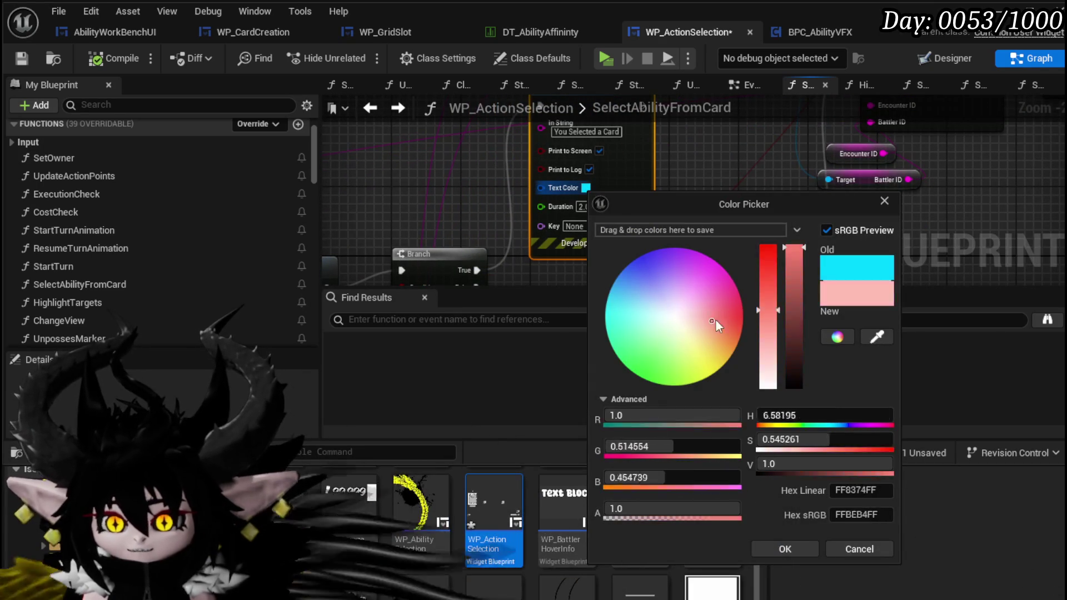
pyautogui.click(763, 554)
pyautogui.click(588, 206)
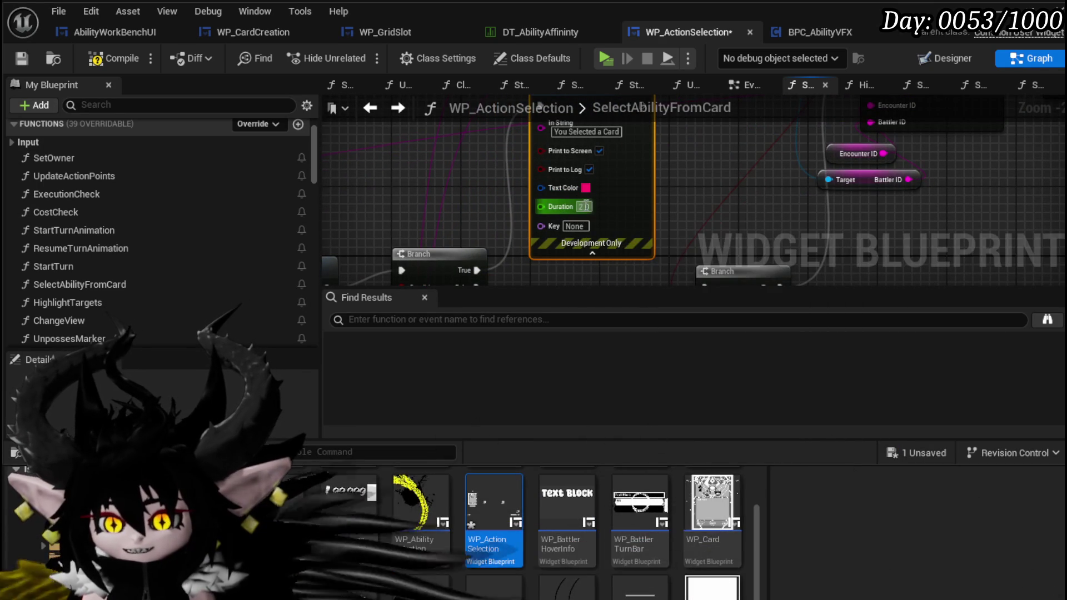
pyautogui.write('180')
pyautogui.press('Return')
pyautogui.click(675, 207)
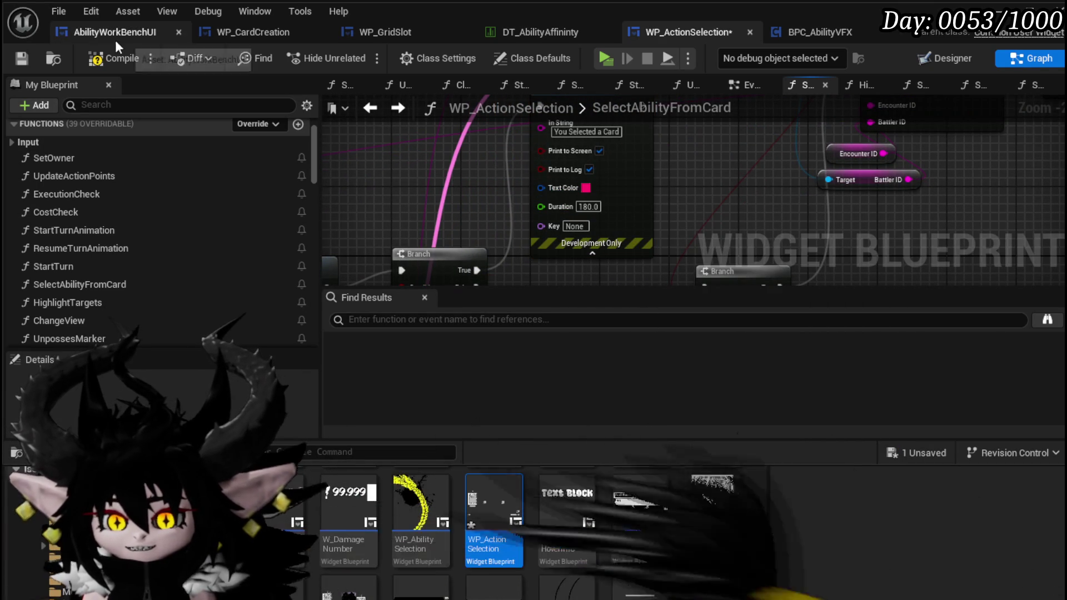
pyautogui.click(24, 58)
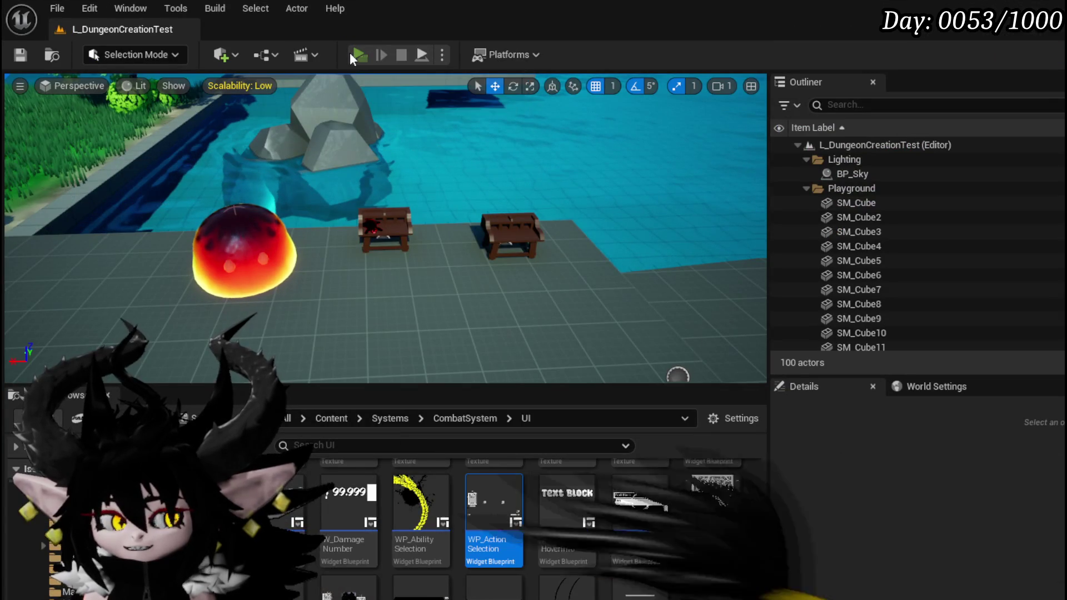
# Step: Start a play test and run into the red spiky blob to begin a battle
pyautogui.click(349, 53)
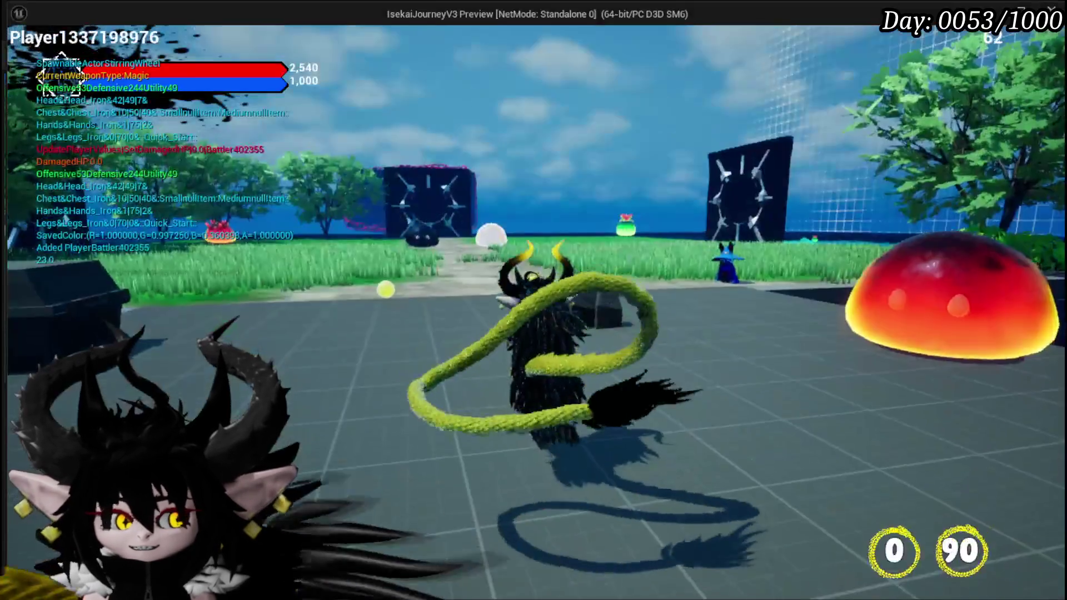
pyautogui.press('w')
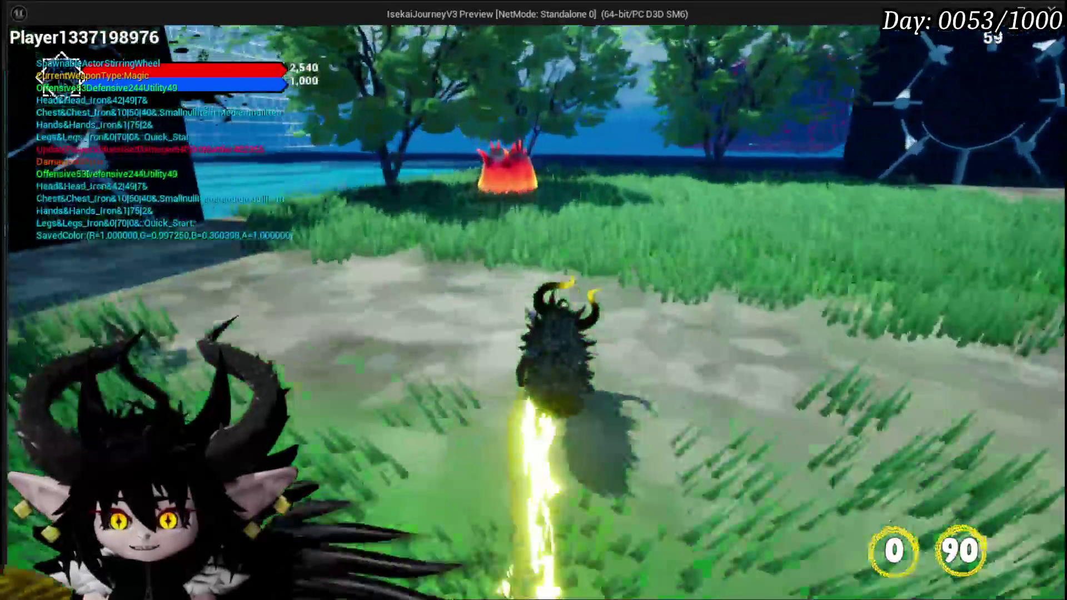
pyautogui.press('w')
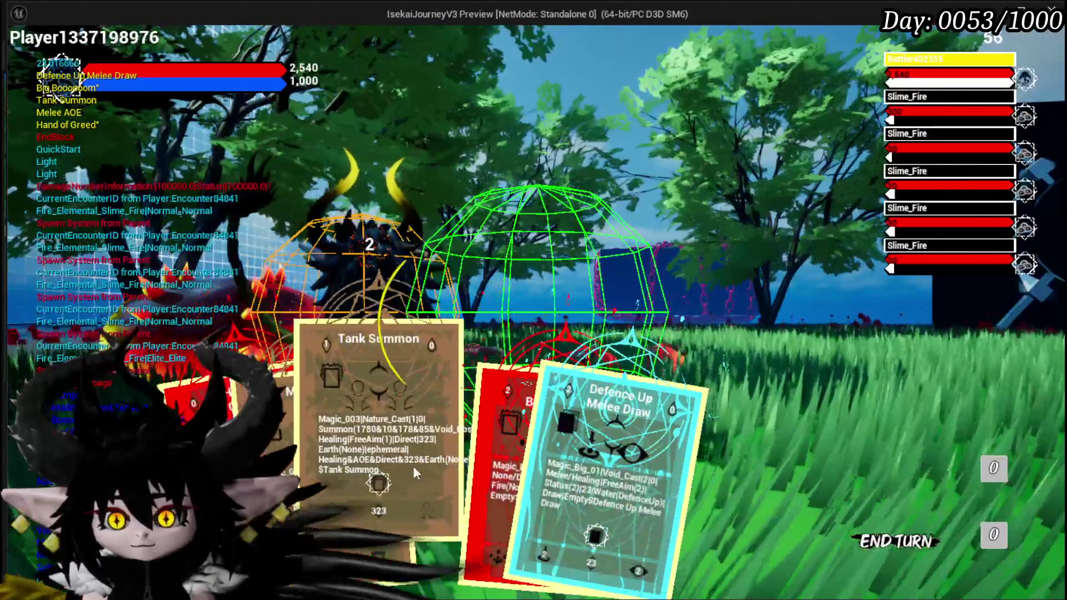
# Step: Play Defence Up Melee Draw, Adrenaline and the Empty Card, then close the preview and save
pyautogui.click(547, 453)
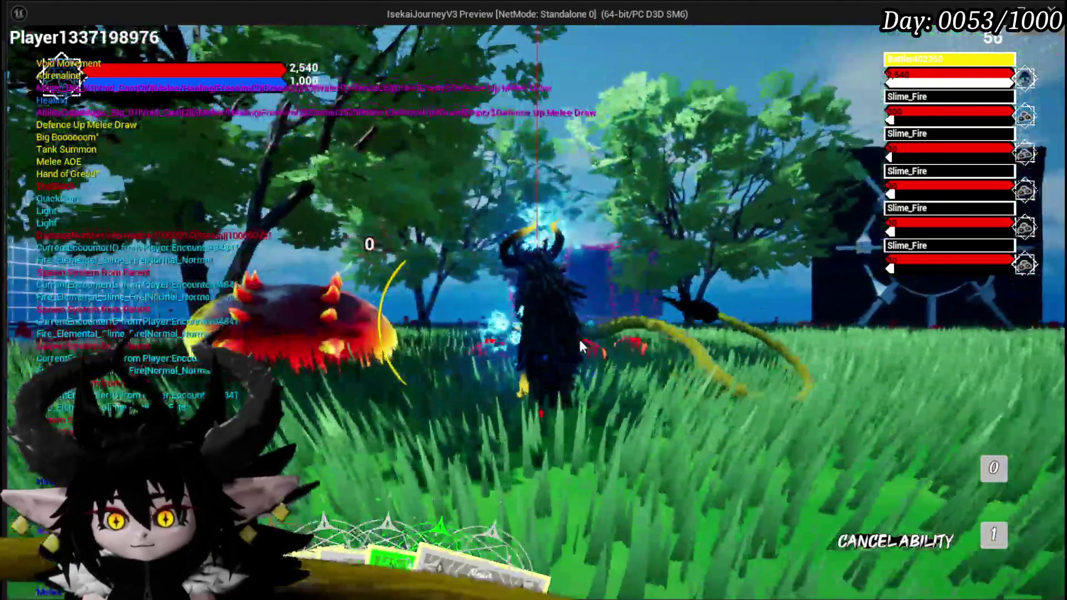
pyautogui.click(578, 338)
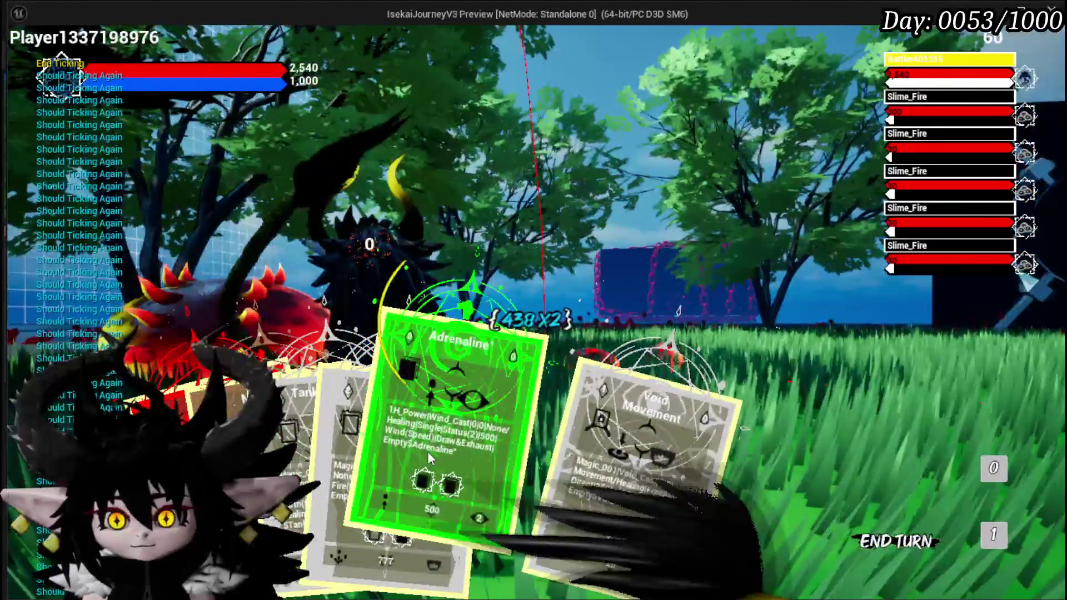
pyautogui.click(428, 451)
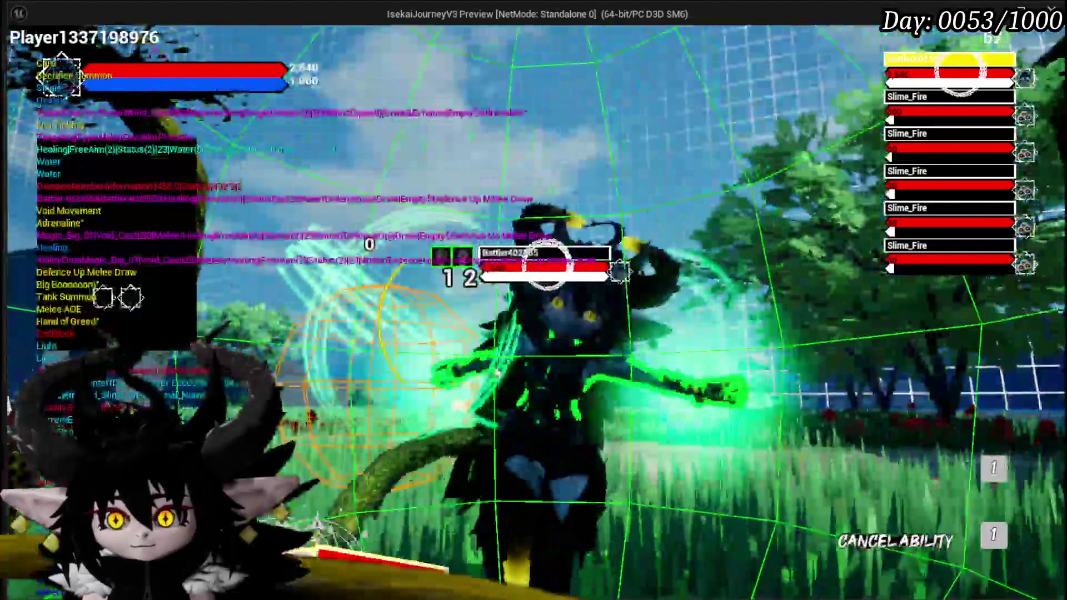
pyautogui.click(548, 264)
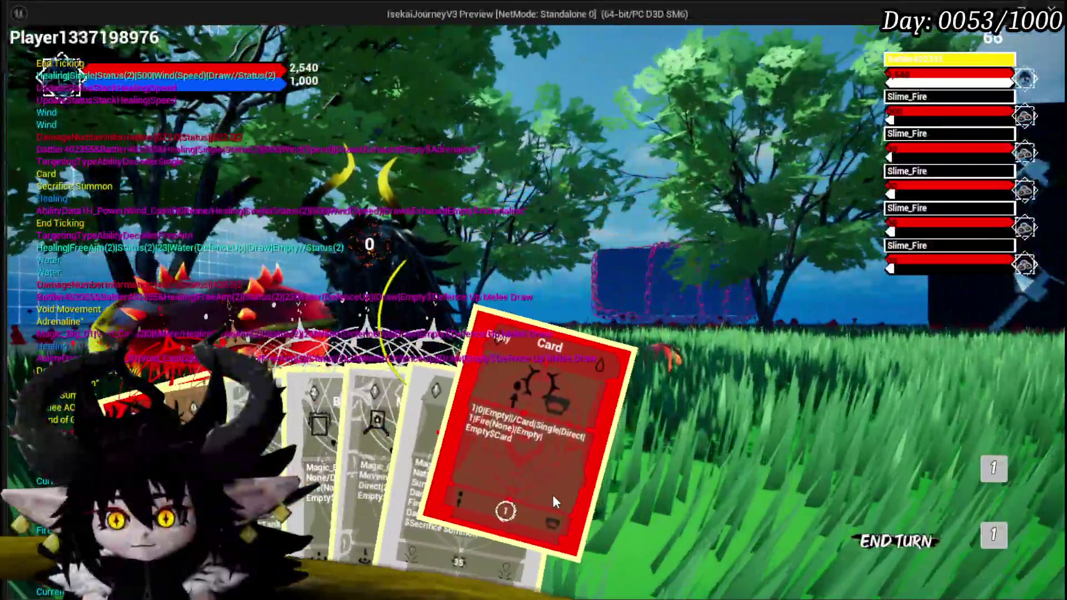
pyautogui.click(553, 500)
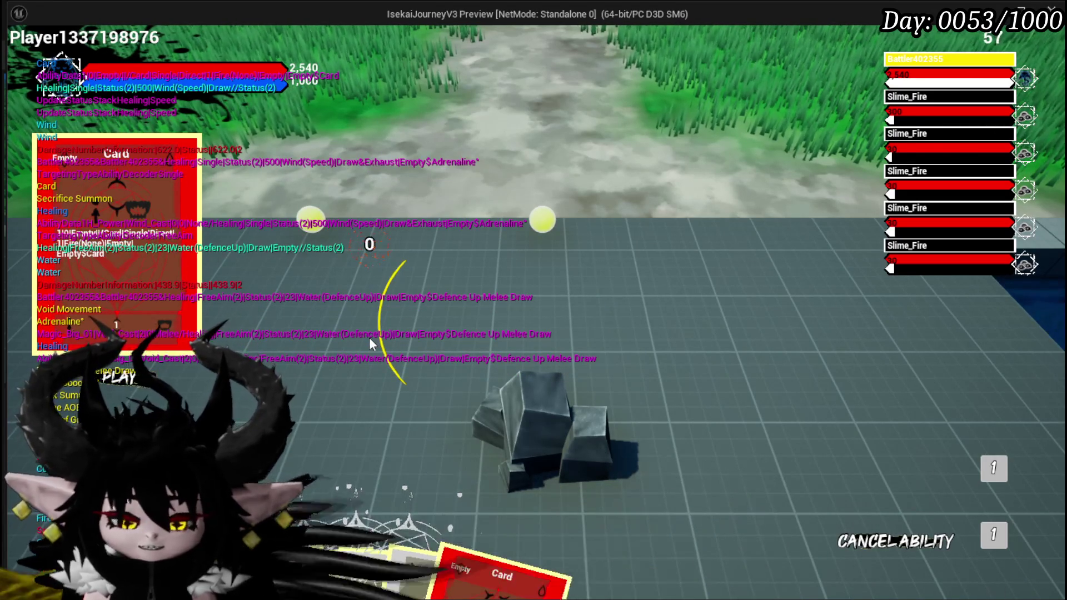
pyautogui.press('Escape')
pyautogui.click(21, 55)
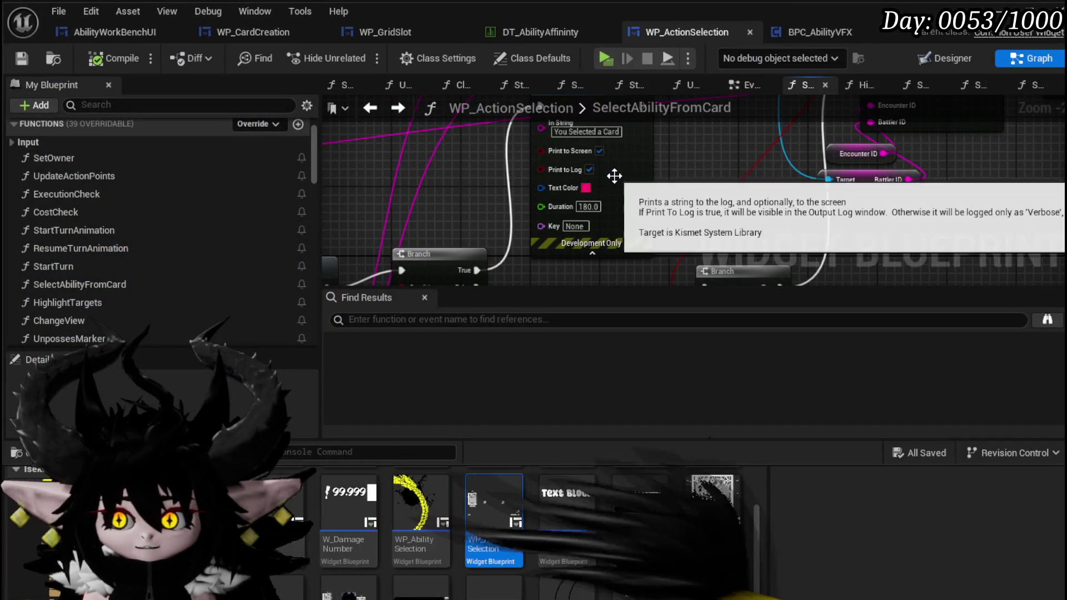
# Step: Add a breakpoint on the 'You Selected a Card' Print String node
pyautogui.rightClick(615, 177)
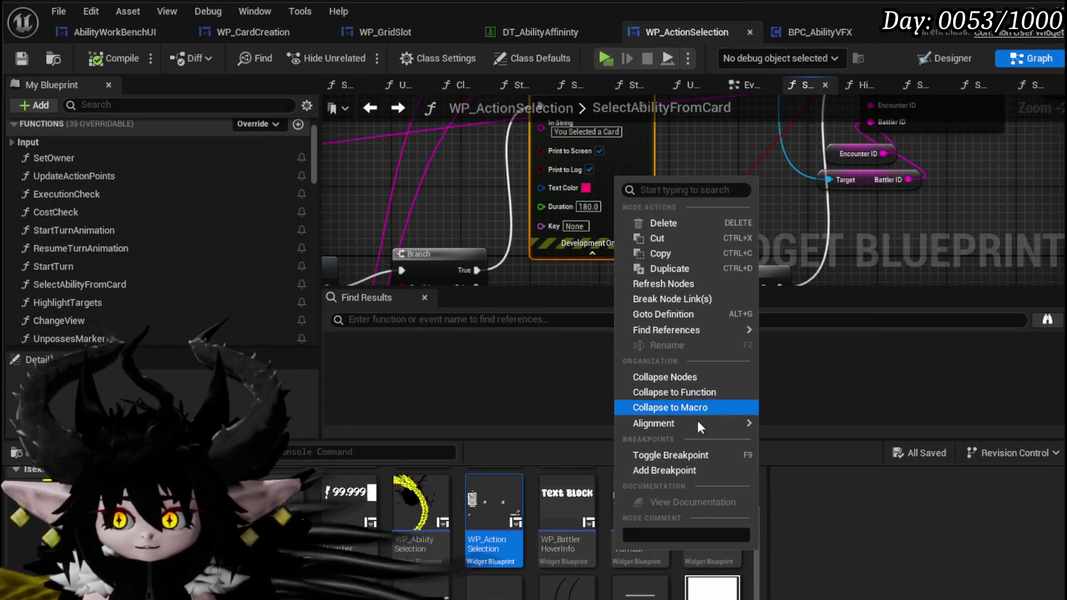
pyautogui.click(655, 471)
pyautogui.scroll(-3, 565, 222)
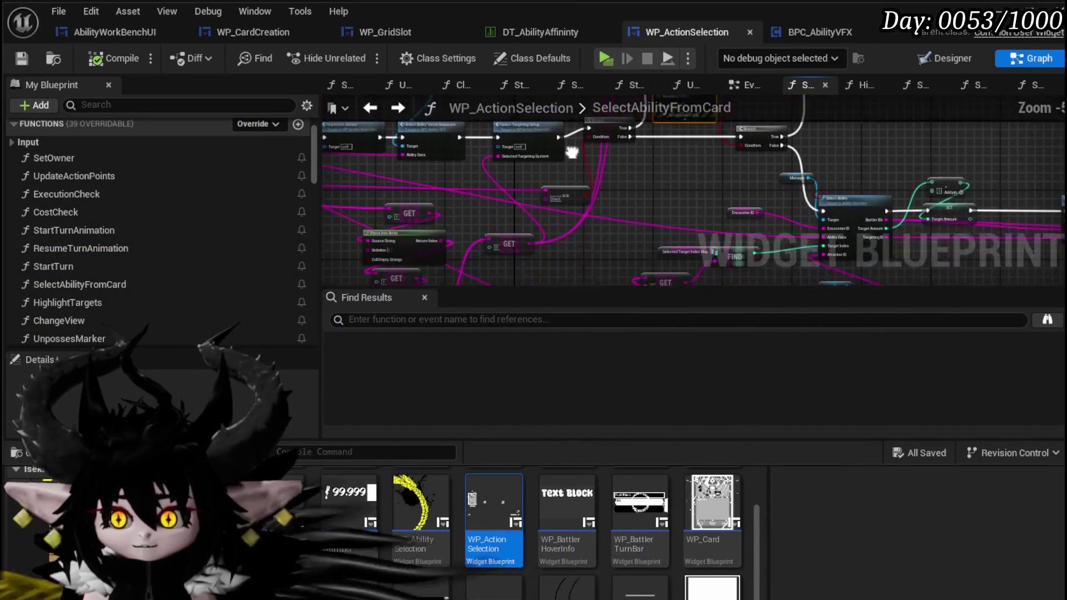
pyautogui.scroll(4, 614, 169)
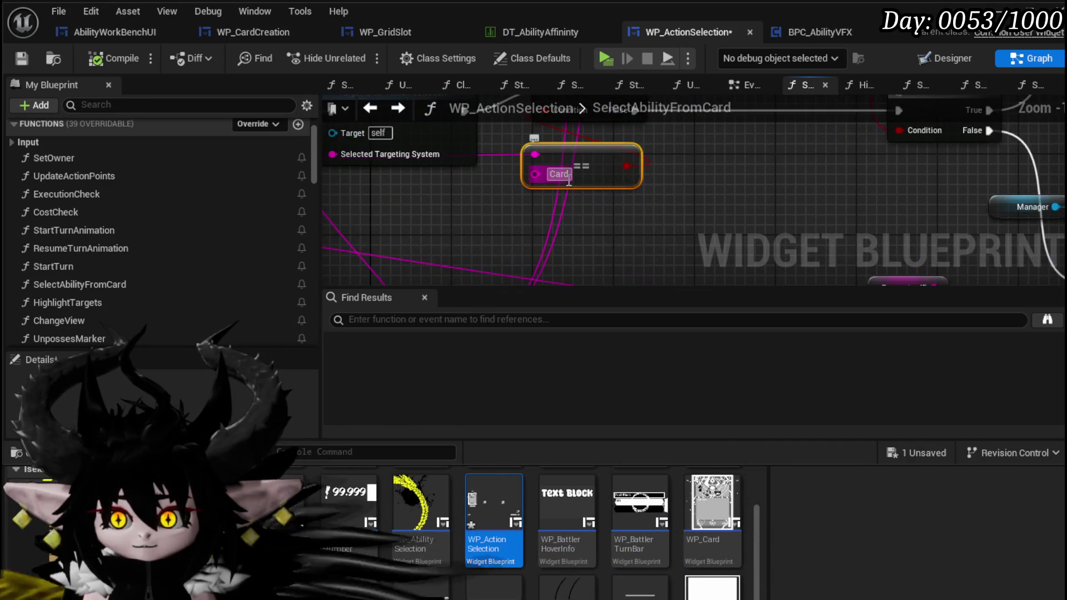
pyautogui.scroll(-3, 806, 199)
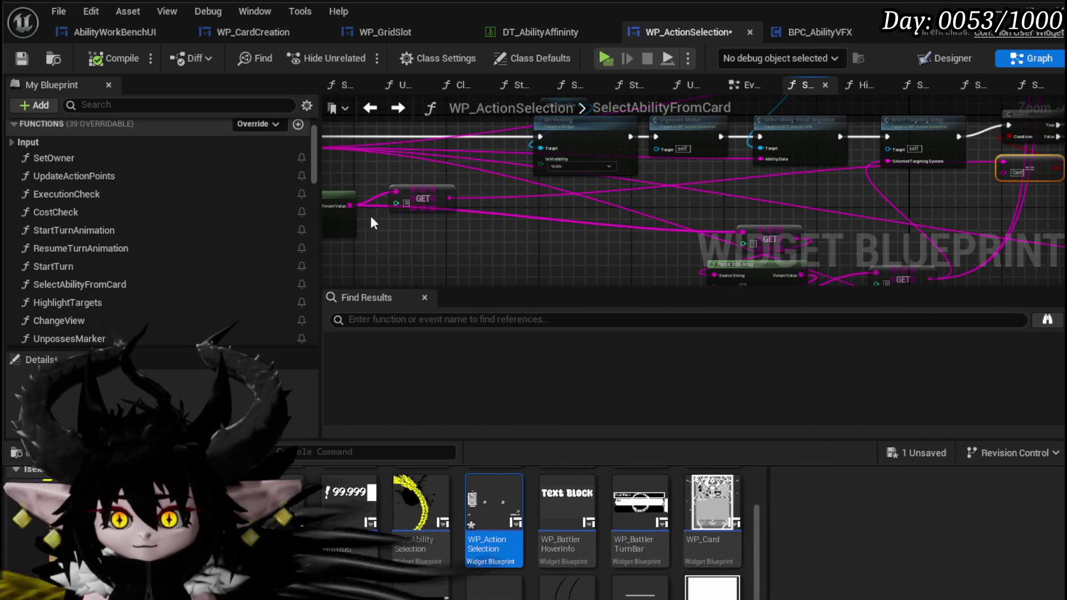
# Step: Wire Parse Into Array's Return Value and the GET outputs into their GET nodes, then start play
pyautogui.moveTo(416, 158)
pyautogui.mouseDown()
pyautogui.moveTo(473, 202)
pyautogui.moveTo(445, 199)
pyautogui.mouseUp()
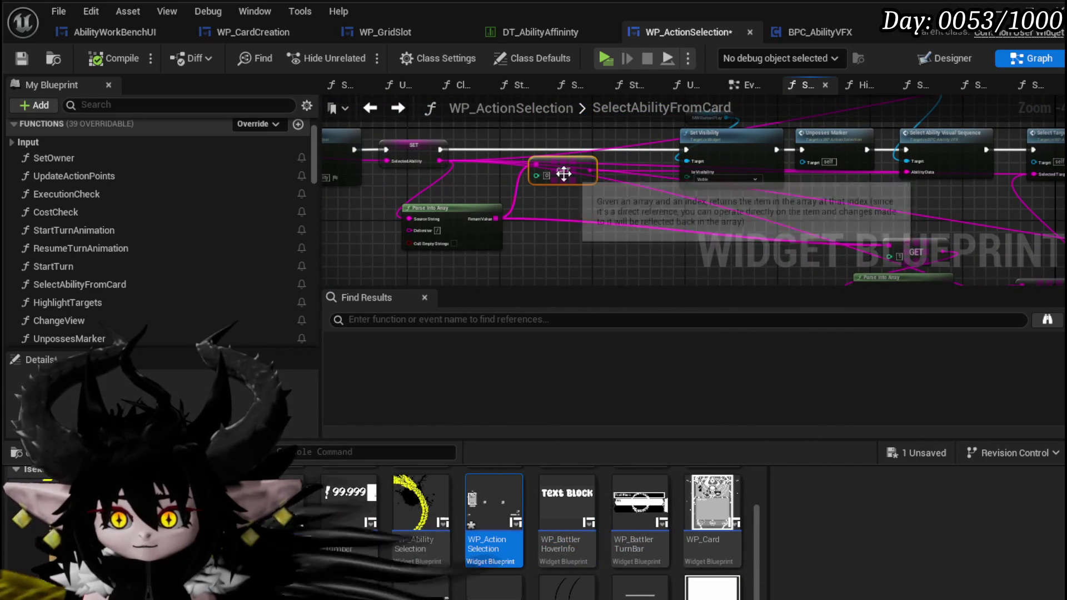
pyautogui.moveTo(603, 234); pyautogui.dragTo(461, 171)
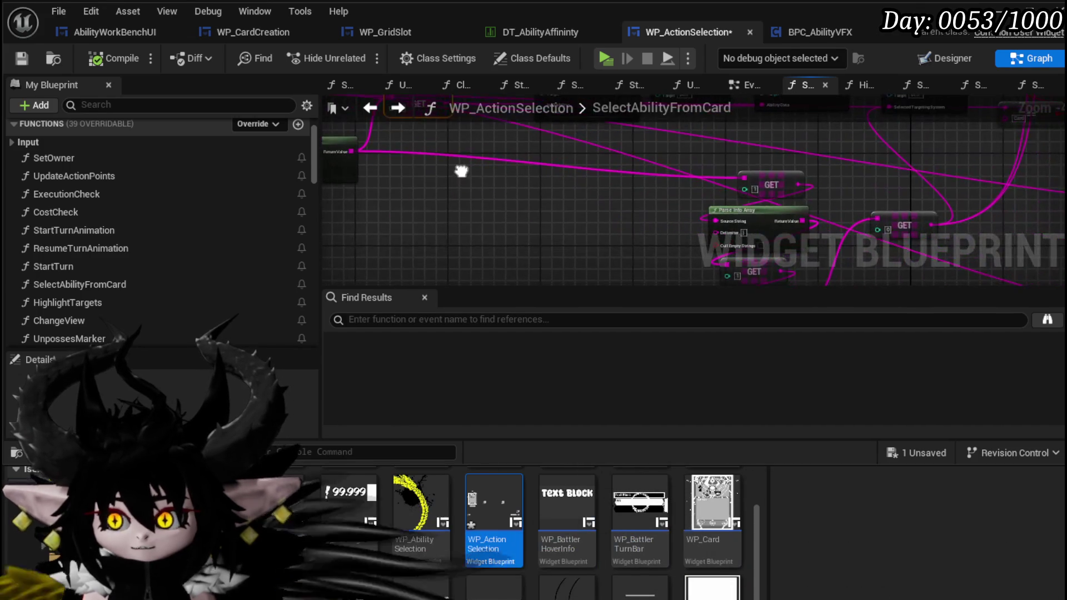
pyautogui.moveTo(718, 143)
pyautogui.mouseDown()
pyautogui.moveTo(768, 229)
pyautogui.moveTo(642, 199)
pyautogui.mouseUp()
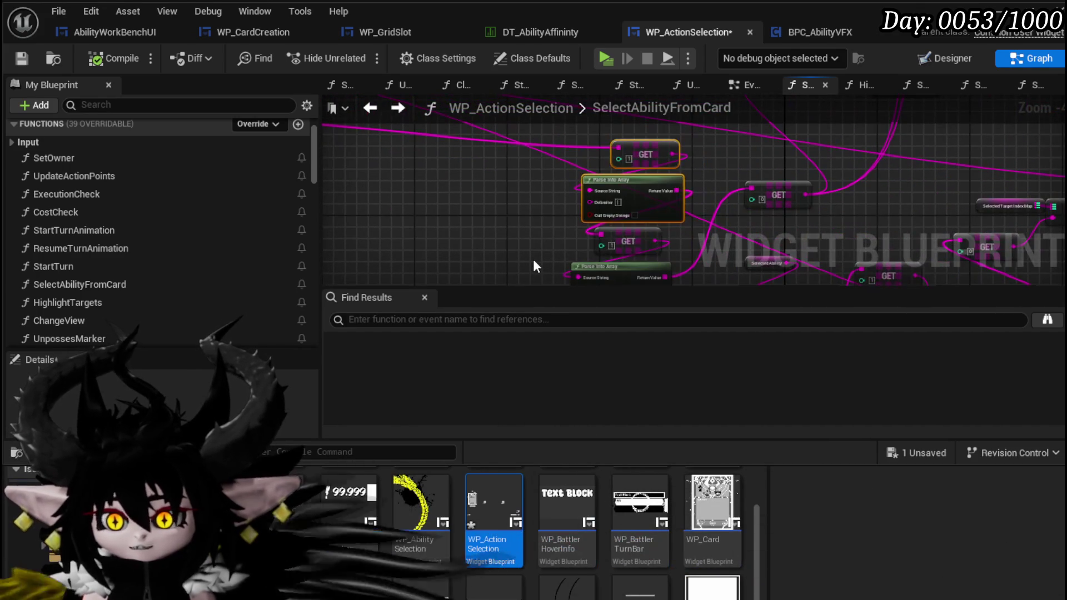
pyautogui.moveTo(495, 197); pyautogui.dragTo(584, 231)
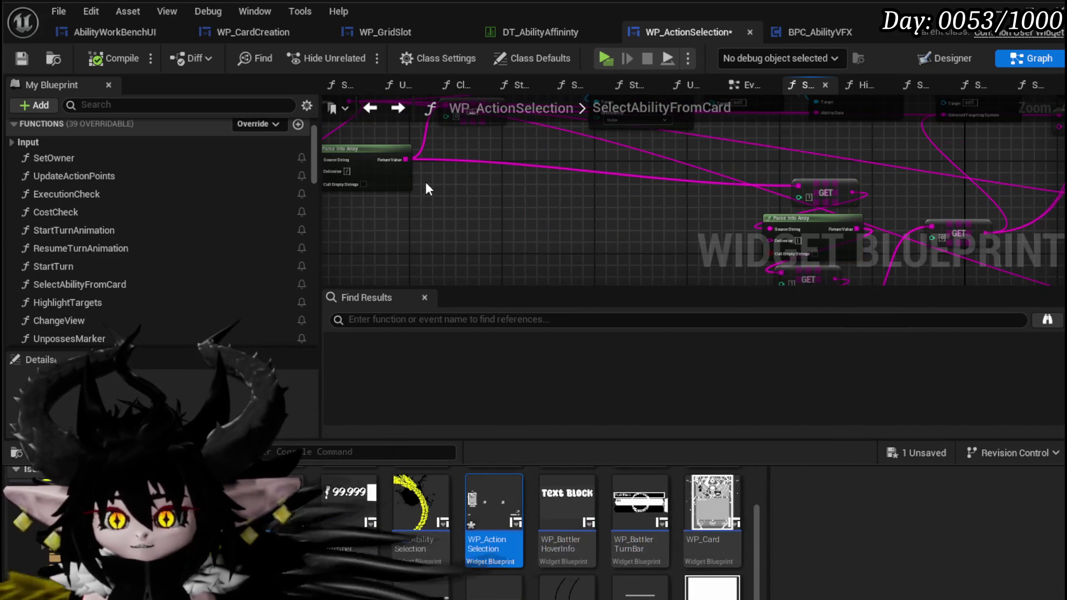
pyautogui.moveTo(479, 160); pyautogui.dragTo(480, 159)
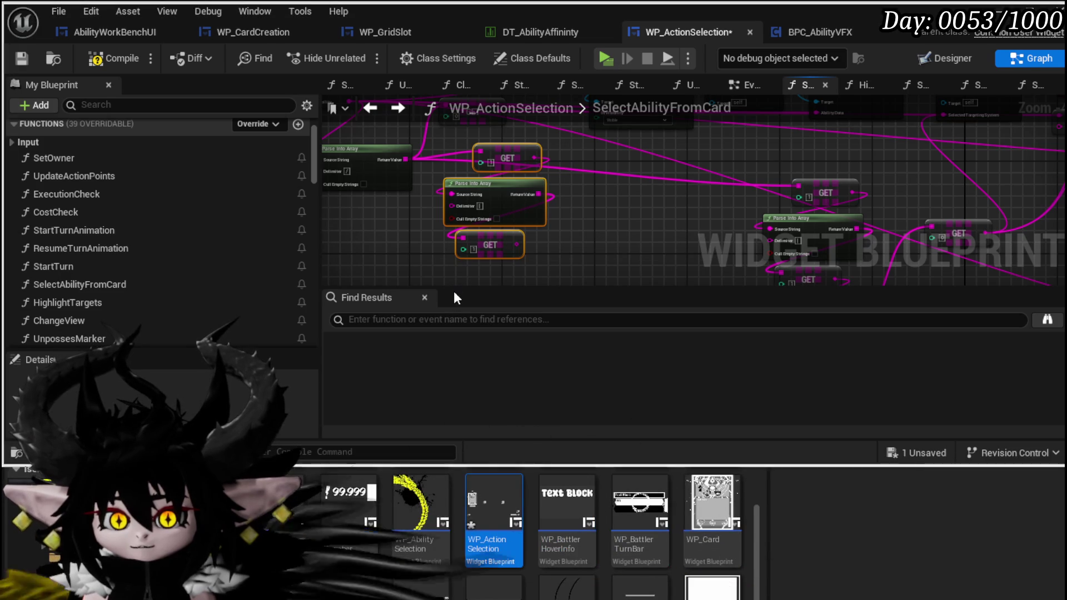
pyautogui.moveTo(517, 244)
pyautogui.mouseDown()
pyautogui.moveTo(1040, 122)
pyautogui.moveTo(956, 133)
pyautogui.moveTo(753, 238)
pyautogui.mouseUp()
pyautogui.moveTo(780, 149)
pyautogui.mouseDown()
pyautogui.moveTo(549, 216)
pyautogui.moveTo(606, 235)
pyautogui.moveTo(489, 235)
pyautogui.mouseUp()
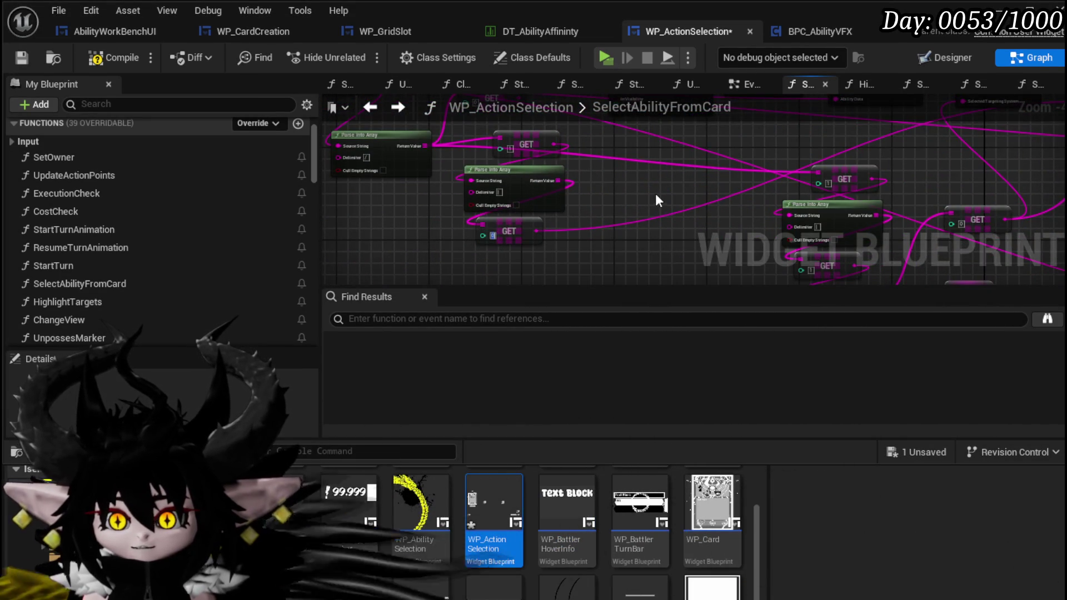
pyautogui.moveTo(655, 193); pyautogui.dragTo(659, 270)
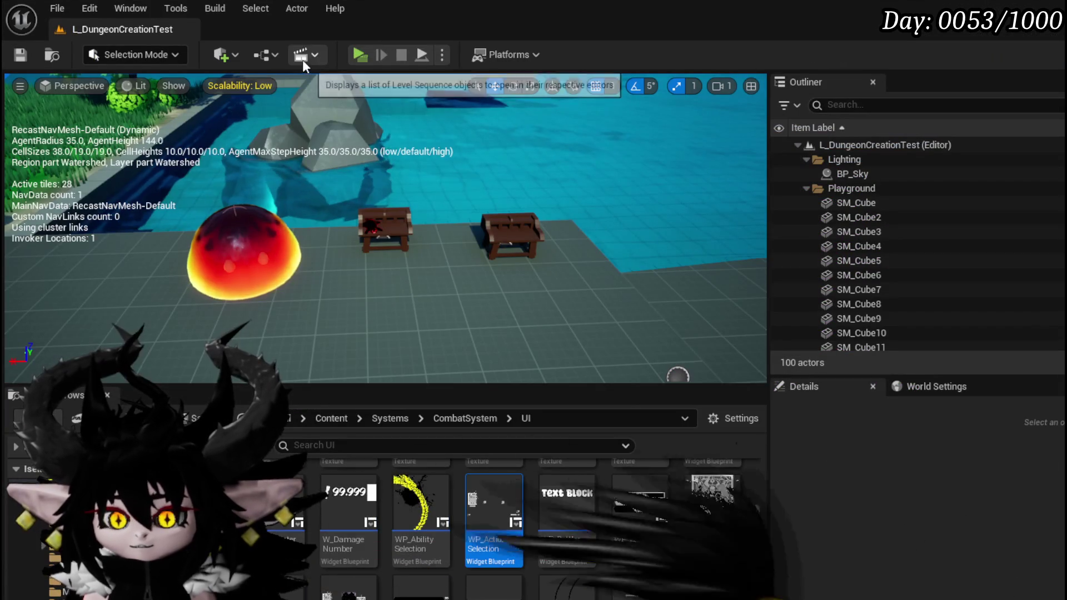
pyautogui.click(302, 59)
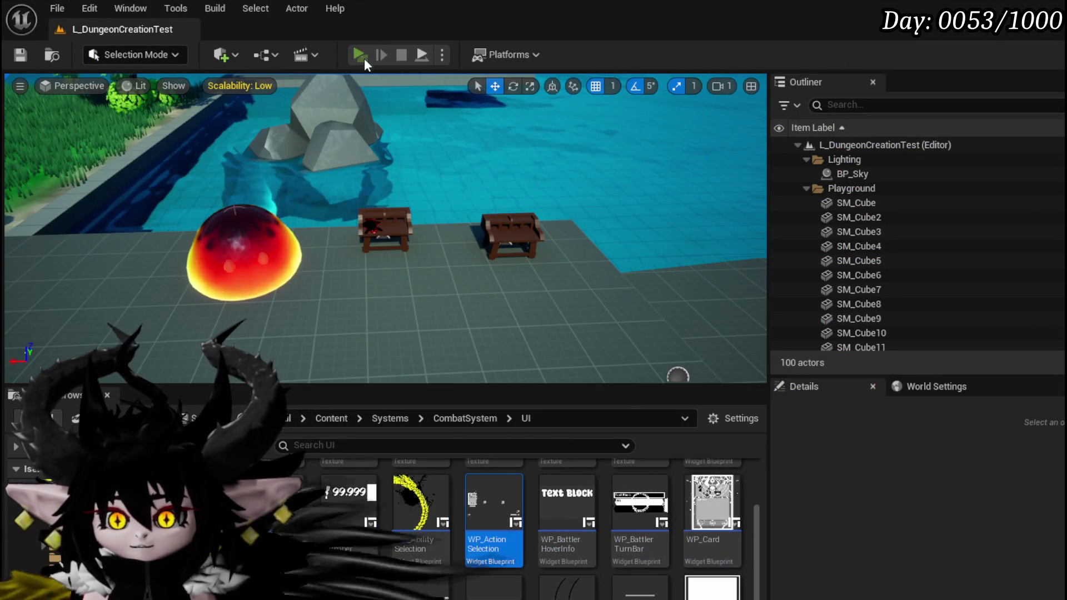
# Step: Enter the fire slime battle, play Void AOE, resume past the breakpoint, then select Void Movement
pyautogui.press('w')
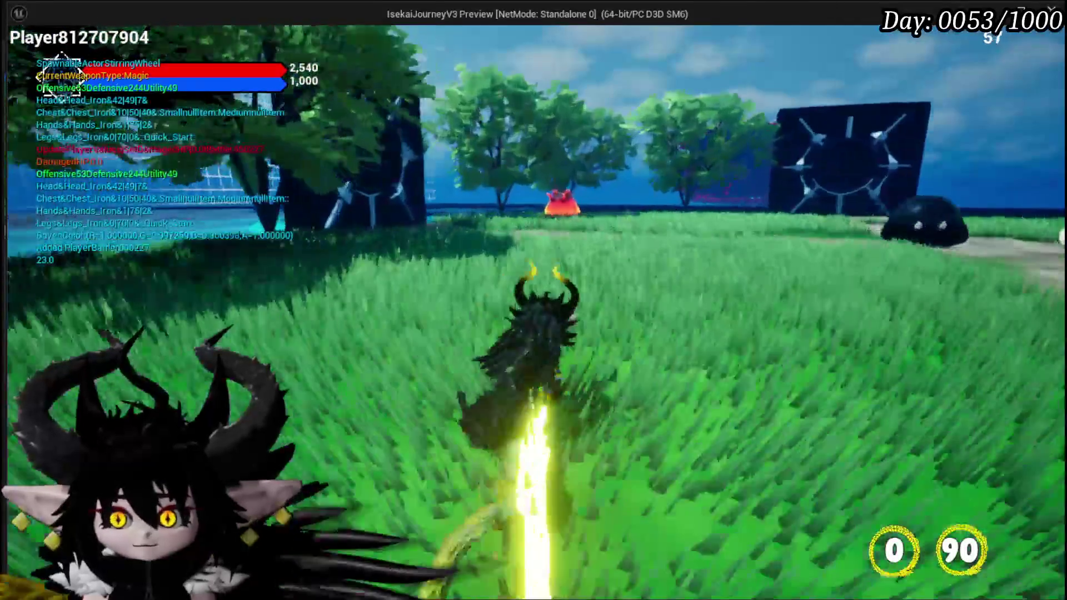
pyautogui.press('w')
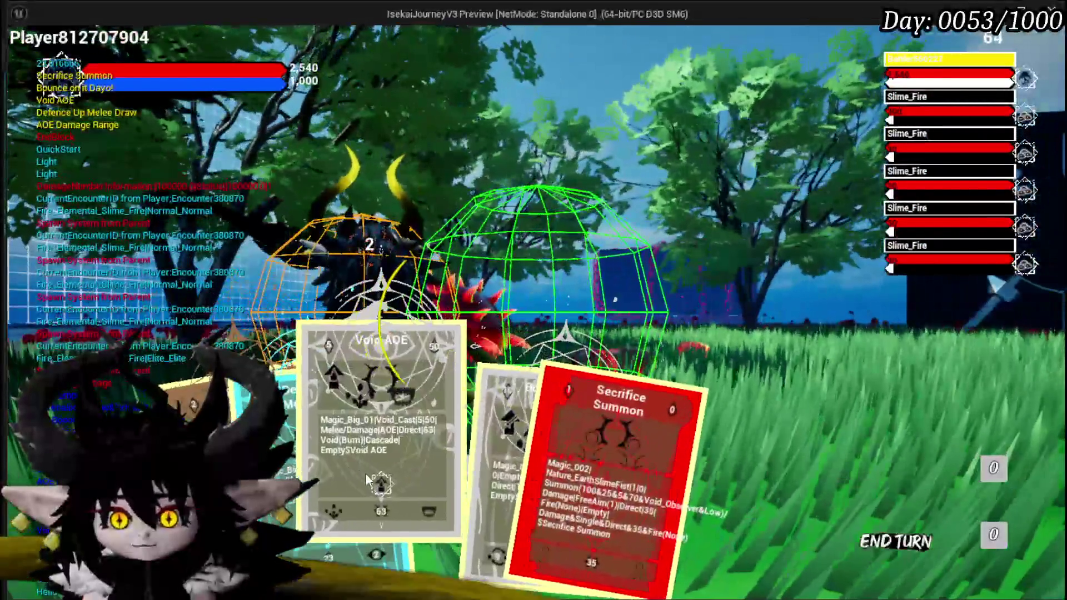
pyautogui.click(367, 479)
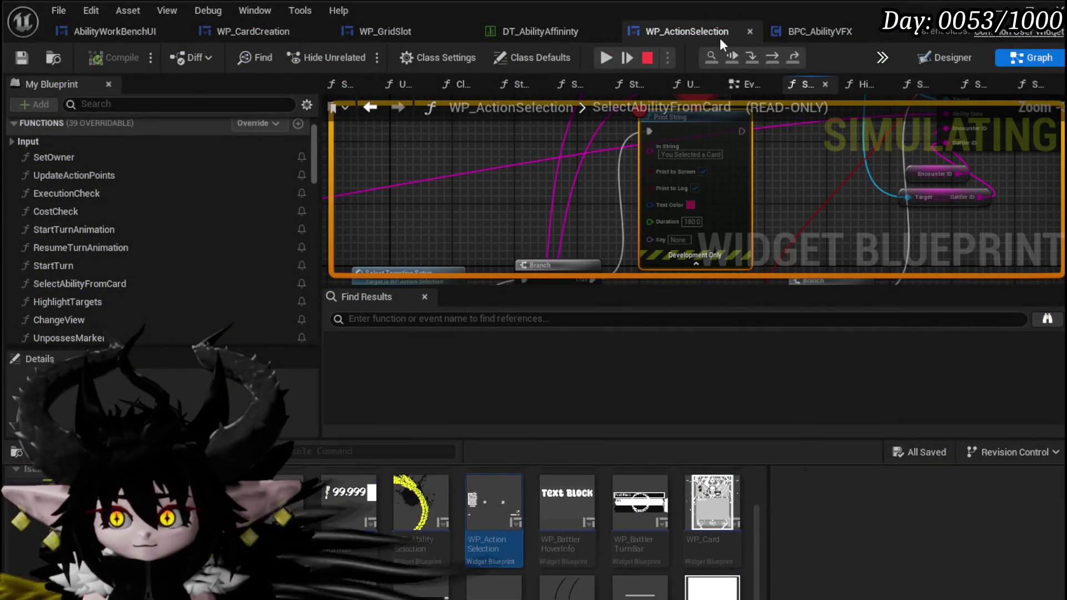
pyautogui.click(607, 55)
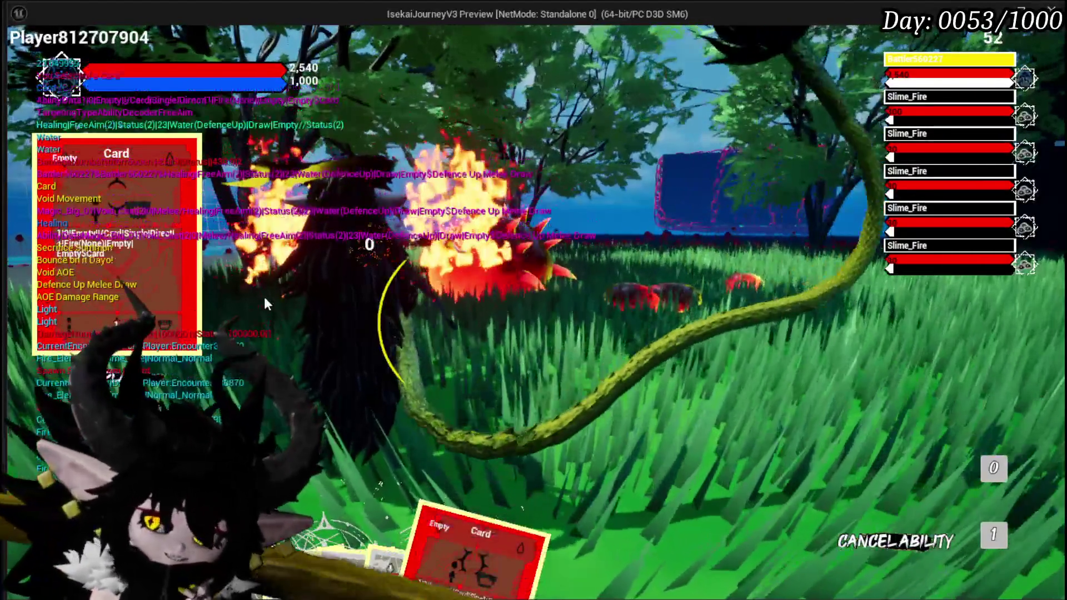
pyautogui.moveTo(603, 489)
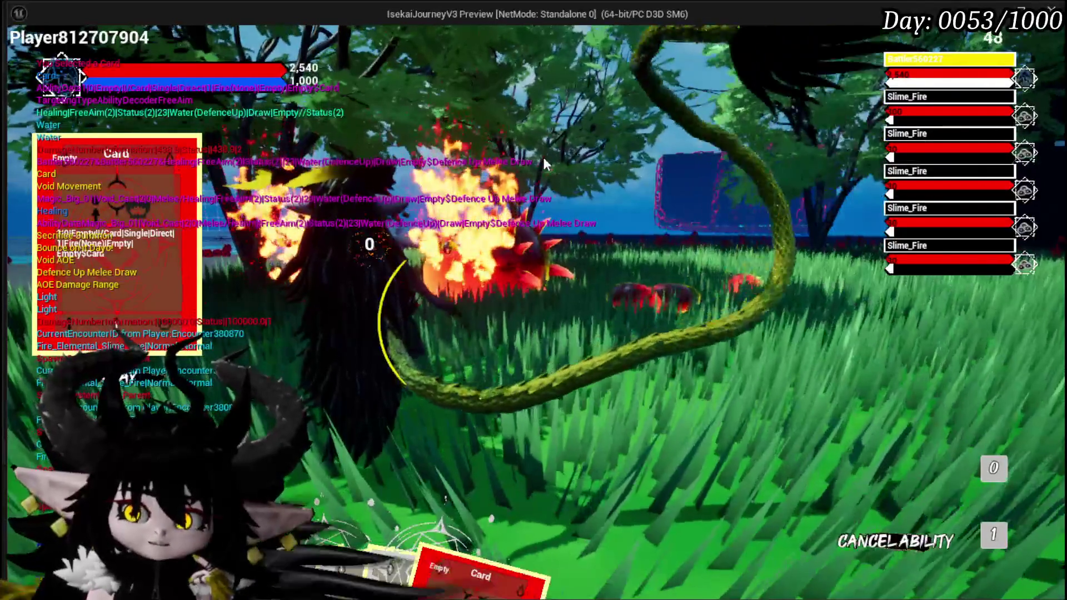
pyautogui.moveTo(522, 549)
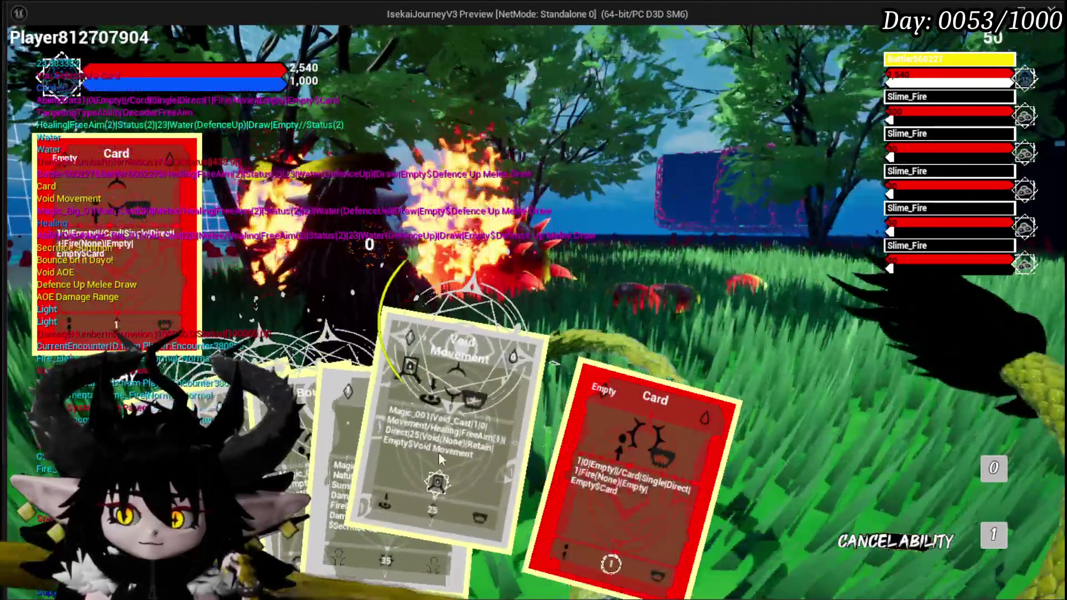
pyautogui.click(442, 455)
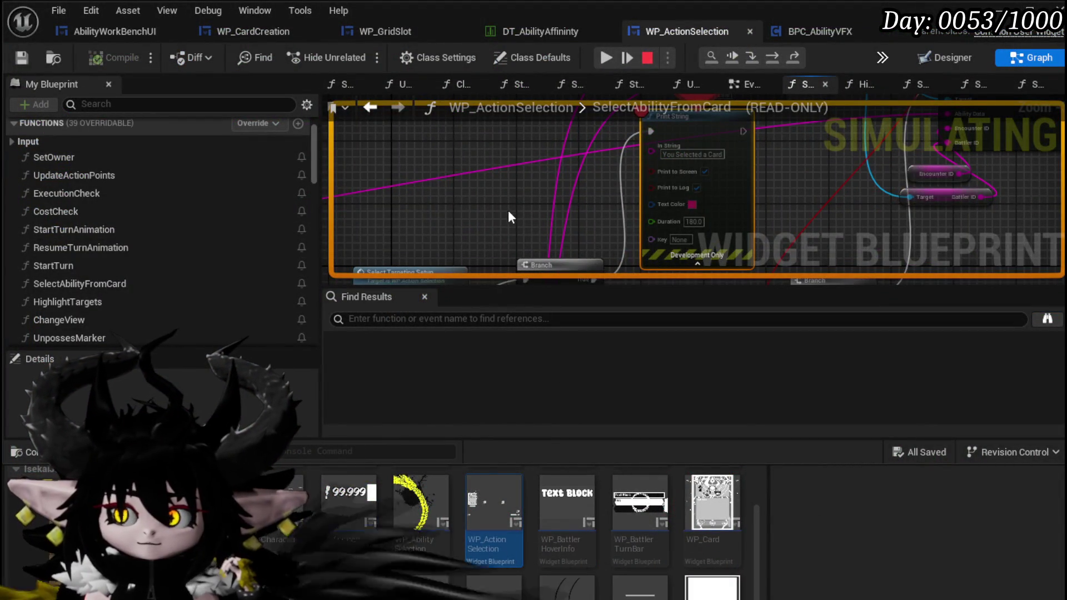
# Step: Stop the play session and save the WP_ActionSelection blueprint
pyautogui.scroll(-5, 509, 212)
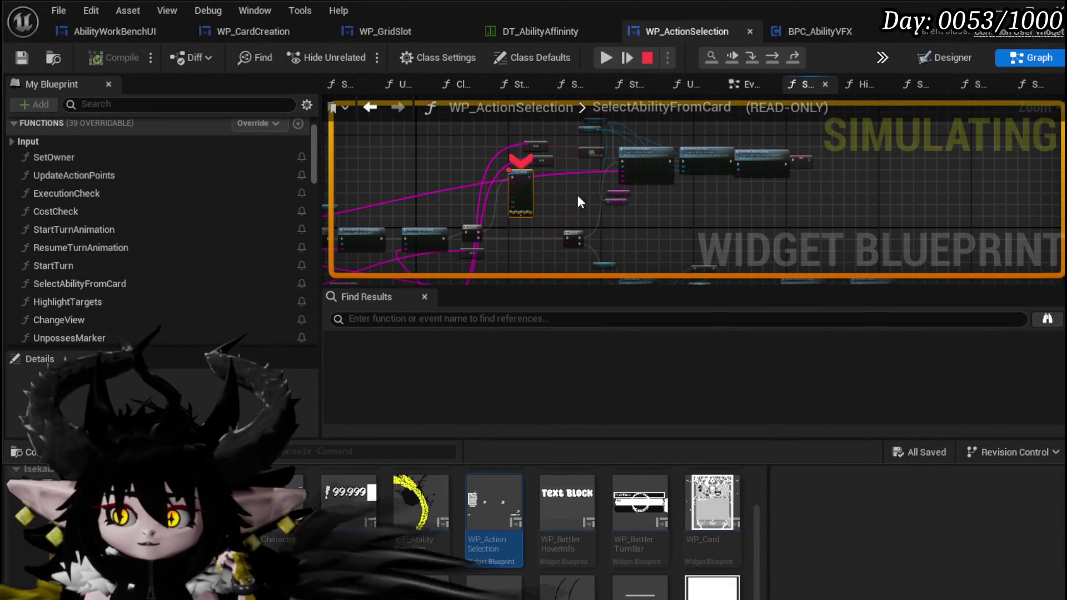
pyautogui.click(650, 61)
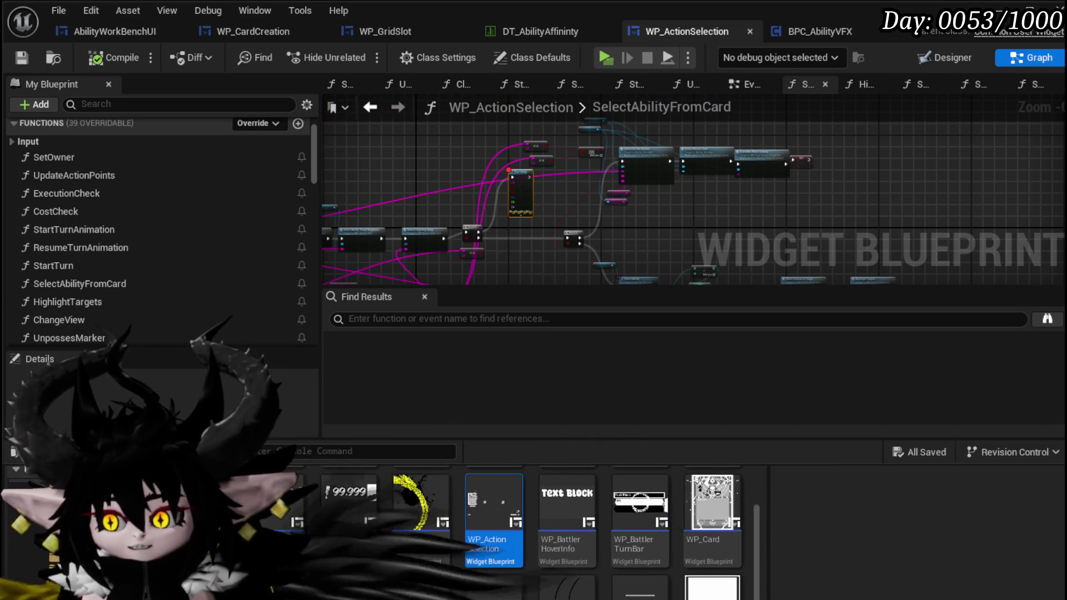
pyautogui.scroll(3, 519, 199)
pyautogui.moveTo(551, 197); pyautogui.dragTo(651, 195)
pyautogui.click(21, 57)
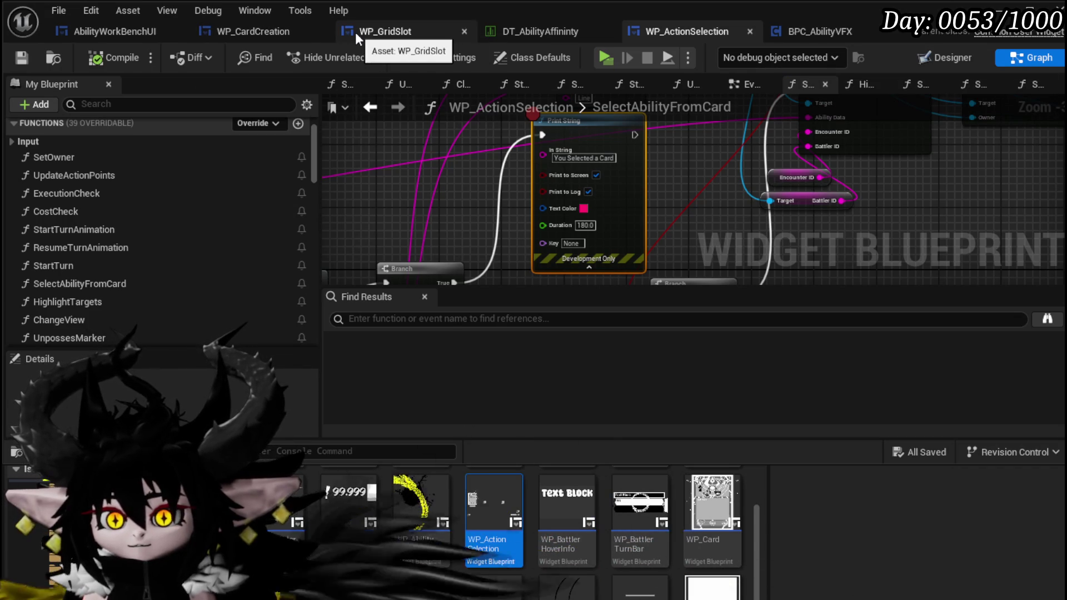
# Step: In AbilityWorkBenchUI, select the Set Damage/Healing node and nudge the WP Card Creation node
pyautogui.click(142, 29)
pyautogui.scroll(-1, 701, 215)
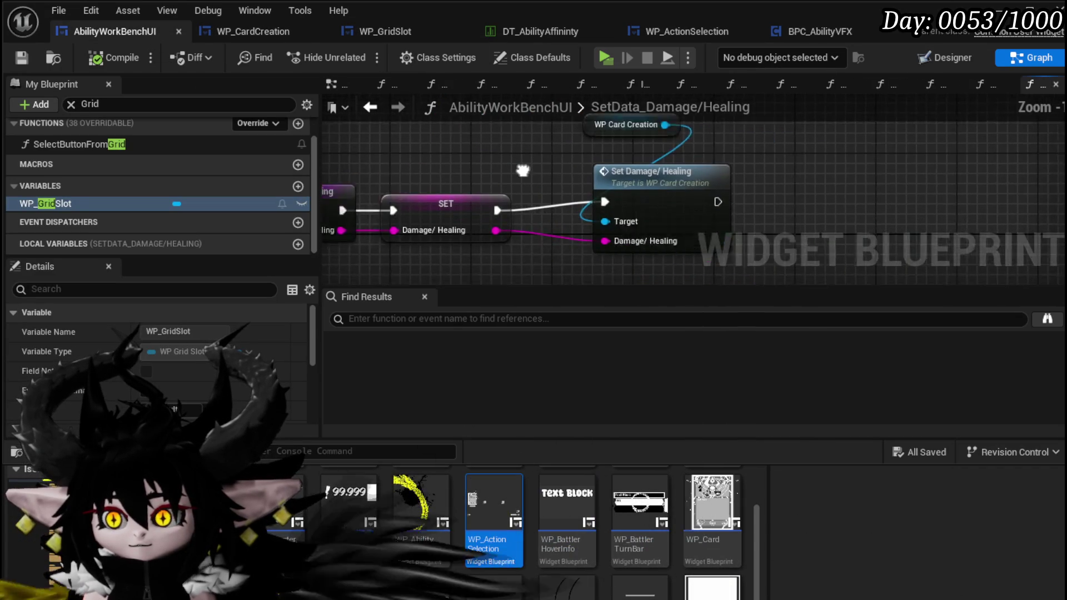
pyautogui.click(612, 202)
pyautogui.moveTo(490, 126)
pyautogui.mouseDown()
pyautogui.moveTo(583, 149)
pyautogui.moveTo(587, 180)
pyautogui.mouseUp()
pyautogui.click(375, 128)
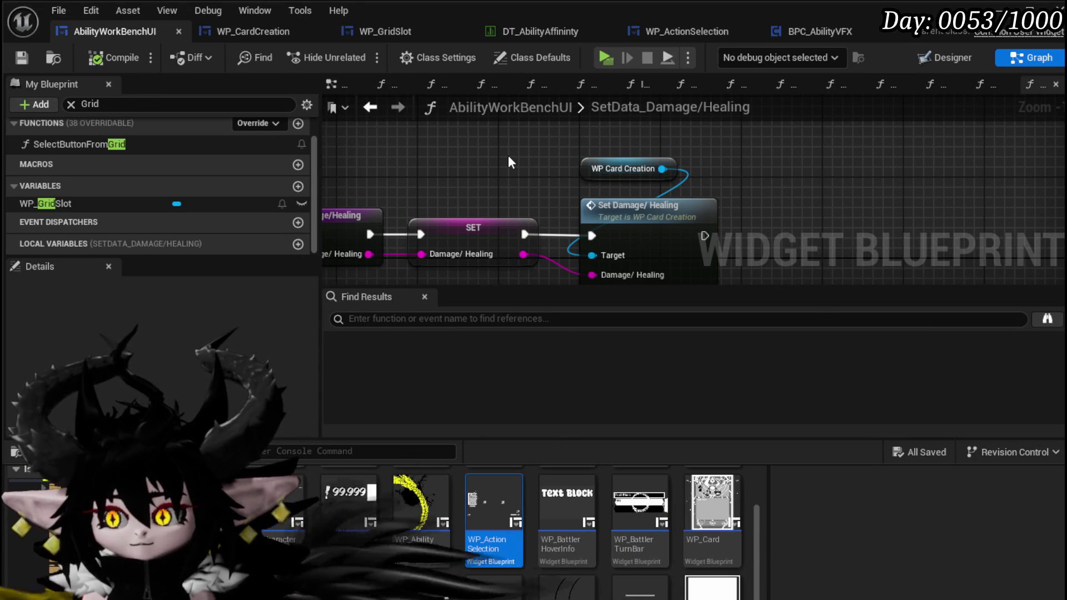
# Step: Open and review the SetTargeting function graph in WP_CardCreation
pyautogui.click(243, 33)
pyautogui.scroll(-6, 515, 167)
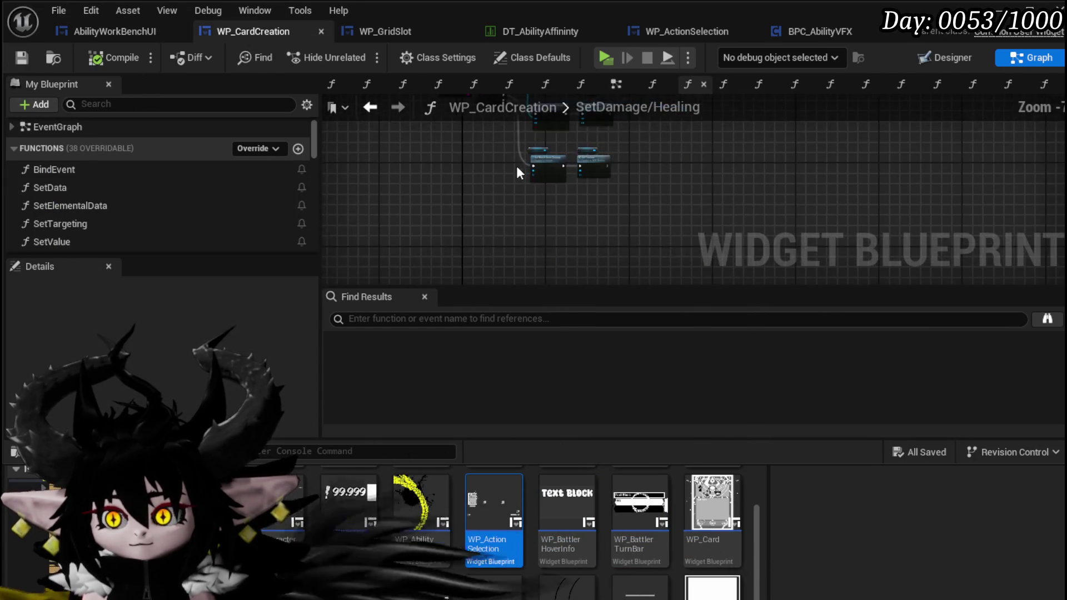
pyautogui.scroll(-3, 105, 187)
pyautogui.doubleClick(99, 155)
pyautogui.scroll(3, 385, 173)
pyautogui.scroll(2, 622, 228)
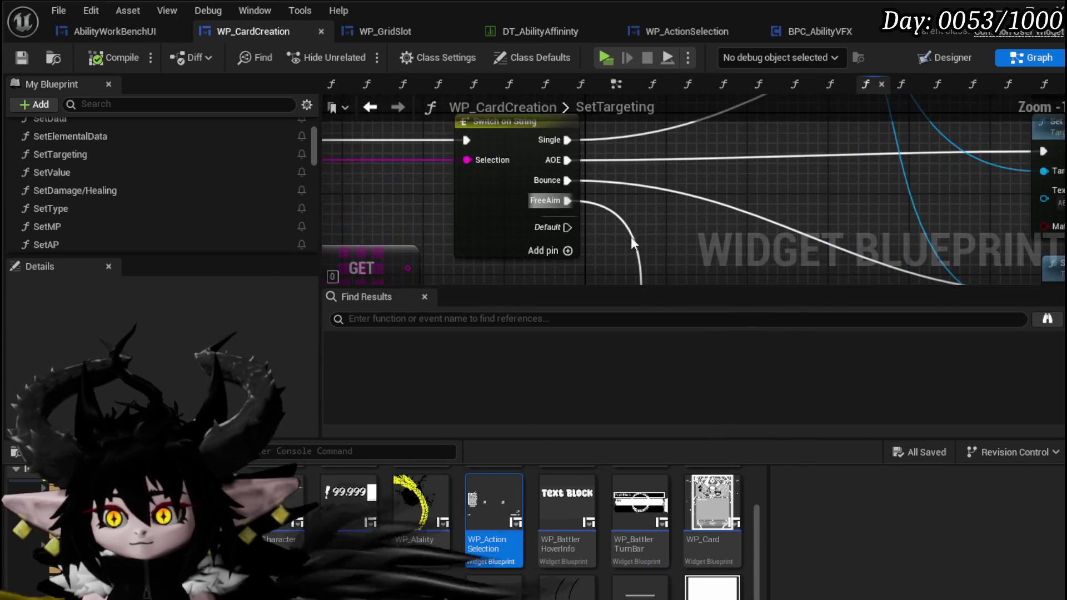
pyautogui.scroll(-1, 656, 213)
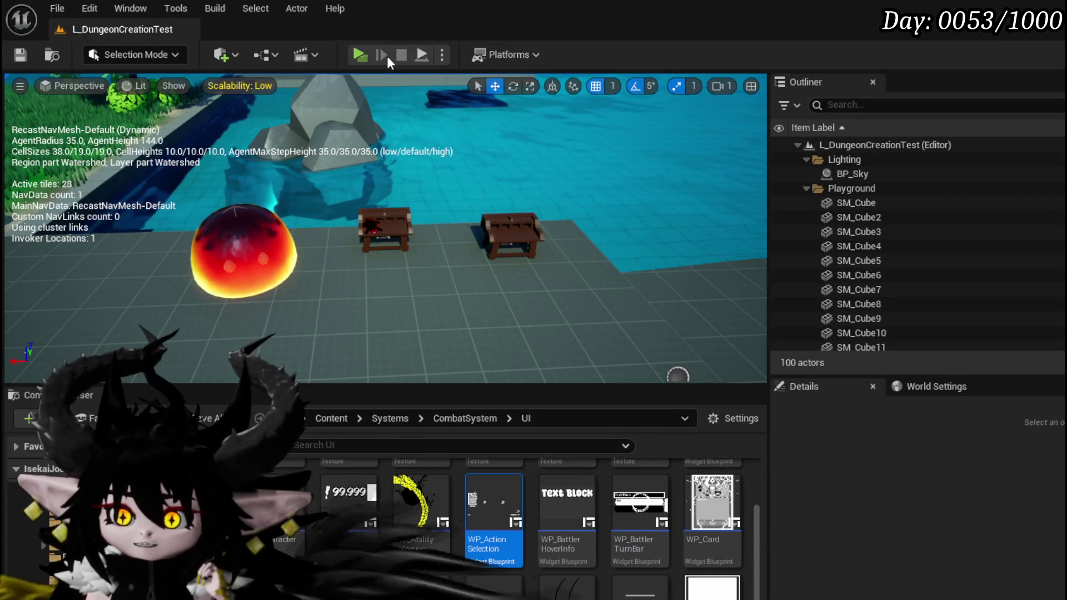
# Step: In the running game, open the magic move list and the Card move's special-effect editor
pyautogui.press('w')
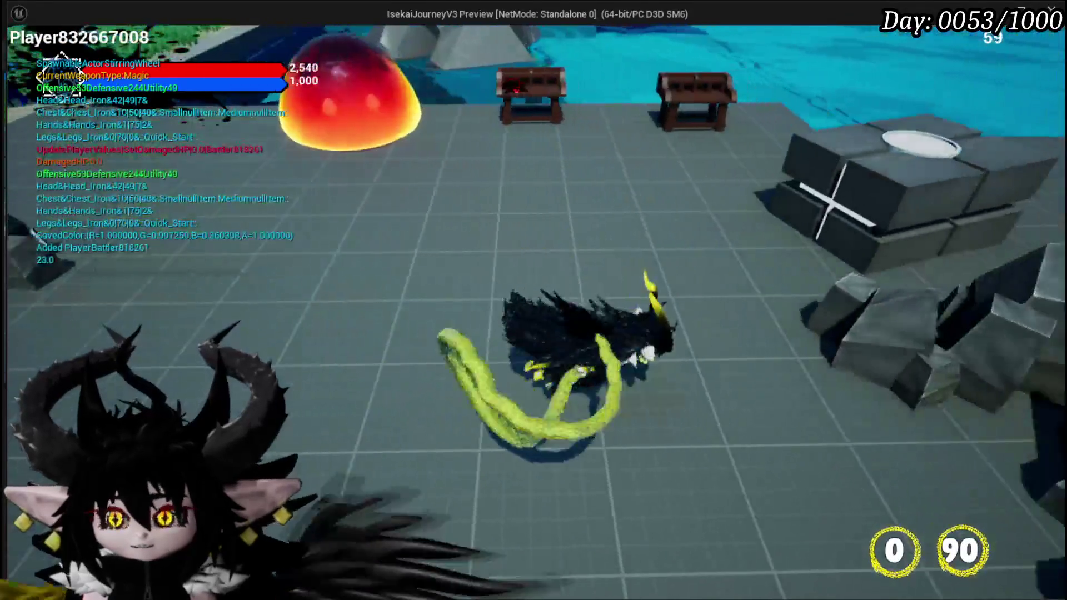
pyautogui.press('e')
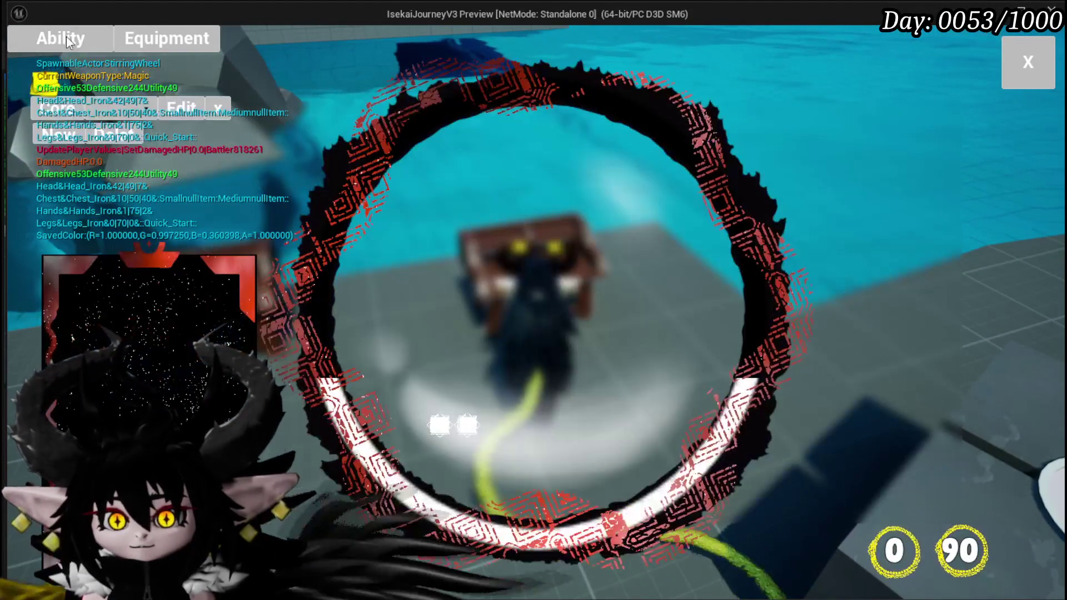
pyautogui.click(133, 136)
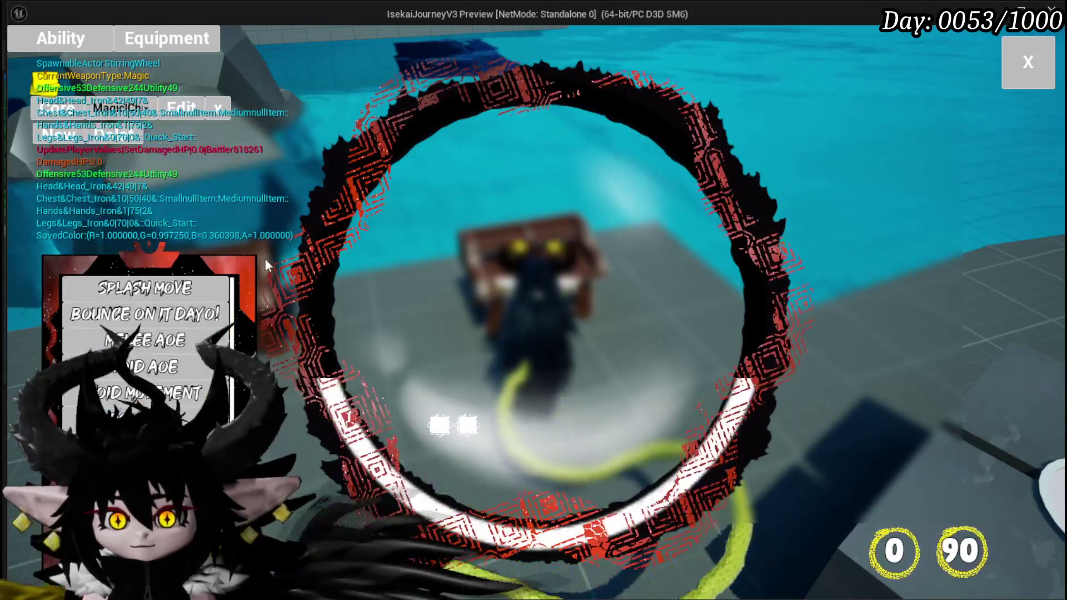
pyautogui.scroll(-5, 147, 322)
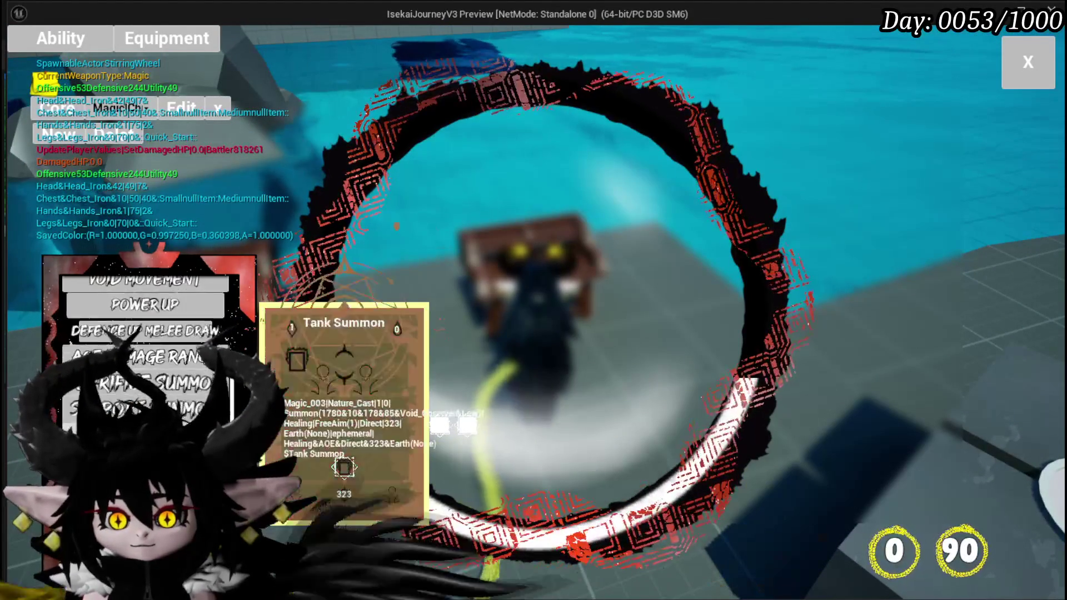
pyautogui.click(345, 389)
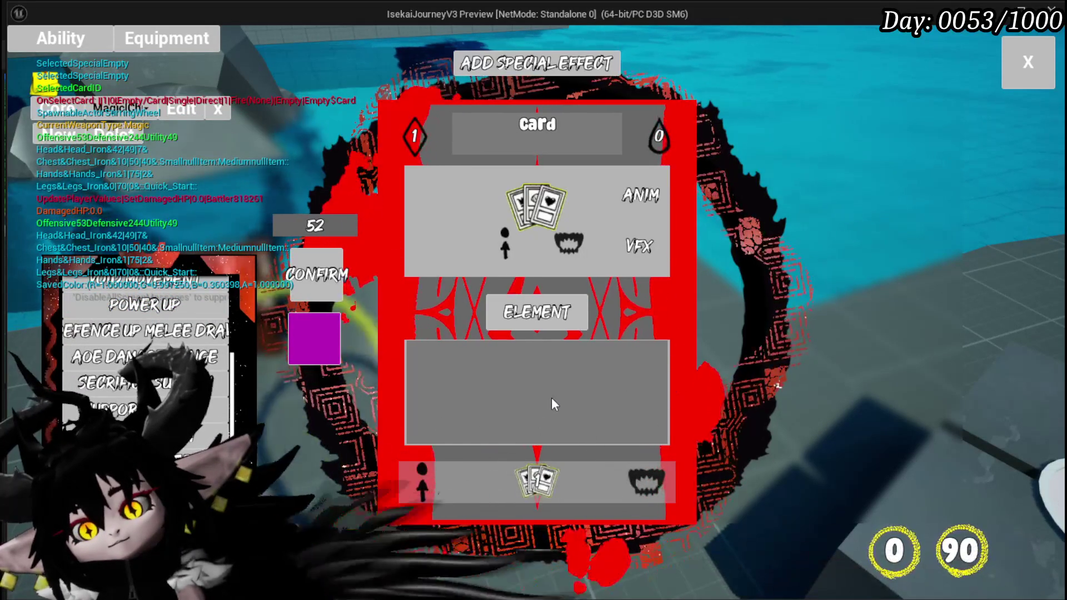
pyautogui.moveTo(418, 478)
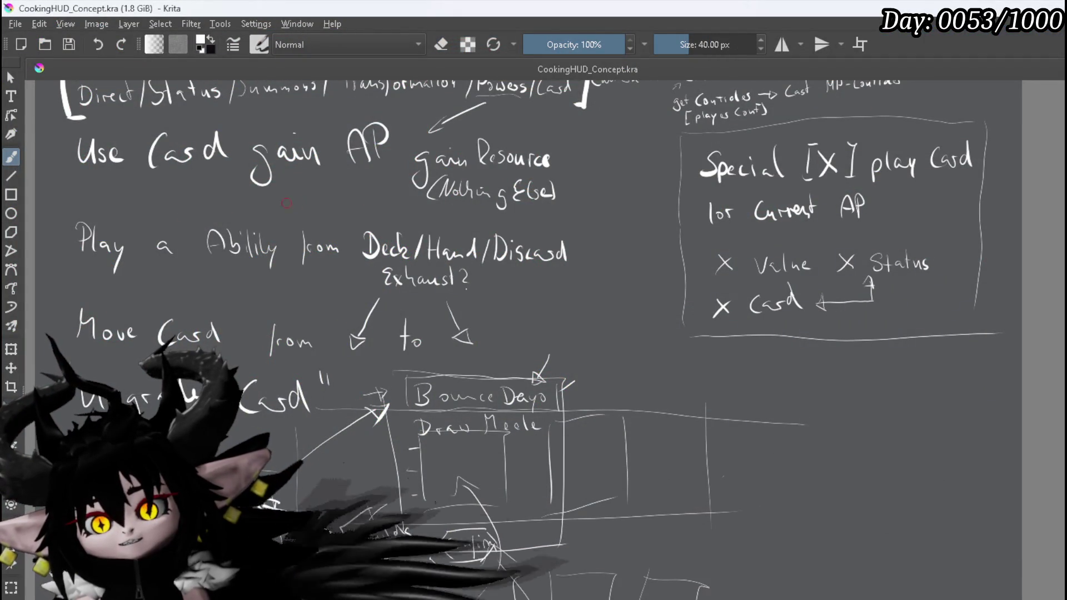
# Step: Zoom into the notes and finish handwriting 'Ability' after 'Move'
pyautogui.scroll(3, 155, 272)
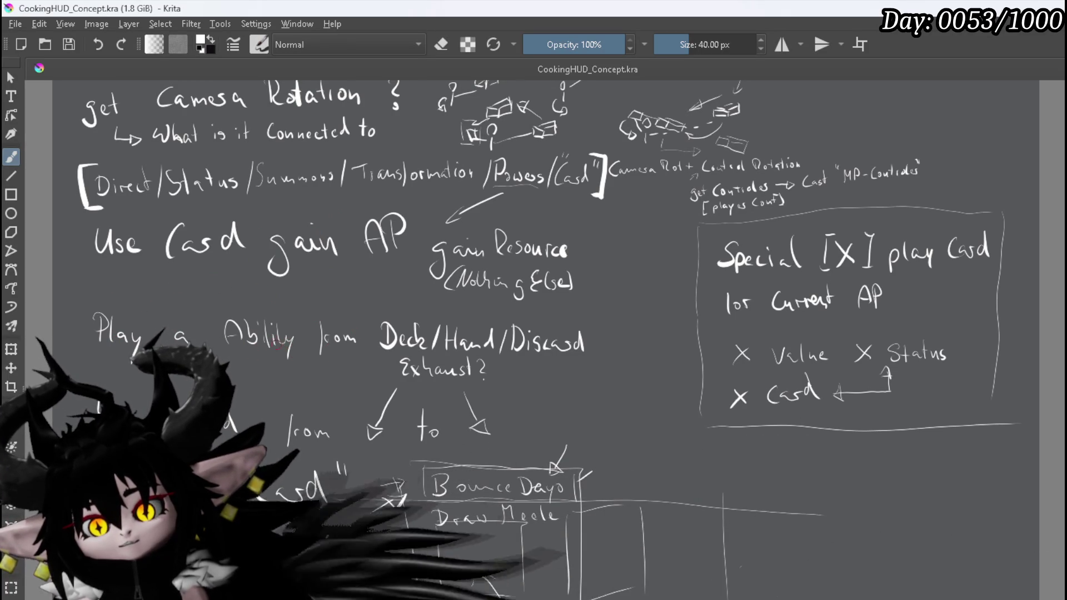
pyautogui.moveTo(286, 343); pyautogui.dragTo(269, 329)
pyautogui.moveTo(90, 365); pyautogui.dragTo(88, 371)
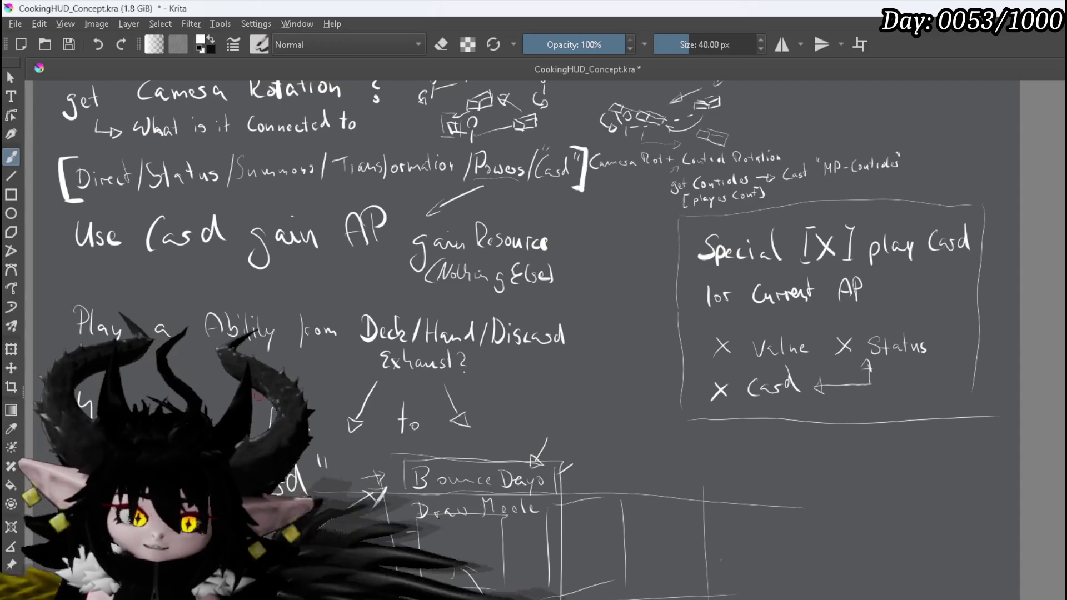
pyautogui.scroll(3, 457, 286)
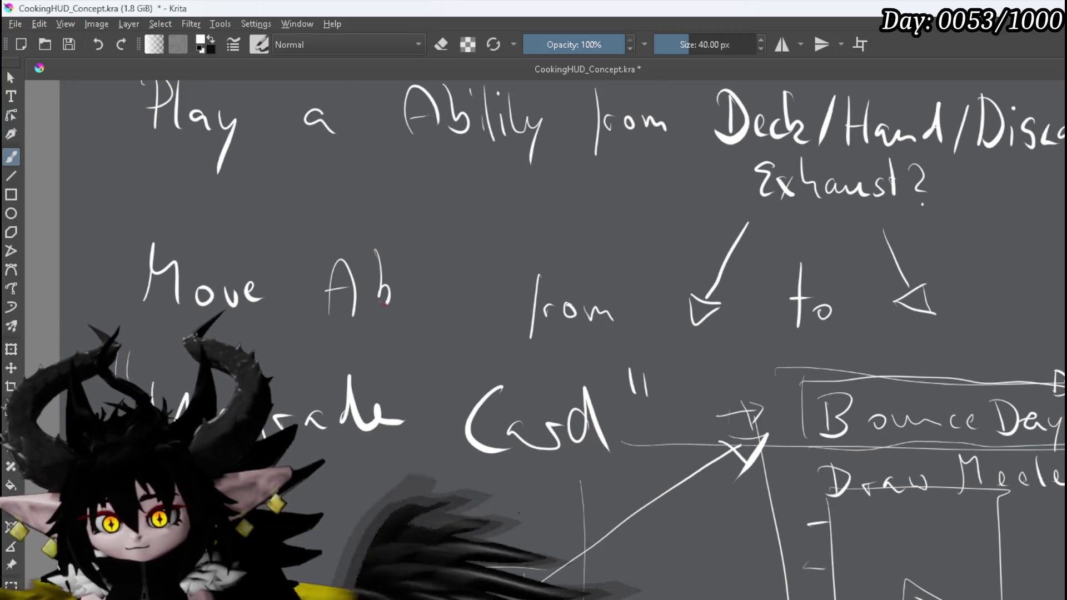
pyautogui.moveTo(450, 262); pyautogui.dragTo(449, 296)
pyautogui.click(455, 233)
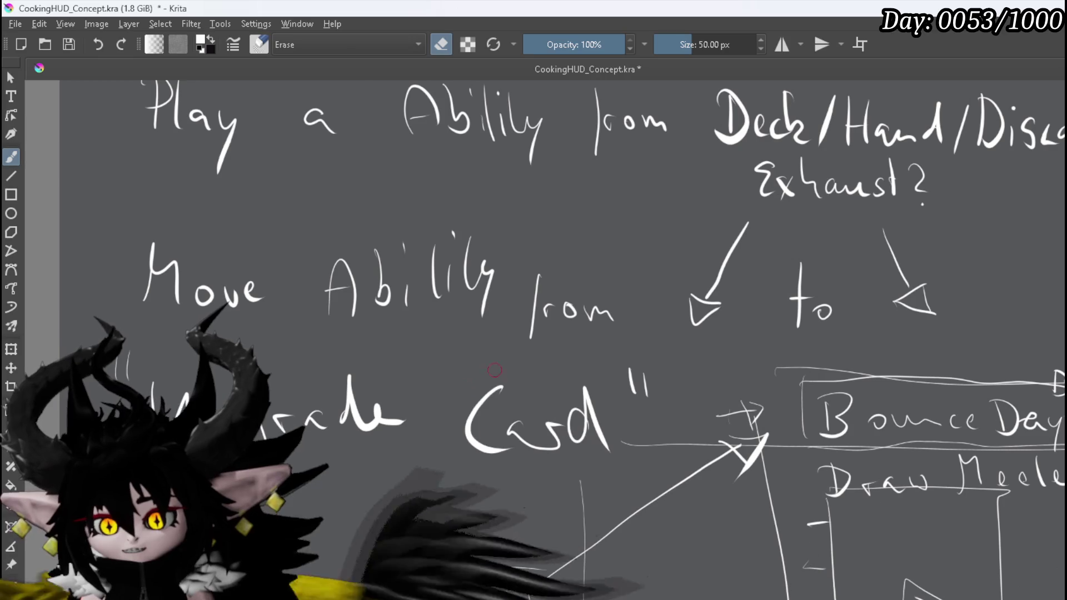
# Step: Erase 'Card' after 'Upgrade' and write 'Ability' in its place
pyautogui.moveTo(529, 413)
pyautogui.mouseDown()
pyautogui.moveTo(553, 437)
pyautogui.moveTo(578, 435)
pyautogui.mouseUp()
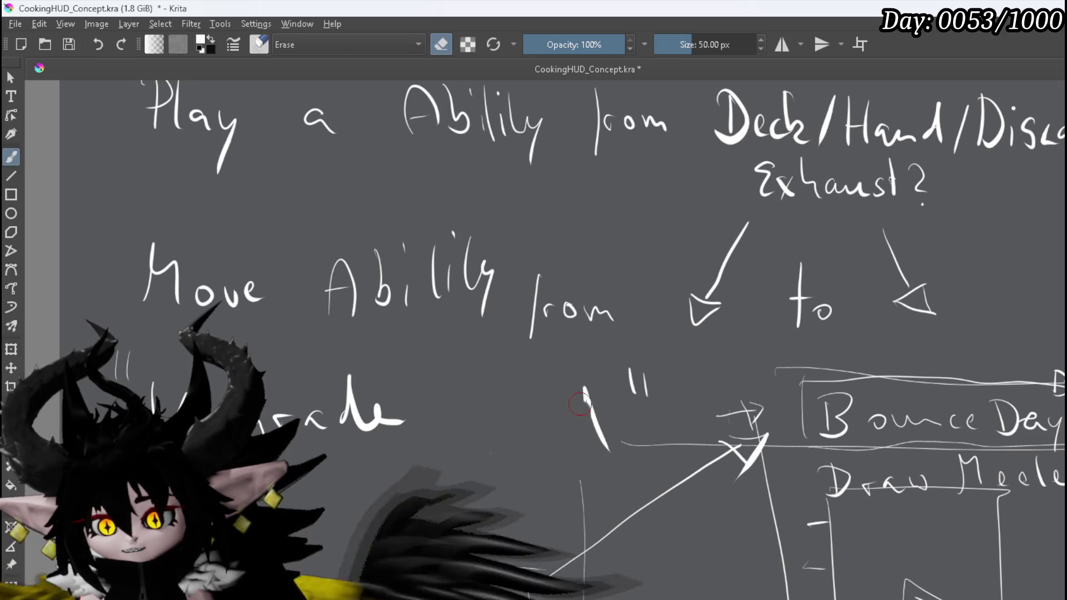
pyautogui.press('e')
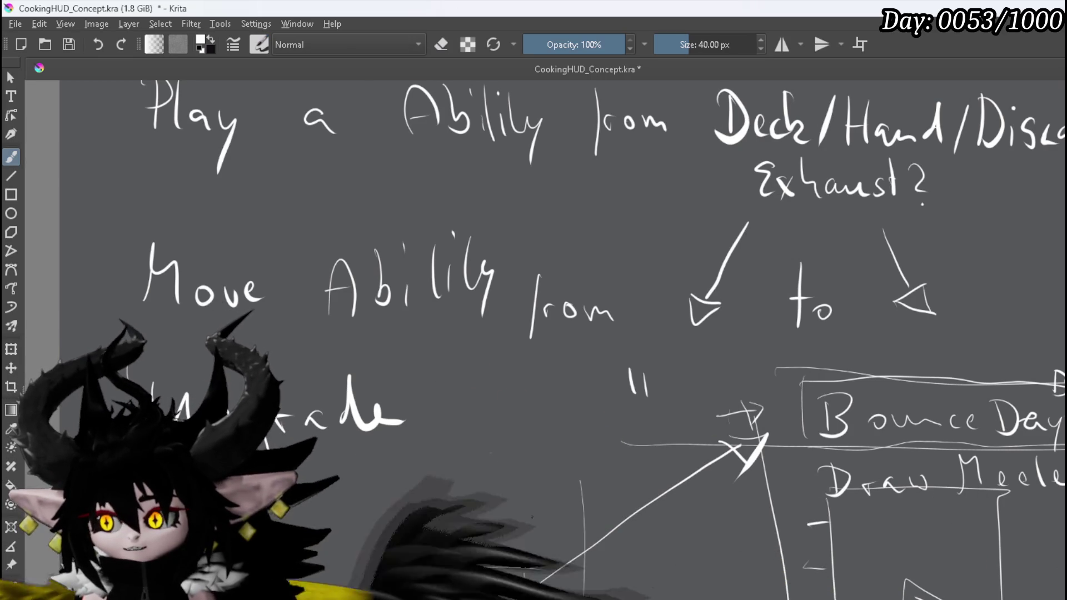
pyautogui.moveTo(437, 436); pyautogui.dragTo(469, 433)
pyautogui.moveTo(439, 410); pyautogui.dragTo(452, 406)
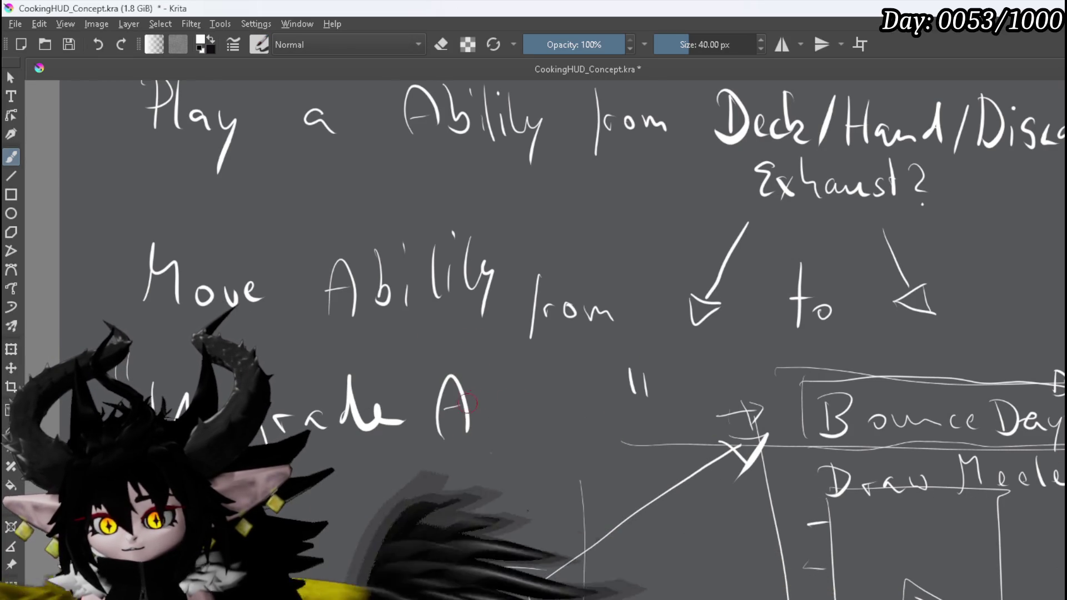
pyautogui.moveTo(524, 383)
pyautogui.mouseDown()
pyautogui.moveTo(521, 423)
pyautogui.moveTo(538, 418)
pyautogui.mouseUp()
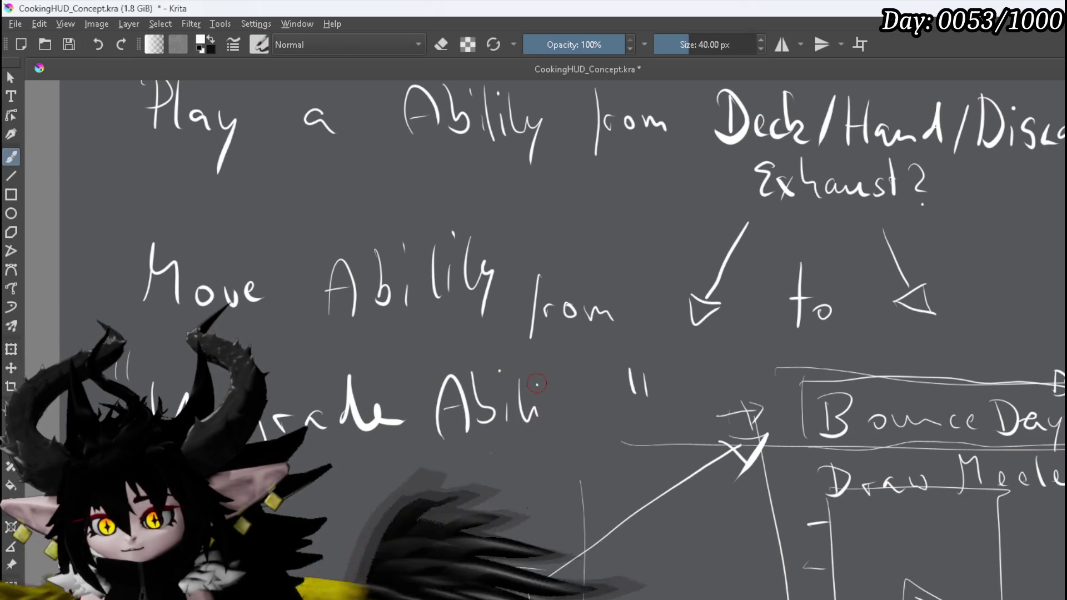
pyautogui.moveTo(579, 389); pyautogui.dragTo(583, 431)
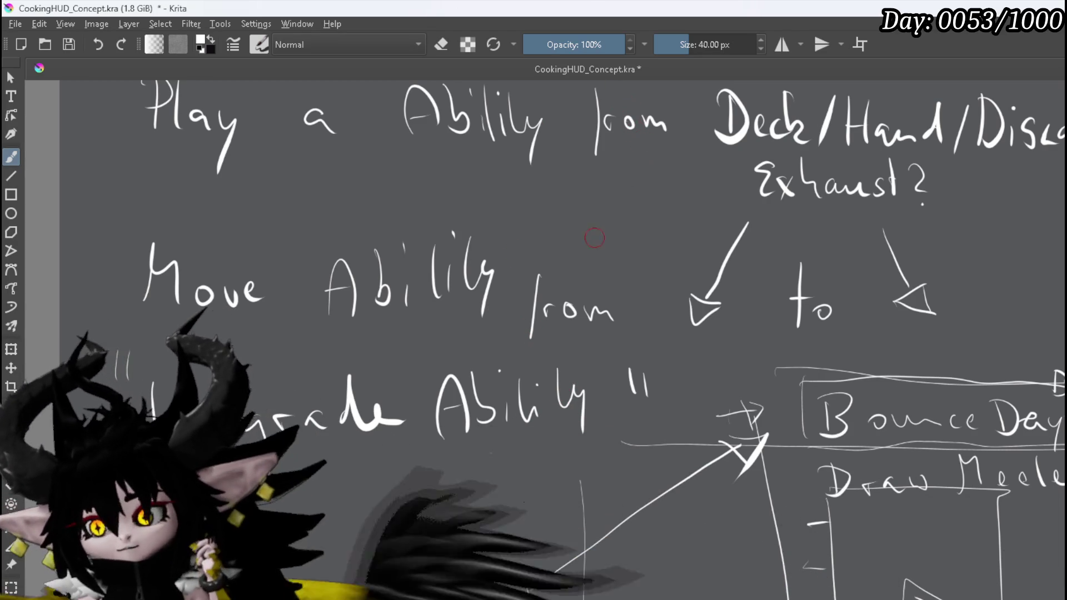
pyautogui.scroll(-2, 331, 335)
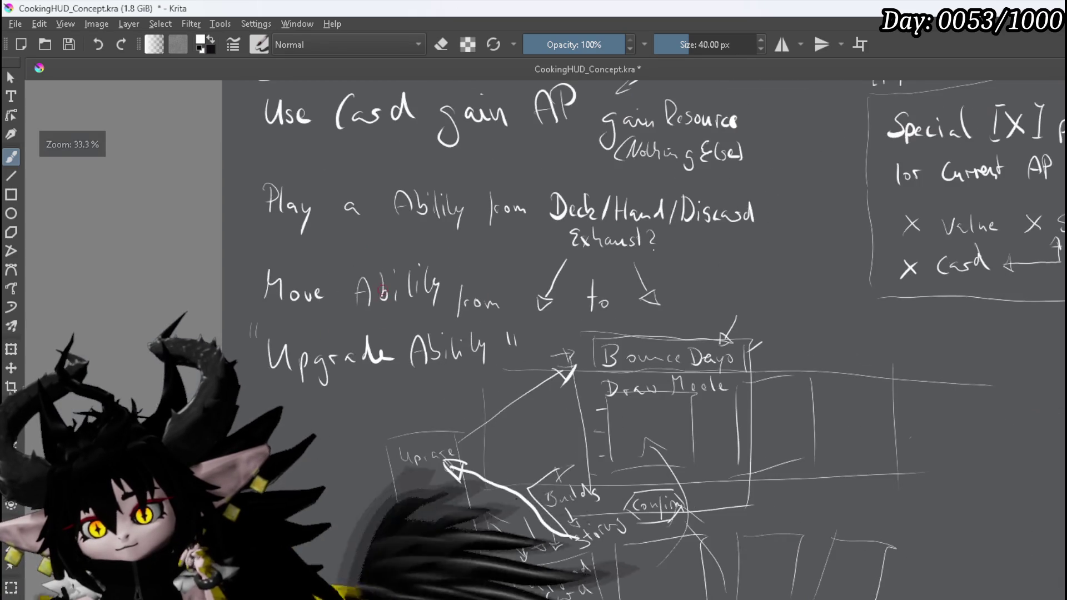
# Step: Bring the remaining notes into view and draw brackets around 'gain'
pyautogui.moveTo(421, 257); pyautogui.dragTo(295, 315)
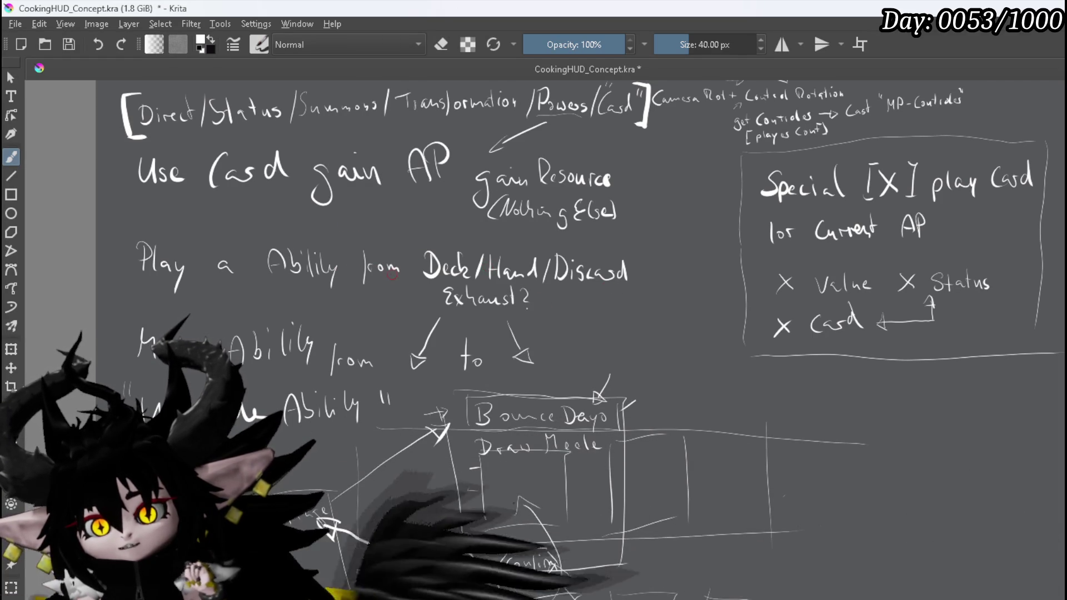
pyautogui.scroll(1, 488, 268)
pyautogui.scroll(2, 407, 307)
pyautogui.scroll(5, 406, 307)
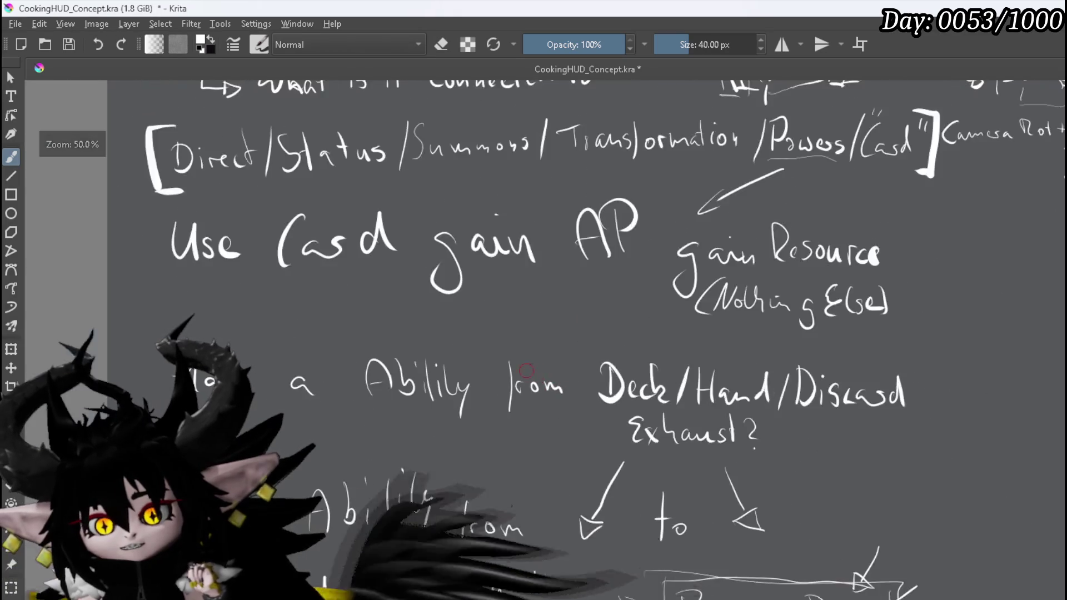
pyautogui.scroll(-2, 402, 331)
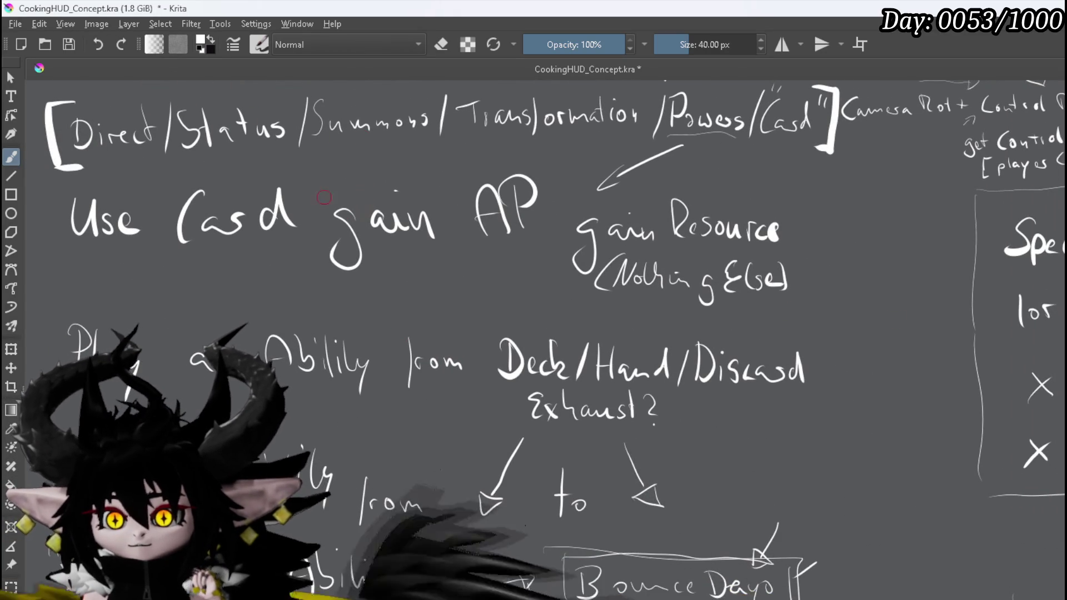
pyautogui.moveTo(315, 179)
pyautogui.mouseDown()
pyautogui.moveTo(311, 271)
pyautogui.moveTo(337, 273)
pyautogui.mouseUp()
pyautogui.moveTo(439, 163)
pyautogui.mouseDown()
pyautogui.moveTo(459, 260)
pyautogui.moveTo(442, 271)
pyautogui.mouseUp()
pyautogui.moveTo(313, 170); pyautogui.dragTo(338, 173)
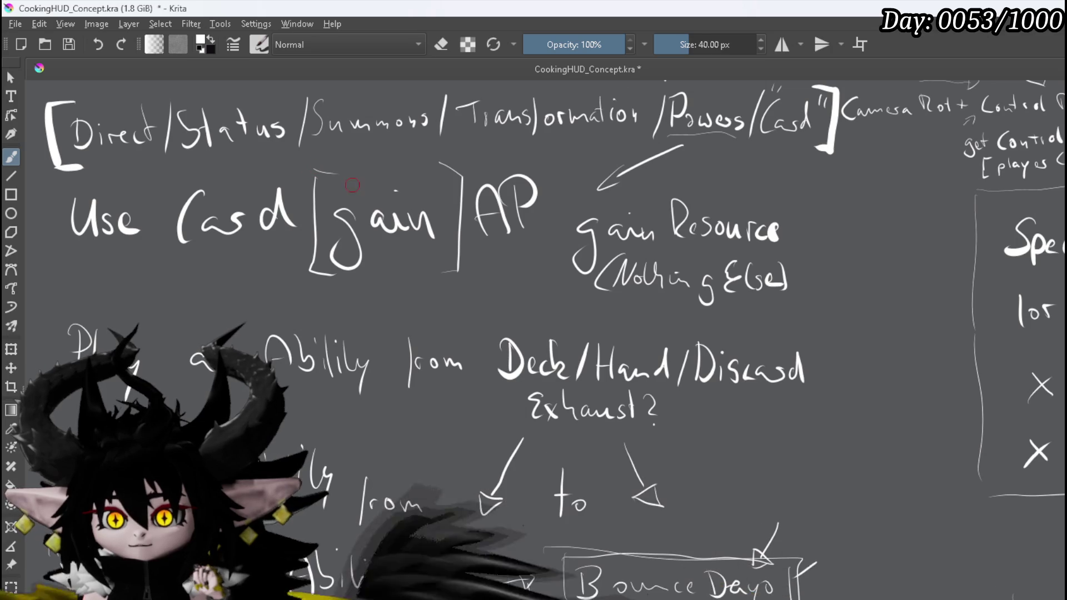
# Step: Draw an arrow from Transformation into 'gain' and bracket 'Play a Ability'
pyautogui.moveTo(478, 140); pyautogui.dragTo(486, 165)
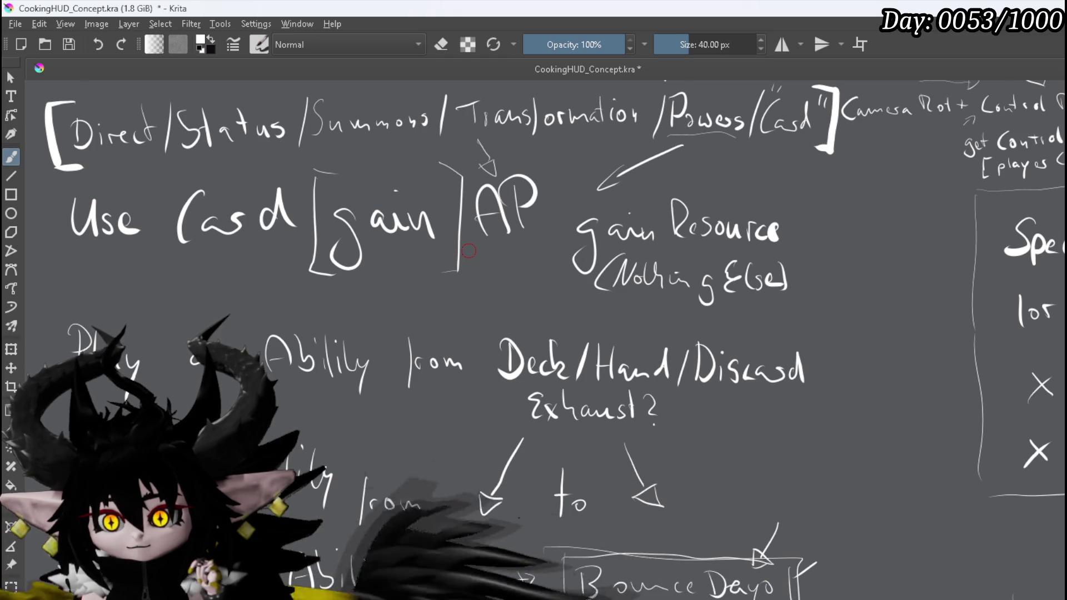
pyautogui.moveTo(54, 360)
pyautogui.mouseDown()
pyautogui.moveTo(53, 294)
pyautogui.moveTo(85, 290)
pyautogui.mouseUp()
pyautogui.moveTo(346, 302)
pyautogui.mouseDown()
pyautogui.moveTo(370, 302)
pyautogui.moveTo(384, 395)
pyautogui.moveTo(361, 401)
pyautogui.mouseUp()
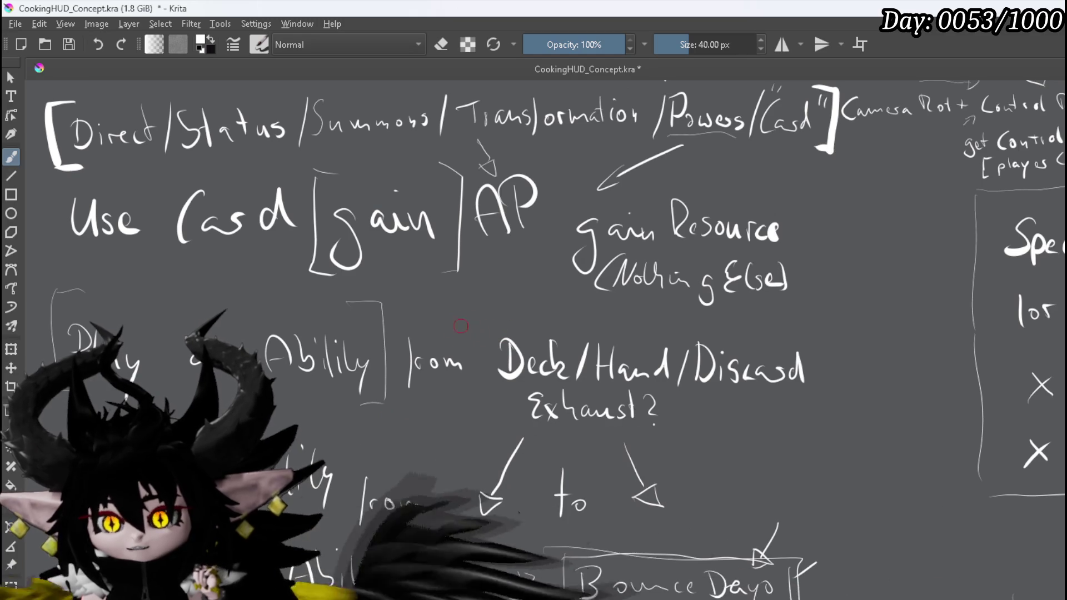
# Step: Bracket 'from', add small down-arrows above Deck, Hand and Discard, and a divider left of Deck
pyautogui.moveTo(428, 297)
pyautogui.mouseDown()
pyautogui.moveTo(464, 297)
pyautogui.moveTo(465, 379)
pyautogui.moveTo(421, 383)
pyautogui.mouseUp()
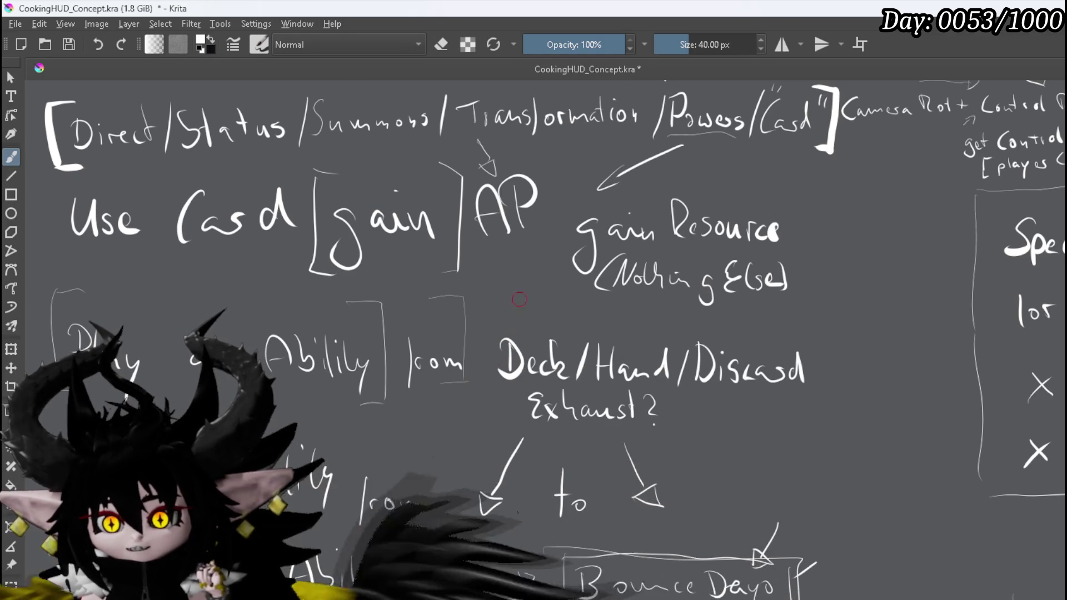
pyautogui.moveTo(517, 286); pyautogui.dragTo(522, 314)
pyautogui.moveTo(635, 311); pyautogui.dragTo(638, 329)
pyautogui.moveTo(742, 318); pyautogui.dragTo(744, 346)
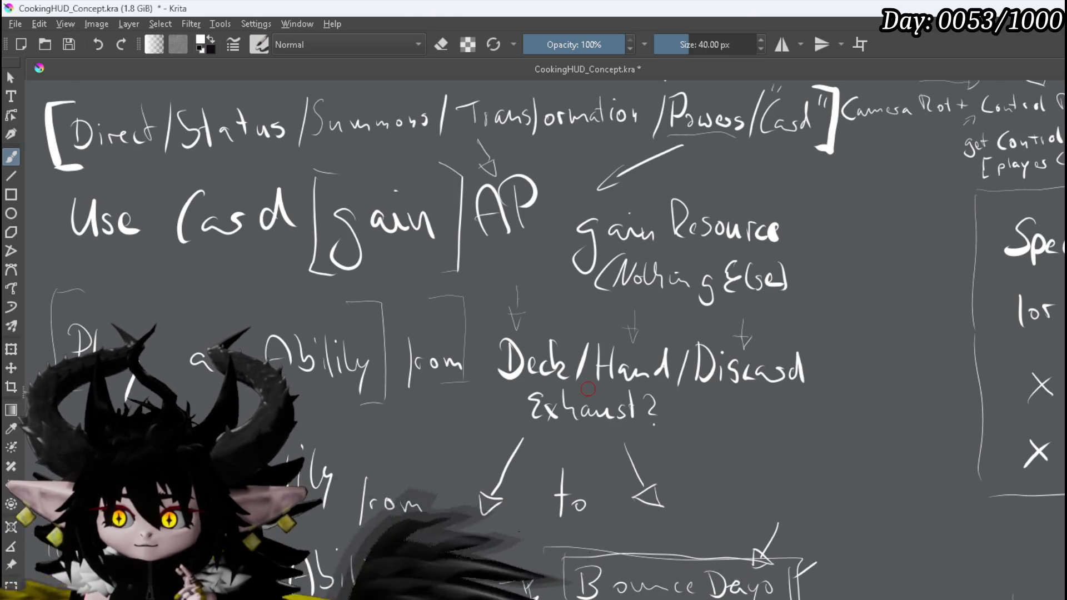
pyautogui.moveTo(490, 315); pyautogui.dragTo(490, 367)
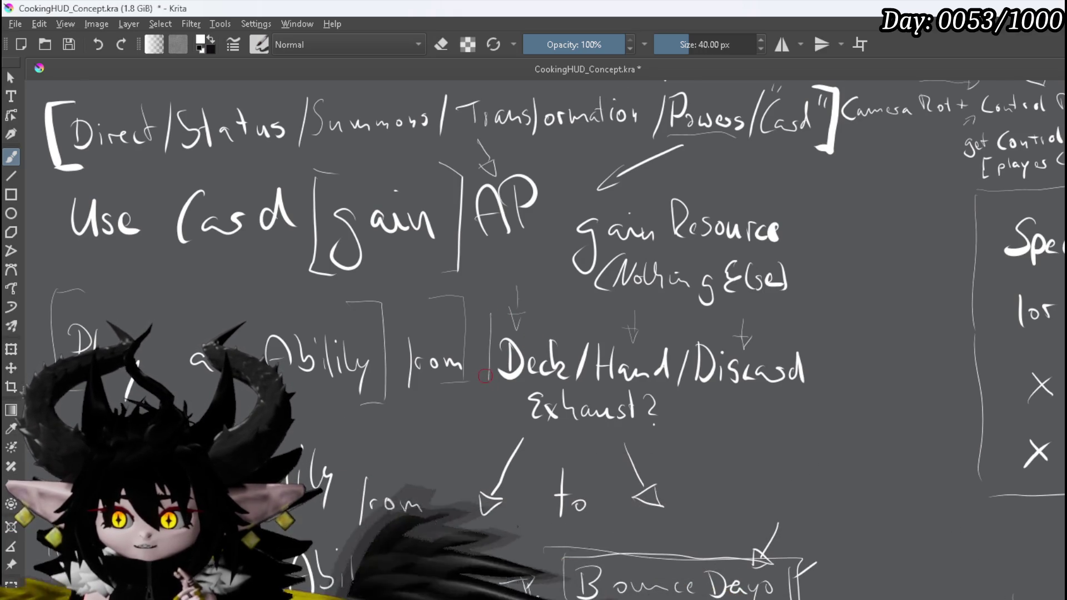
# Step: Draw framing lines around the from-to arrows and underline 'Exhaust?'
pyautogui.moveTo(455, 409); pyautogui.dragTo(434, 505)
pyautogui.moveTo(461, 433); pyautogui.dragTo(553, 433)
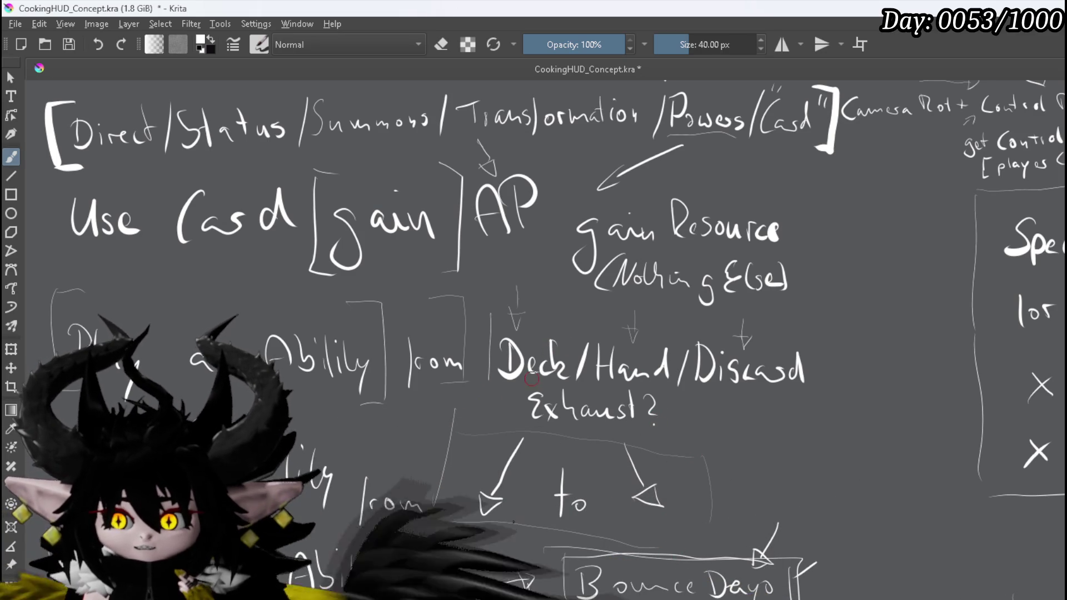
pyautogui.moveTo(515, 406); pyautogui.dragTo(699, 429)
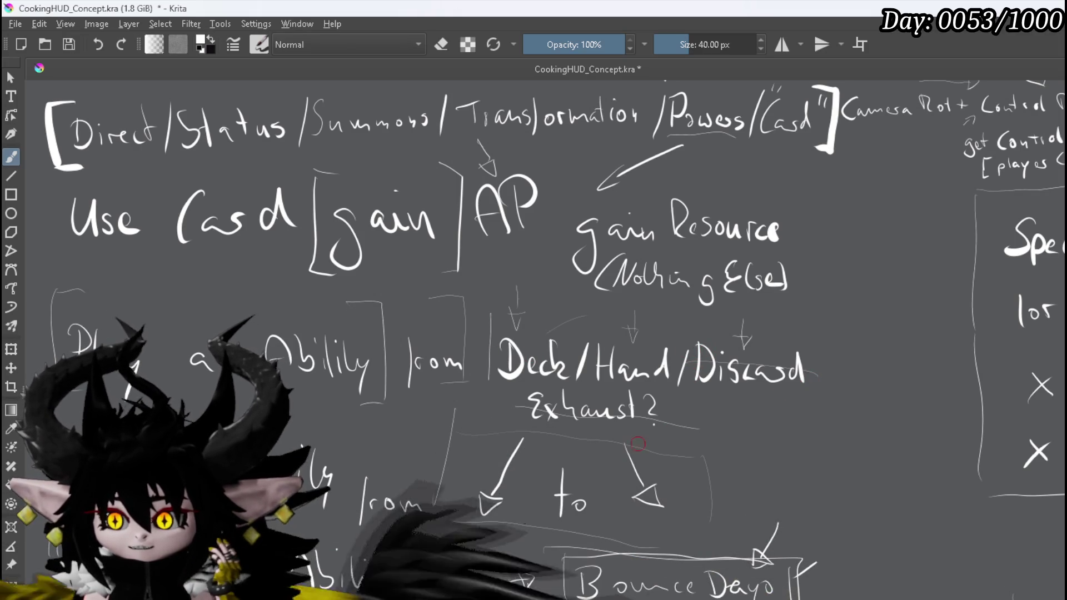
# Step: Sketch curved arrows looping between Discard, Hand and Deck
pyautogui.moveTo(722, 333)
pyautogui.mouseDown()
pyautogui.moveTo(556, 316)
pyautogui.moveTo(575, 318)
pyautogui.mouseUp()
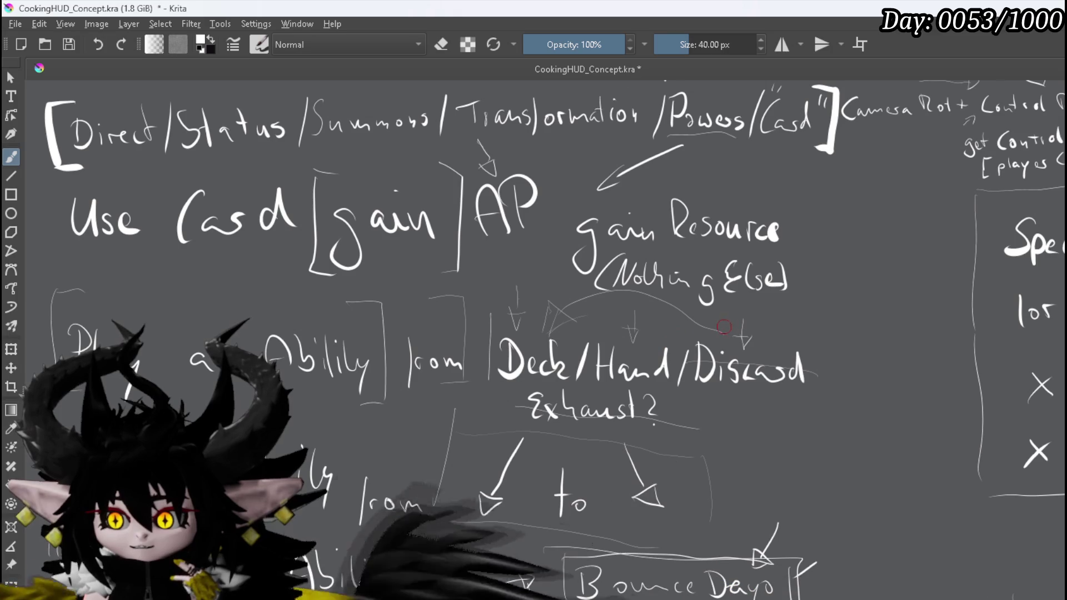
pyautogui.moveTo(564, 335); pyautogui.dragTo(604, 339)
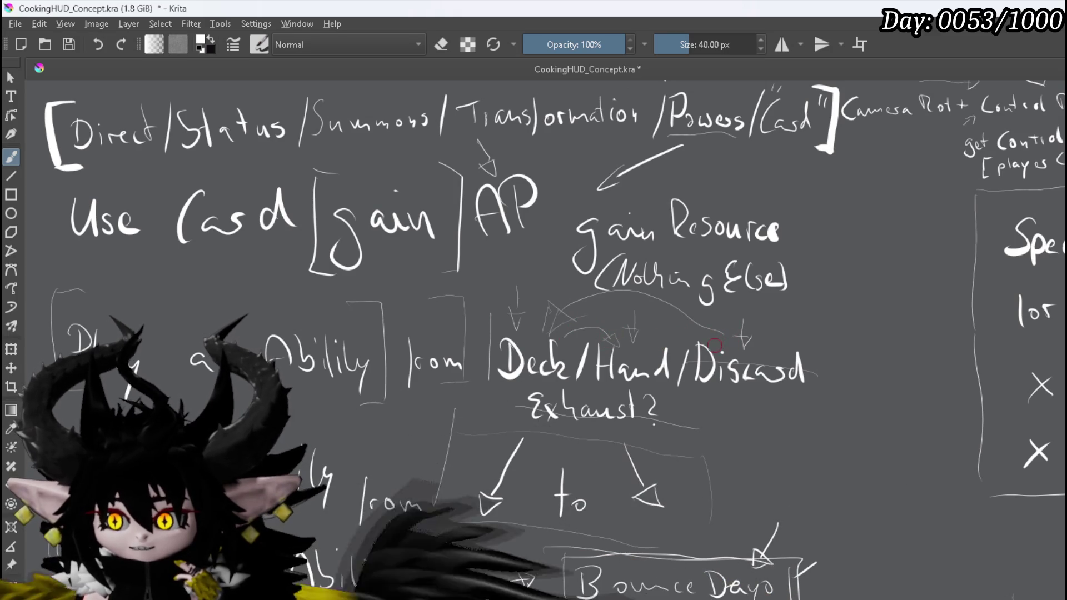
pyautogui.moveTo(648, 333); pyautogui.dragTo(661, 340)
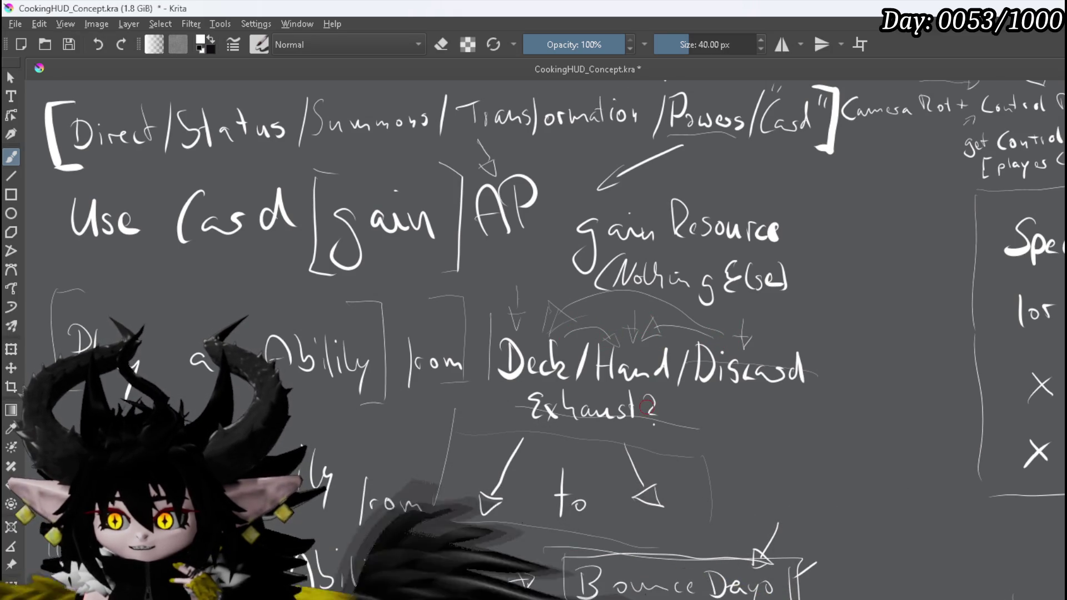
pyautogui.moveTo(625, 346)
pyautogui.mouseDown()
pyautogui.moveTo(578, 314)
pyautogui.moveTo(563, 323)
pyautogui.mouseUp()
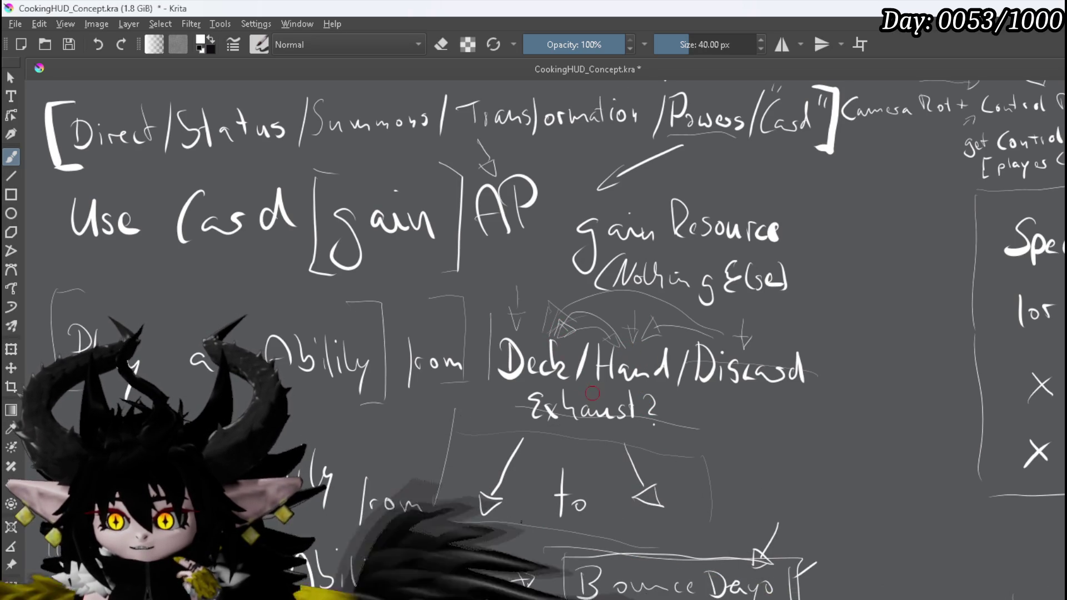
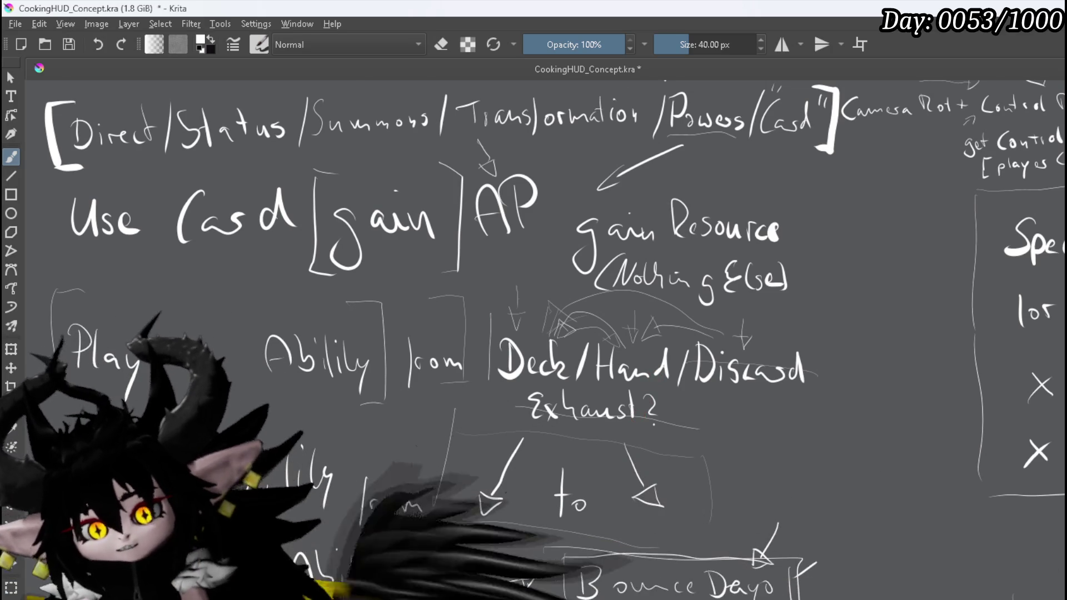
# Step: Save the CookingHUD_Concept sketch of card and AP notes in Krita
pyautogui.scroll(-2, 187, 154)
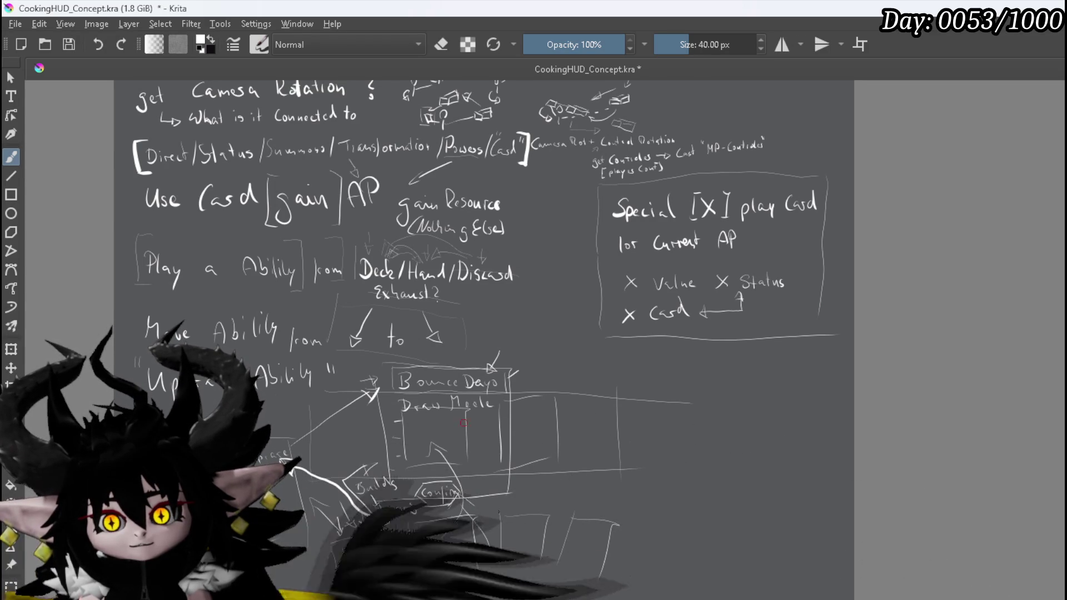
pyautogui.click(71, 47)
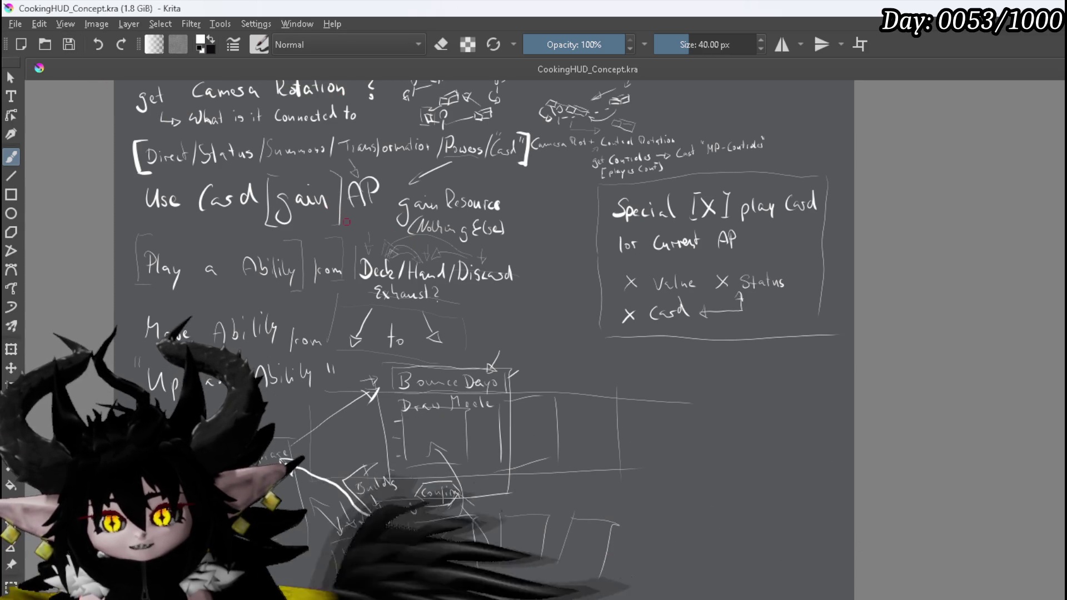
pyautogui.scroll(2, 277, 189)
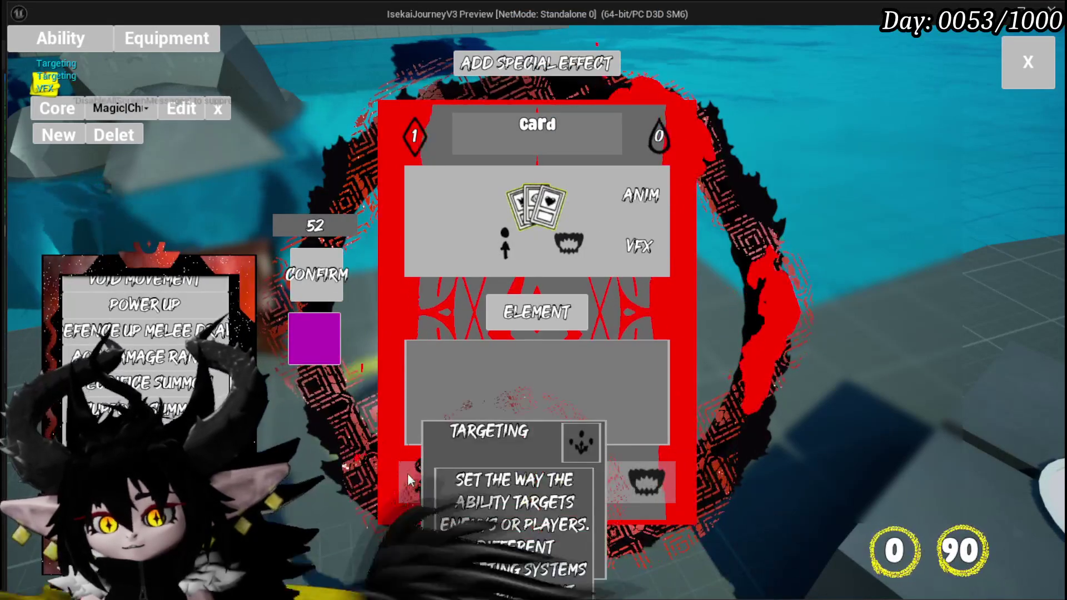
# Step: In the play session, set the card's targeting to Single Target and check its ability type options
pyautogui.click(424, 481)
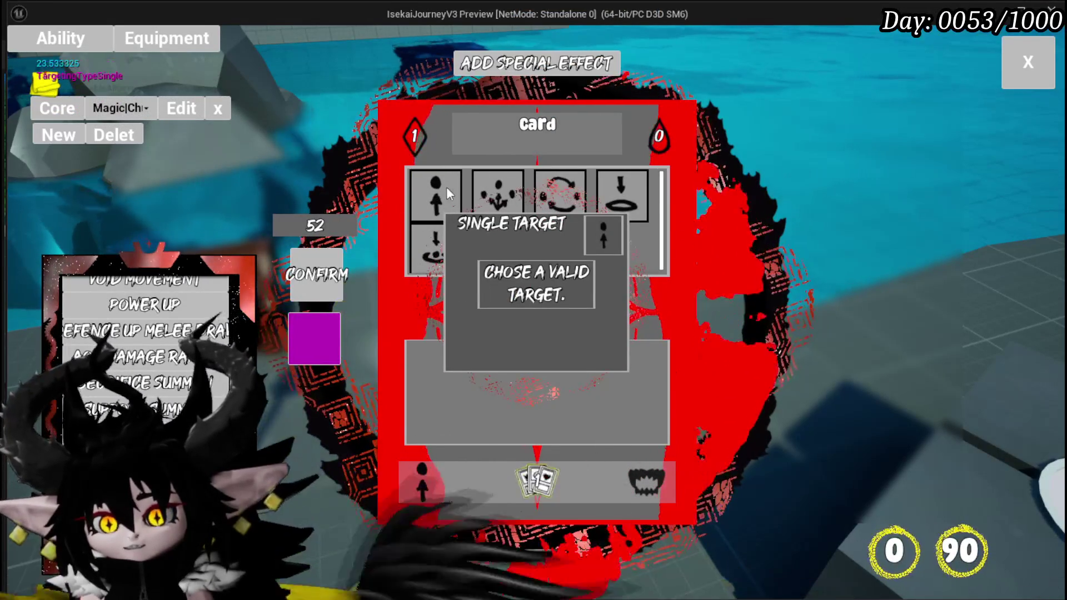
pyautogui.click(451, 191)
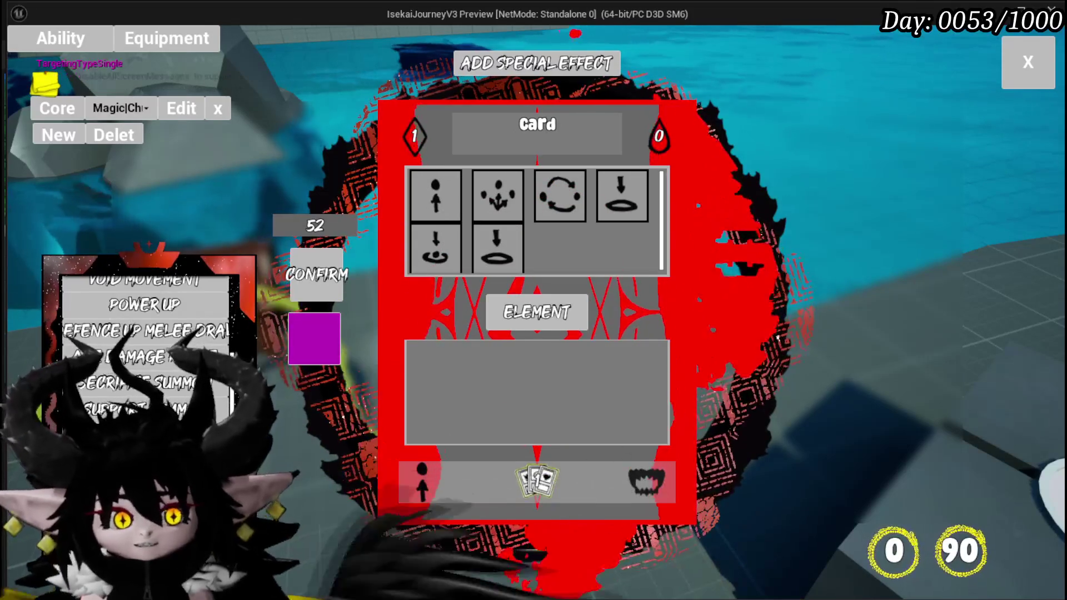
pyautogui.click(429, 205)
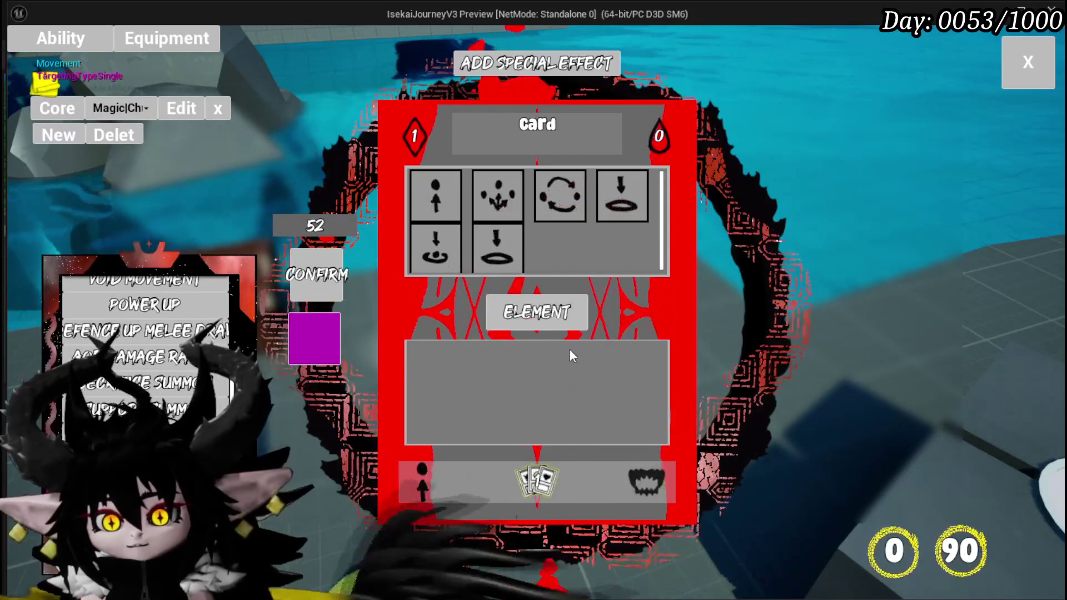
pyautogui.click(639, 483)
pyautogui.click(640, 482)
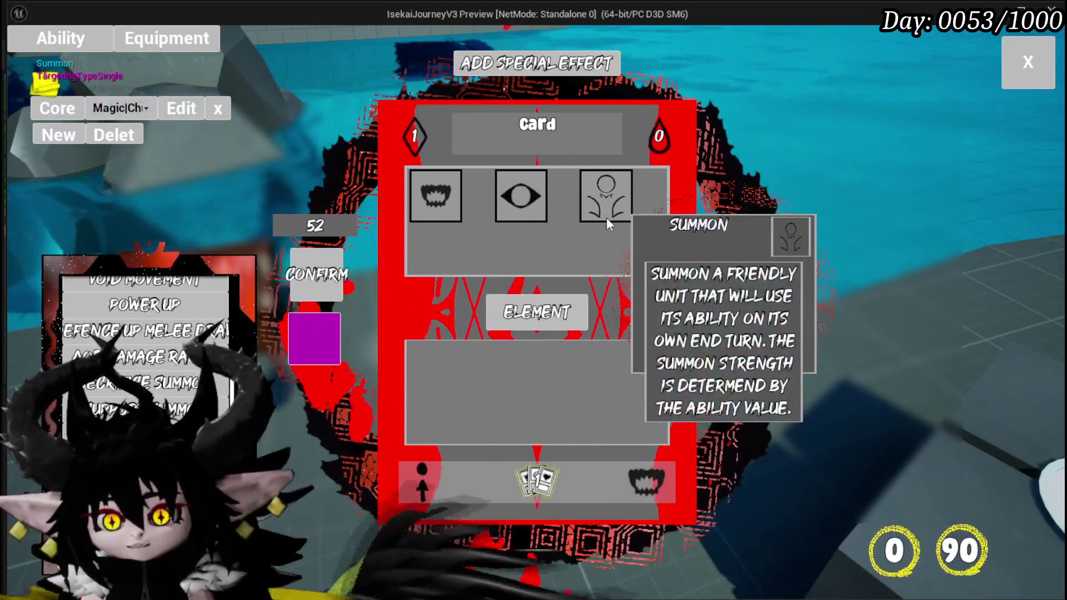
pyautogui.click(443, 476)
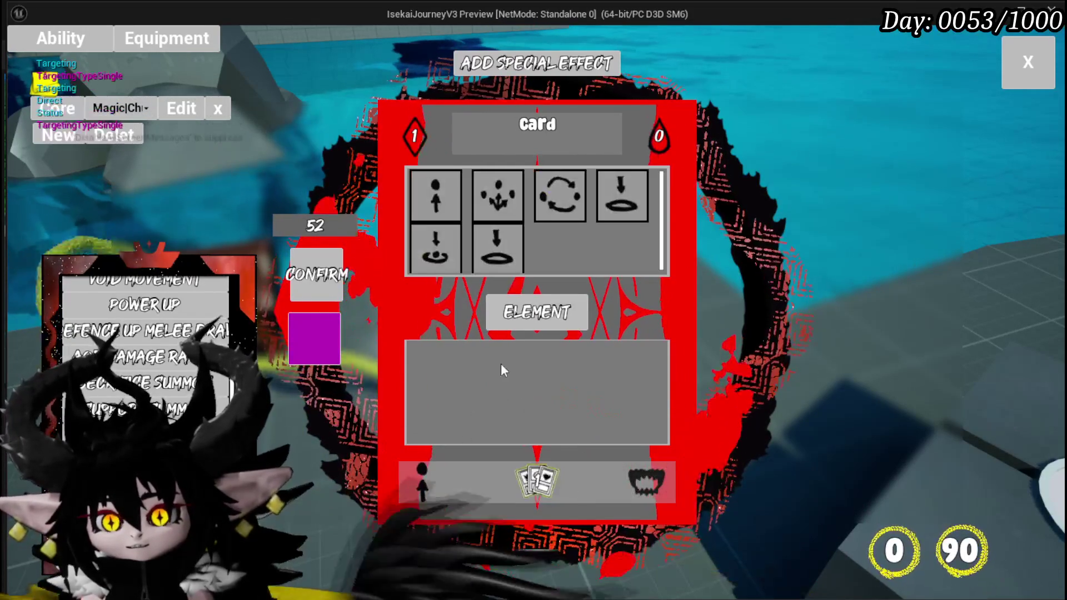
# Step: Close the card editor, stop the play session and save the L_DungeonCreationTest level
pyautogui.click(1006, 73)
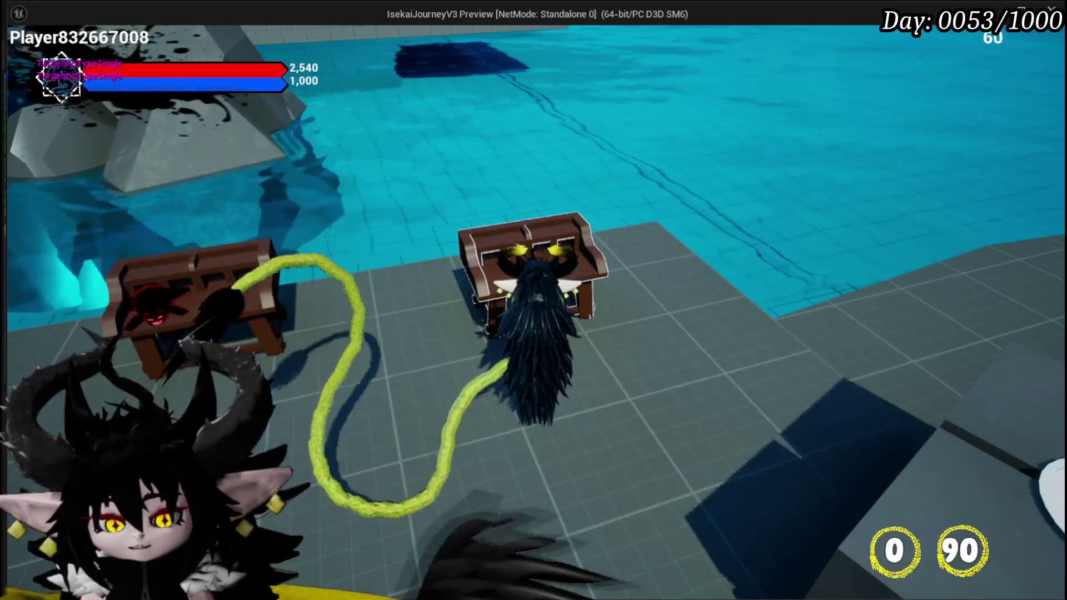
pyautogui.press('Escape')
pyautogui.hotkey('ctrl', 's')
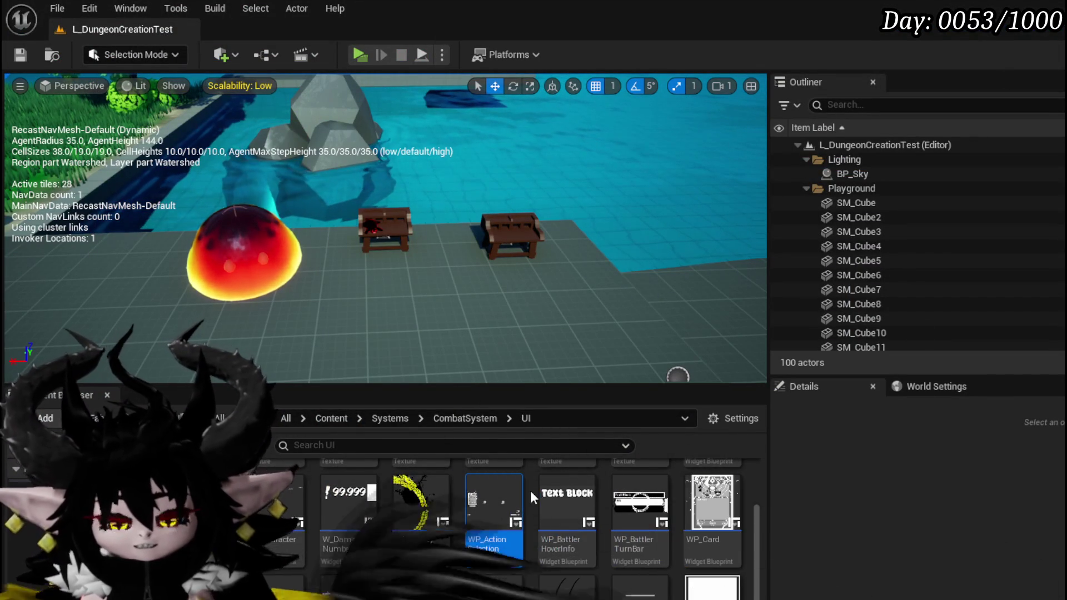
# Step: Open WP_ActionSelection, go to the AbilityWorkBenchUI blueprint and search its members for 'Options'
pyautogui.doubleClick(478, 489)
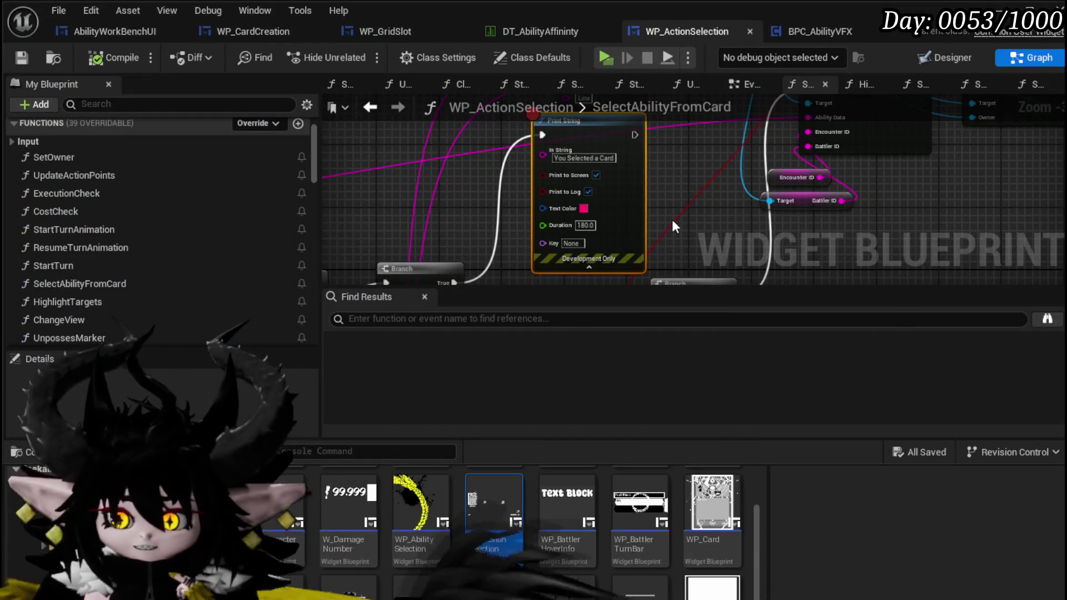
pyautogui.scroll(-2, 702, 222)
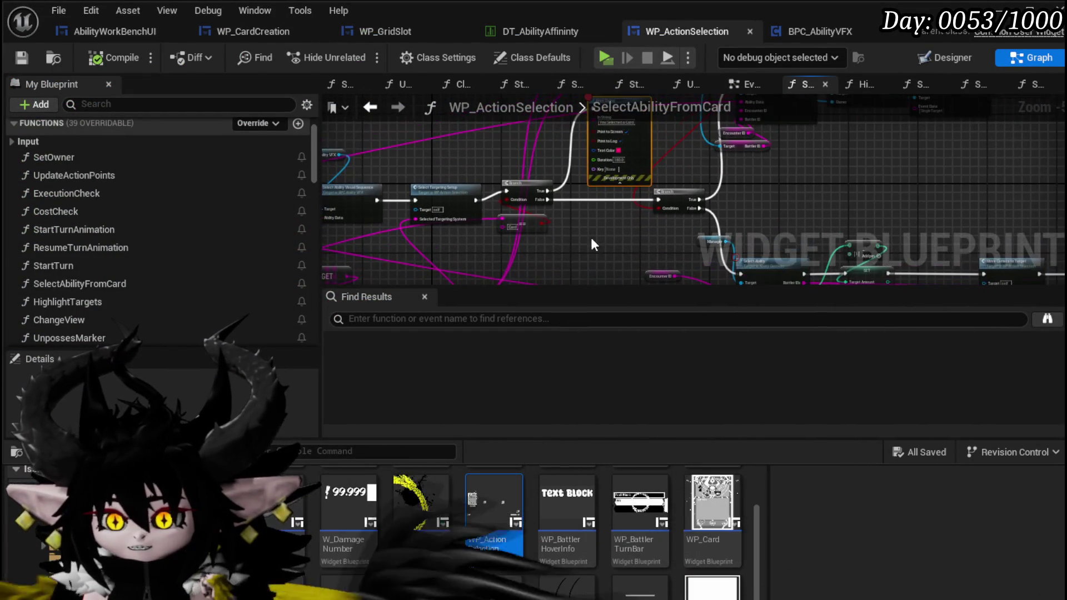
pyautogui.click(108, 30)
pyautogui.scroll(-4, 510, 164)
pyautogui.scroll(2, 436, 166)
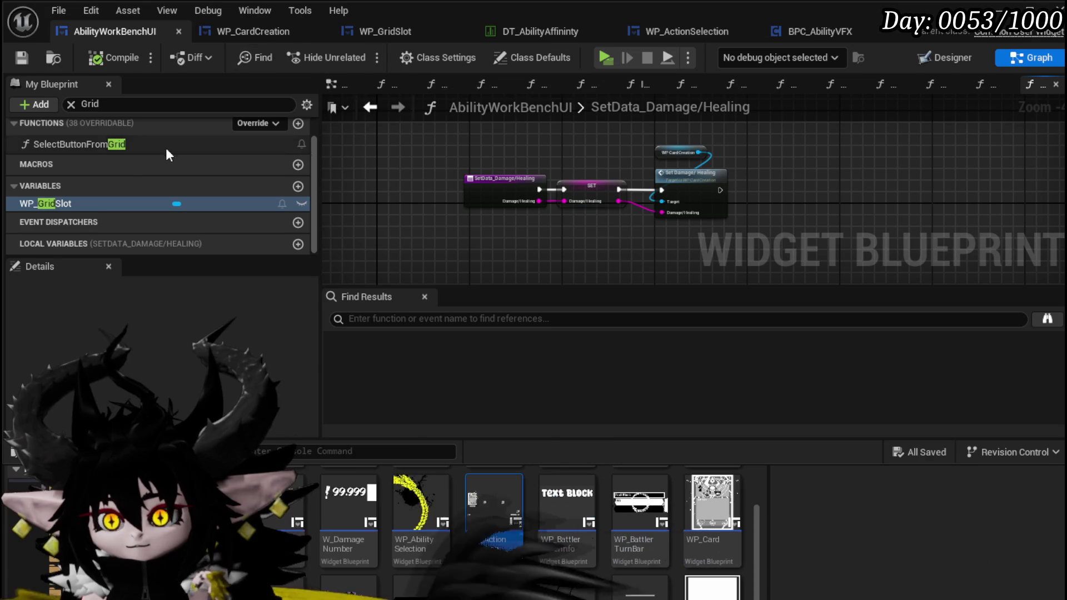
pyautogui.click(75, 104)
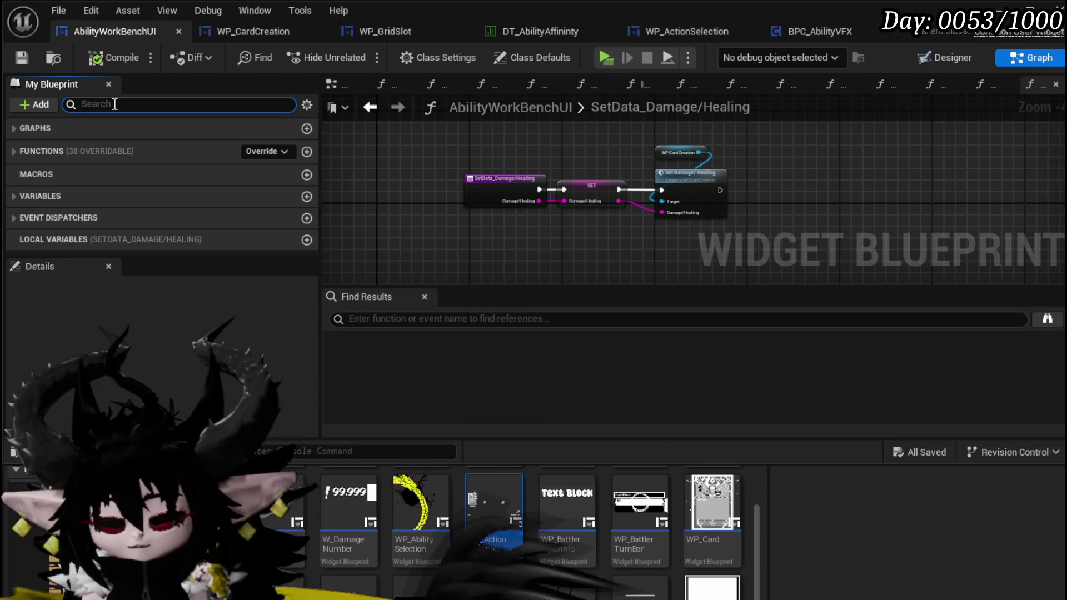
pyautogui.write('Options')
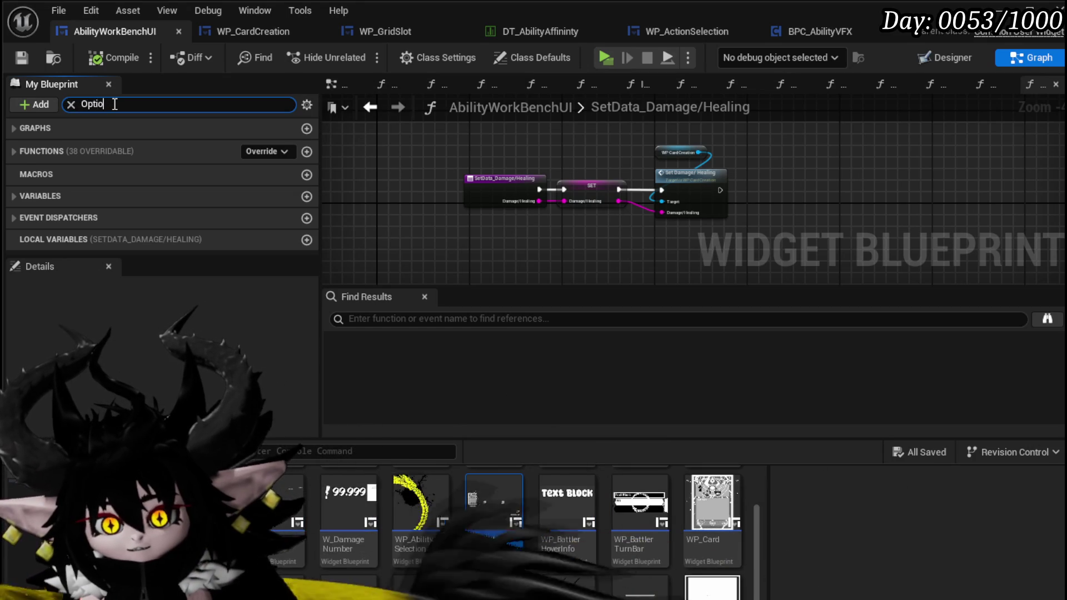
# Step: Open the DisplayOptions function graph
pyautogui.doubleClick(92, 145)
pyautogui.scroll(-6, 545, 193)
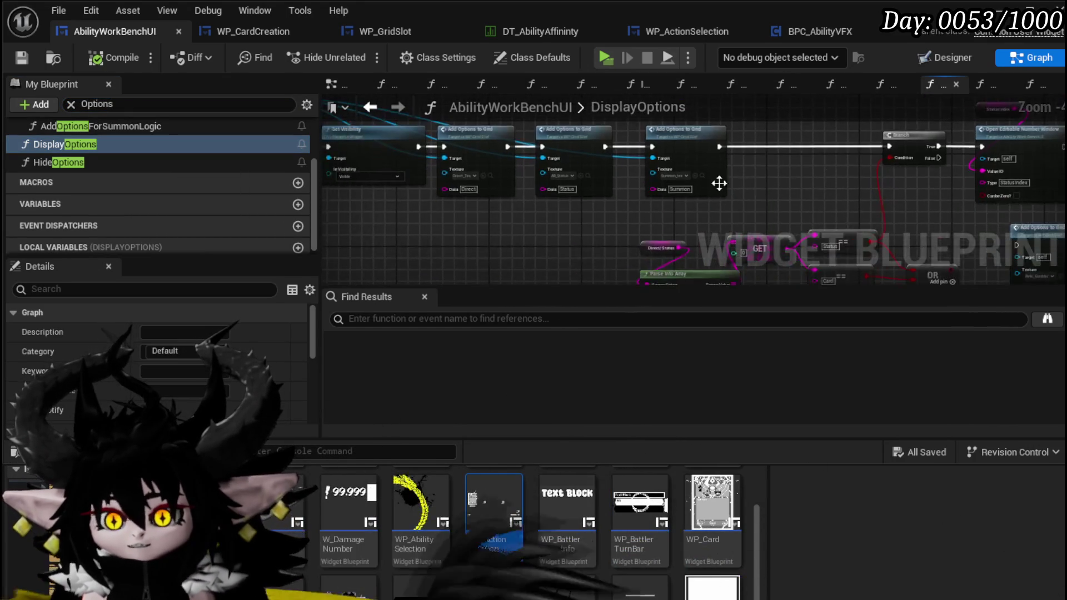
pyautogui.scroll(4, 498, 177)
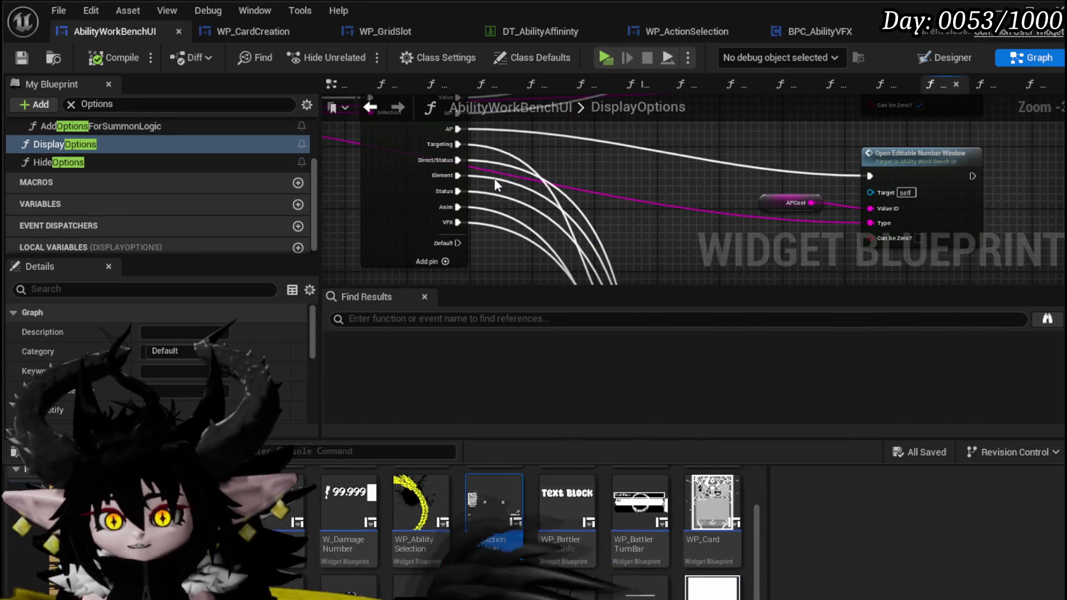
pyautogui.scroll(2, 359, 201)
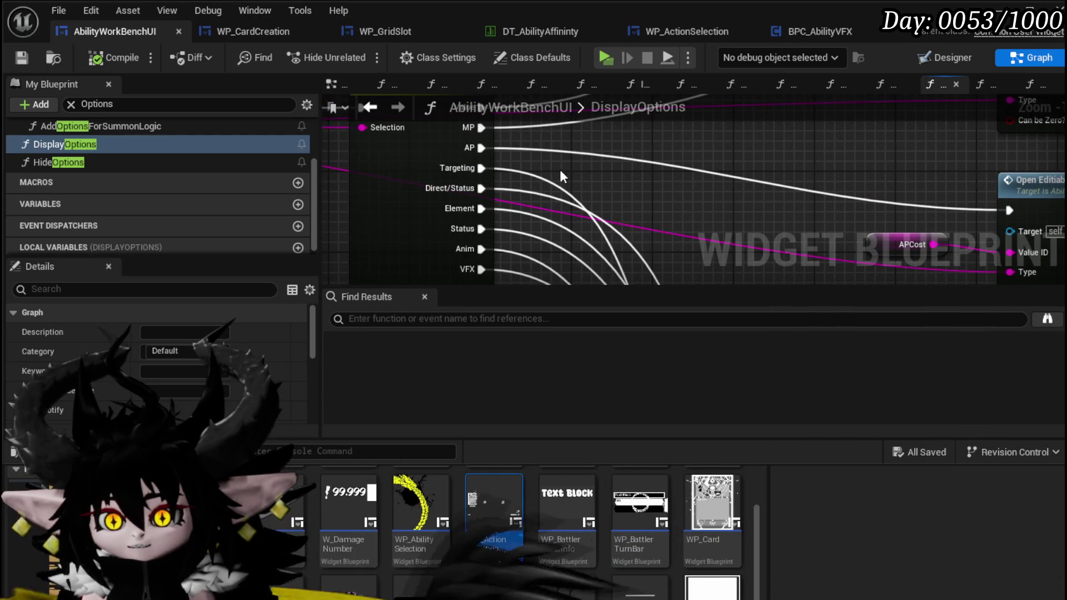
pyautogui.scroll(-3, 639, 222)
pyautogui.scroll(-2, 647, 223)
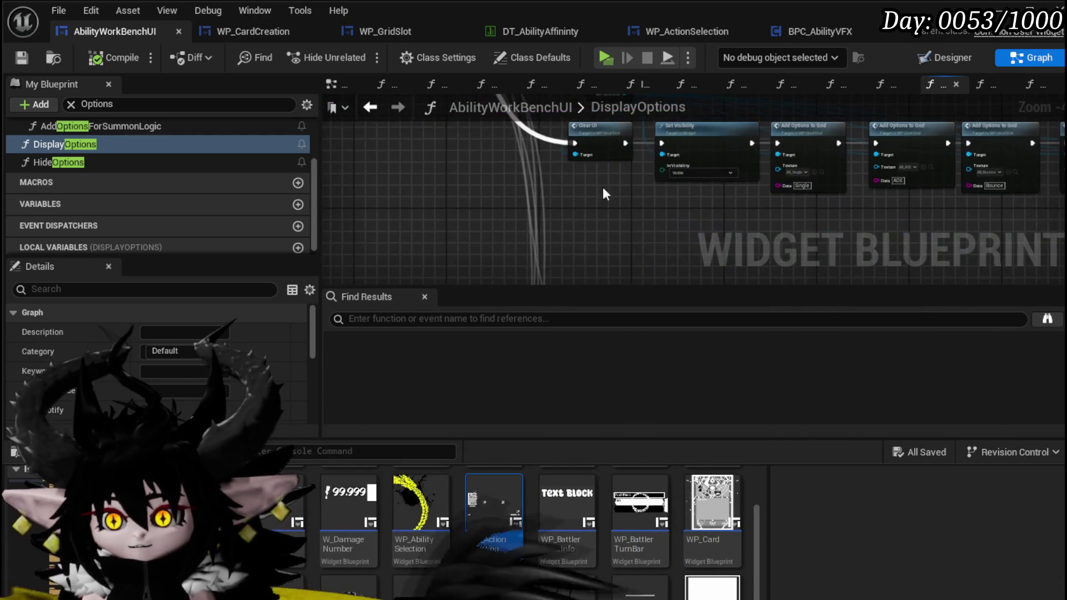
pyautogui.scroll(4, 451, 212)
pyautogui.scroll(-5, 451, 210)
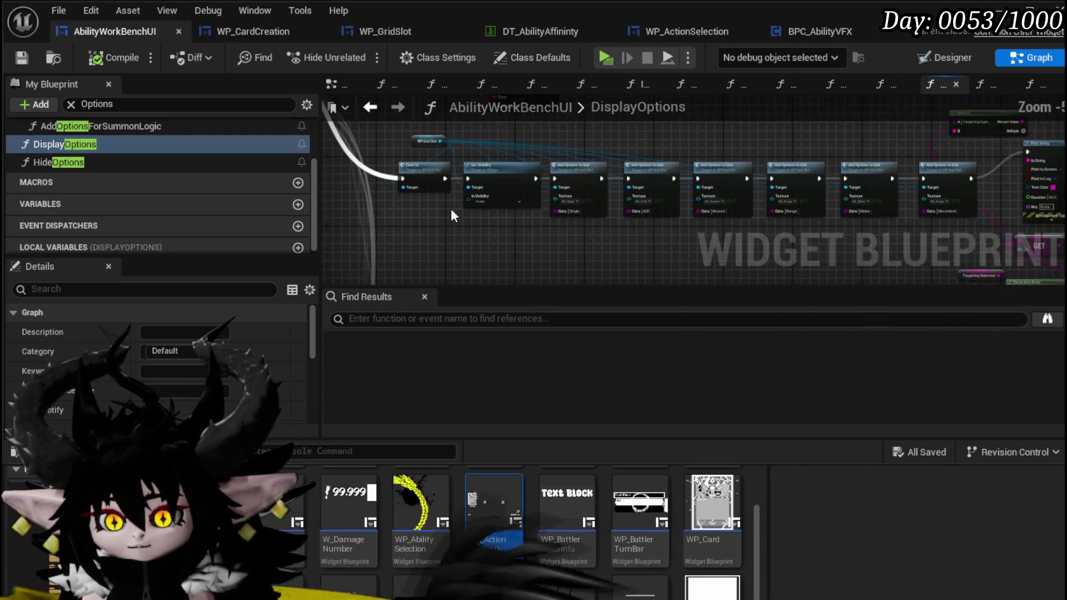
# Step: Select the row of Add Options nodes and place a Branch node before them
pyautogui.moveTo(393, 220); pyautogui.dragTo(628, 158)
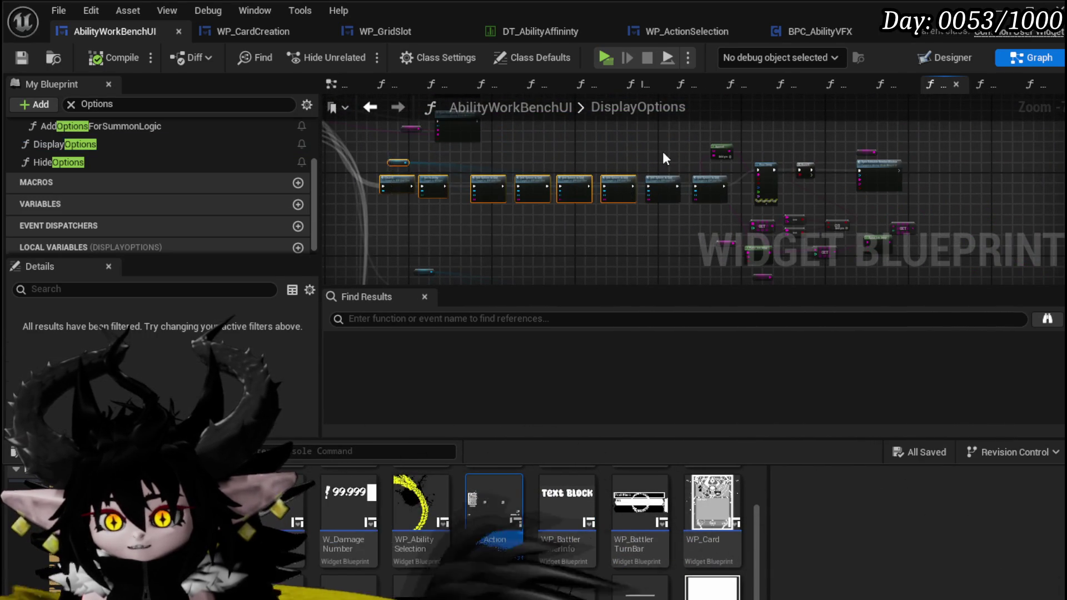
pyautogui.scroll(1, 662, 151)
pyautogui.moveTo(487, 138)
pyautogui.mouseDown()
pyautogui.moveTo(826, 226)
pyautogui.moveTo(838, 265)
pyautogui.moveTo(849, 233)
pyautogui.mouseUp()
pyautogui.scroll(-1, 535, 162)
pyautogui.moveTo(536, 162); pyautogui.dragTo(677, 217)
pyautogui.moveTo(522, 186); pyautogui.dragTo(703, 169)
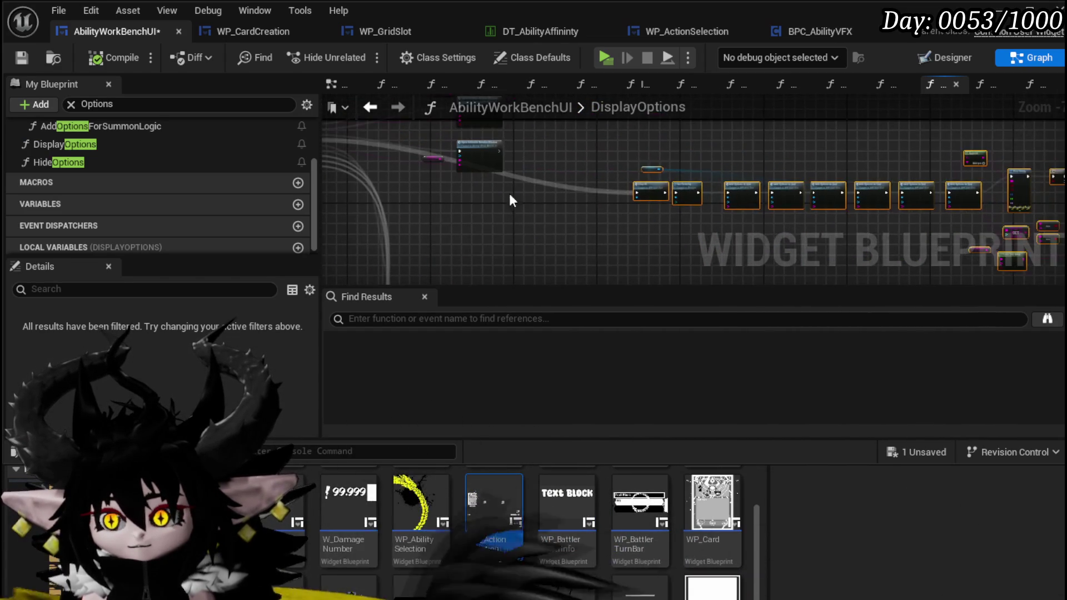
pyautogui.scroll(5, 531, 177)
pyautogui.click(538, 158)
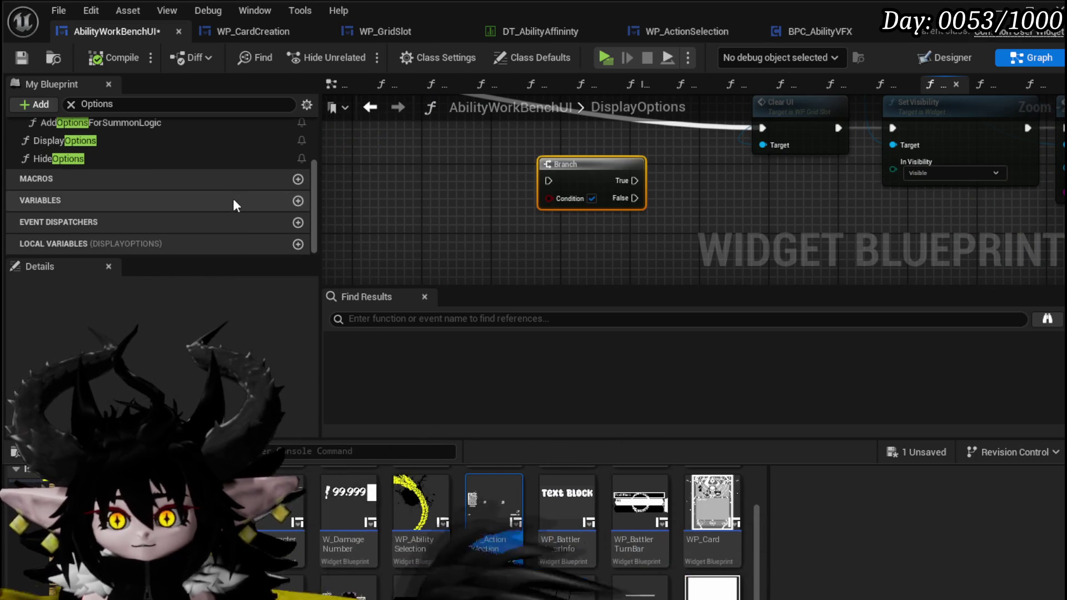
# Step: Compare the Damage/Healing variable against 'Card' and feed the result into the Branch
pyautogui.scroll(-1, 81, 112)
pyautogui.click(70, 104)
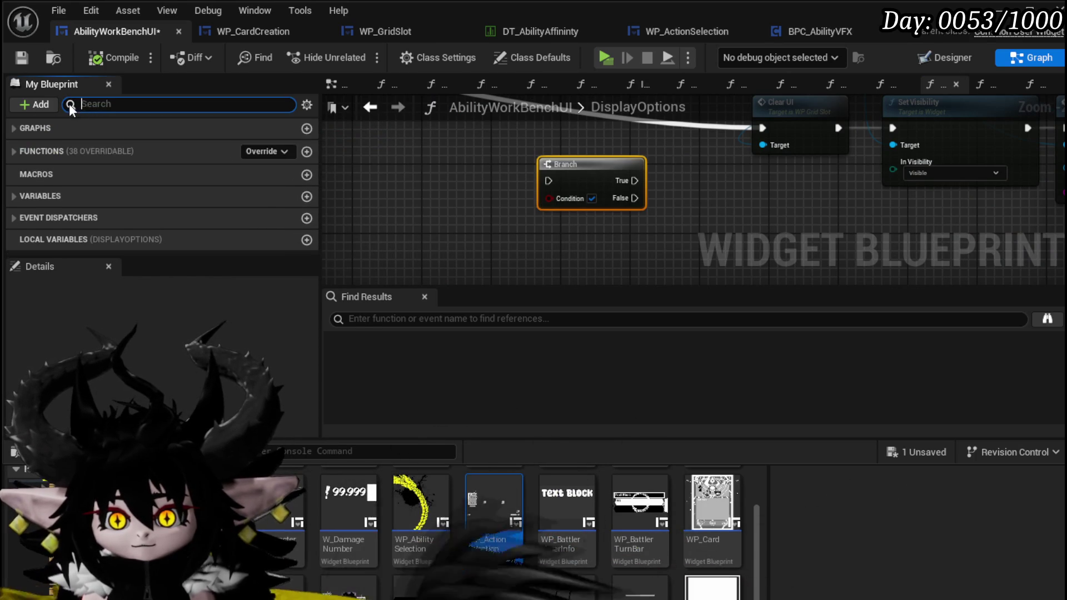
pyautogui.write('Damage')
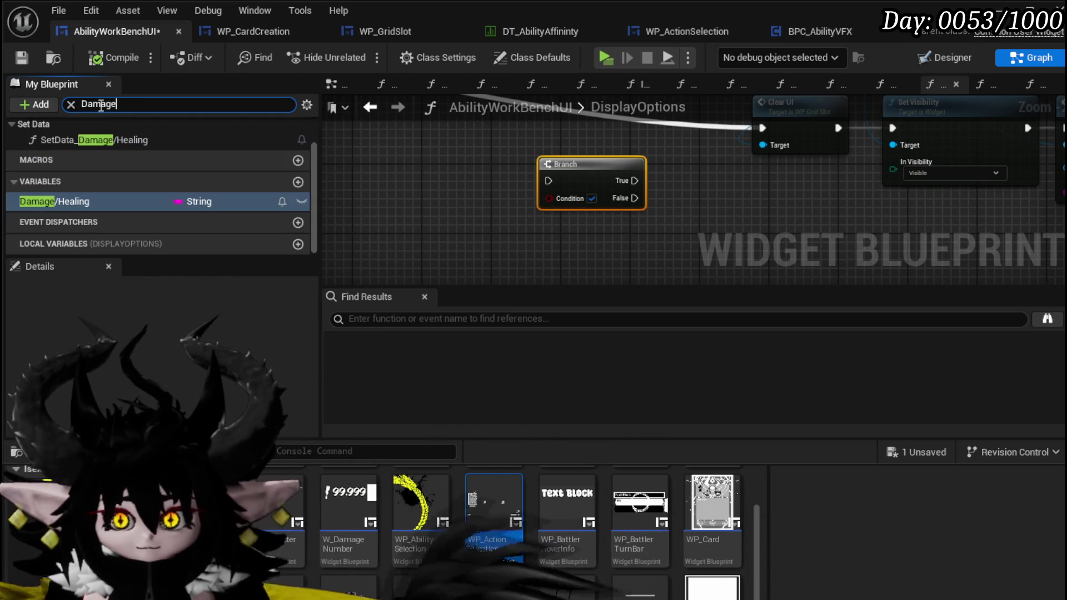
pyautogui.moveTo(103, 201)
pyautogui.mouseDown()
pyautogui.moveTo(431, 222)
pyautogui.moveTo(378, 216)
pyautogui.moveTo(476, 244)
pyautogui.mouseUp()
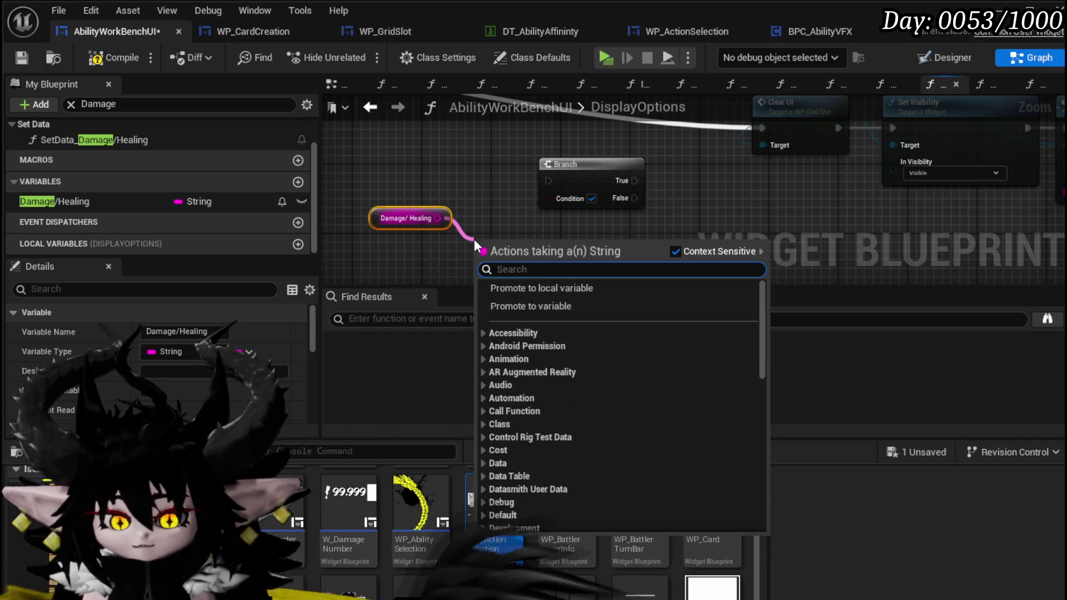
pyautogui.write('==')
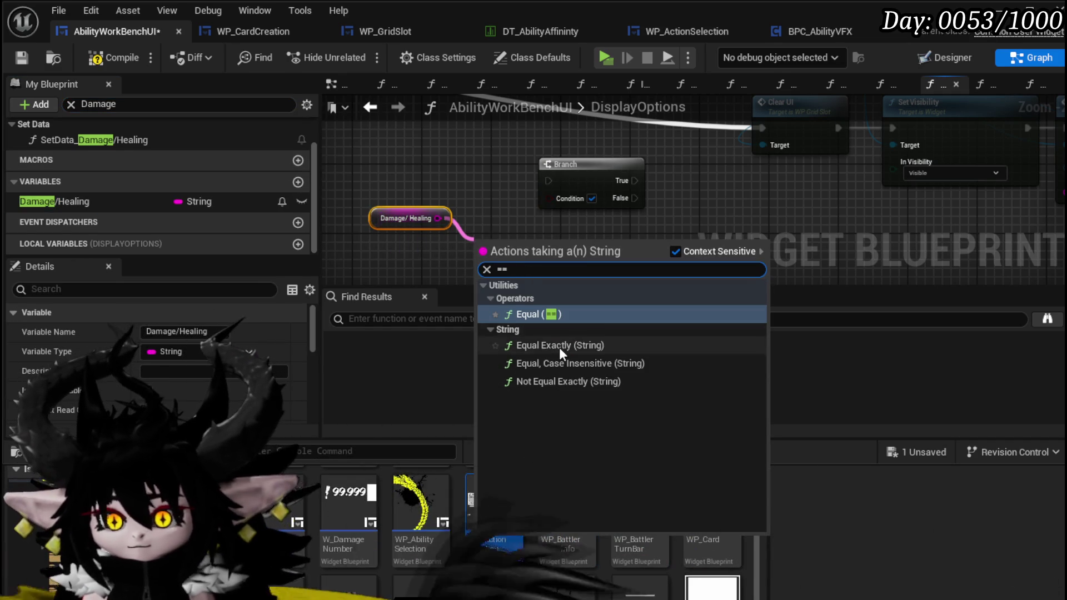
pyautogui.click(560, 344)
pyautogui.click(491, 259)
pyautogui.write('Card')
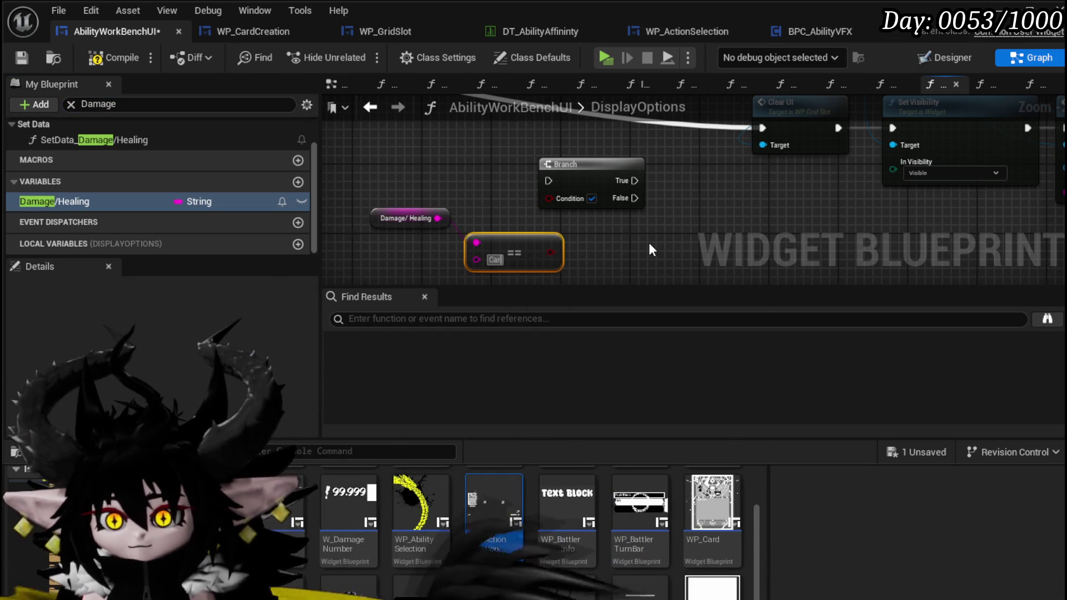
pyautogui.moveTo(555, 252); pyautogui.dragTo(550, 199)
# Step: Connect the Branch False output to Clear UI
pyautogui.scroll(-3, 551, 201)
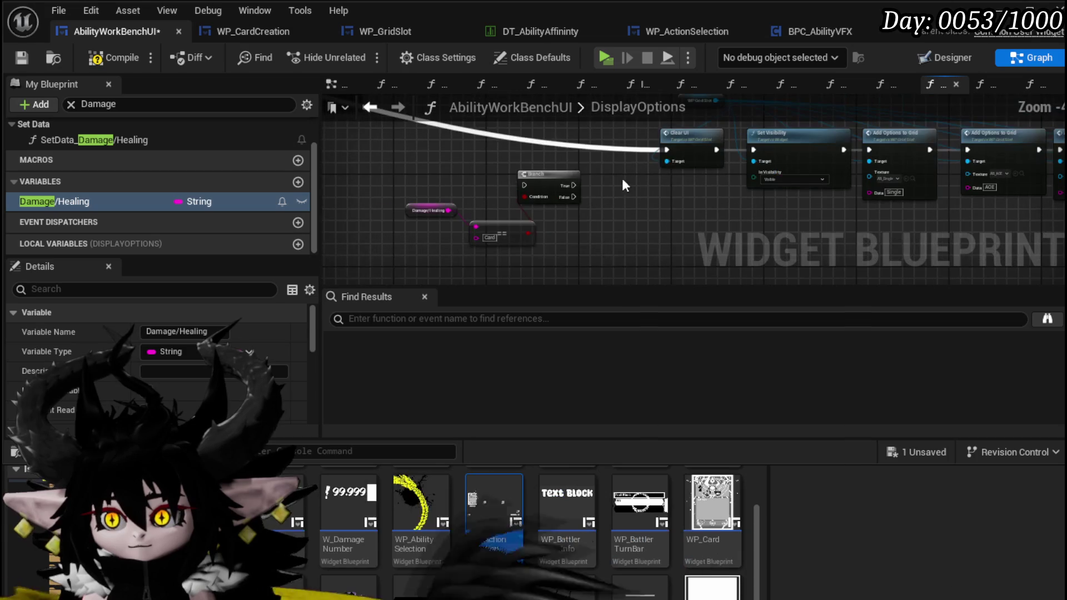
pyautogui.moveTo(669, 147)
pyautogui.mouseDown()
pyautogui.moveTo(524, 185)
pyautogui.moveTo(484, 231)
pyautogui.moveTo(489, 263)
pyautogui.moveTo(489, 212)
pyautogui.moveTo(531, 171)
pyautogui.moveTo(576, 152)
pyautogui.mouseUp()
pyautogui.scroll(1, 524, 218)
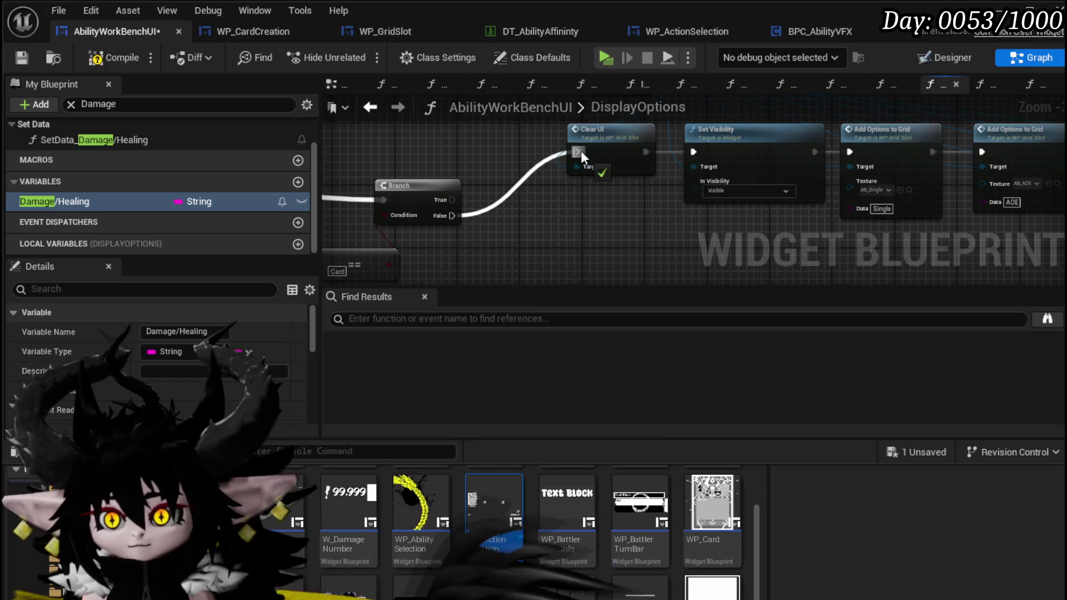
pyautogui.scroll(-1, 561, 202)
pyautogui.scroll(-3, 561, 202)
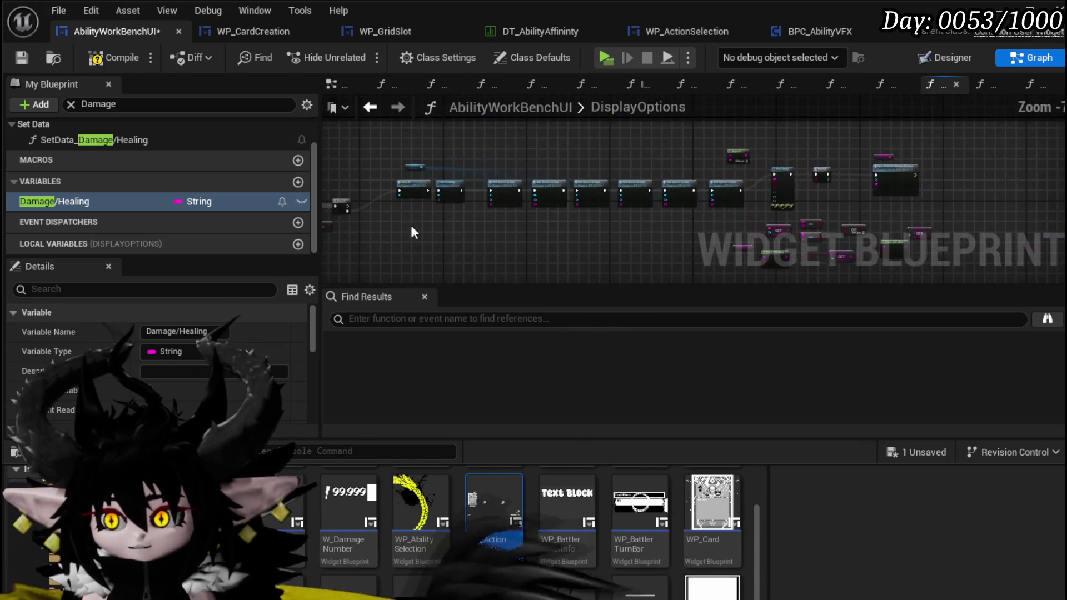
pyautogui.scroll(-1, 420, 200)
# Step: Duplicate the WP GridSlot, Clear UI and Set Visibility nodes and wire the copy to Branch True
pyautogui.moveTo(421, 213)
pyautogui.mouseDown()
pyautogui.moveTo(441, 189)
pyautogui.moveTo(631, 167)
pyautogui.mouseUp()
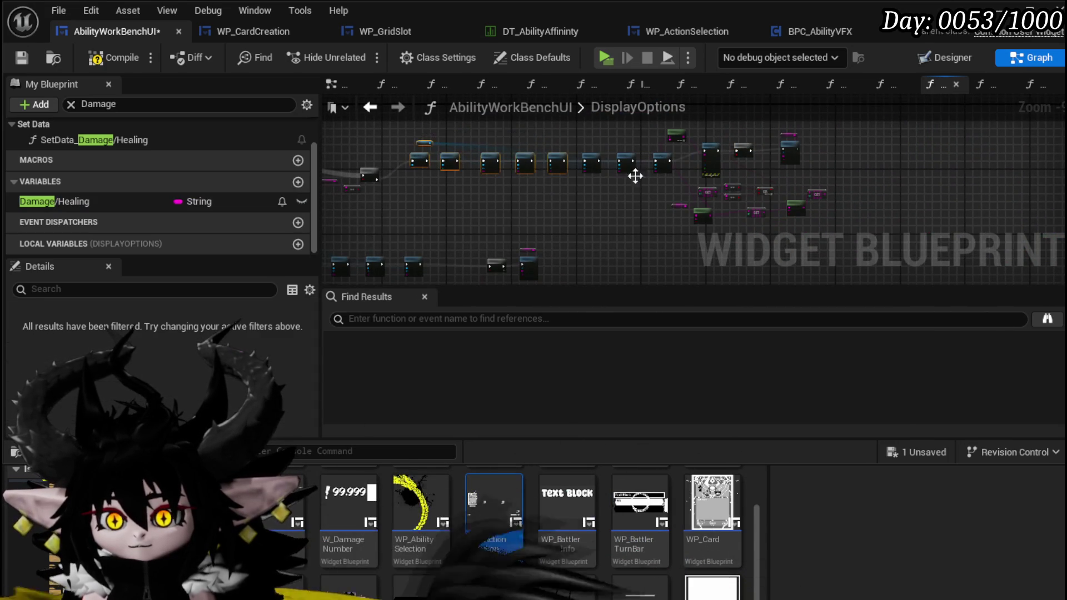
pyautogui.scroll(2, 470, 155)
pyautogui.moveTo(453, 171); pyautogui.dragTo(785, 258)
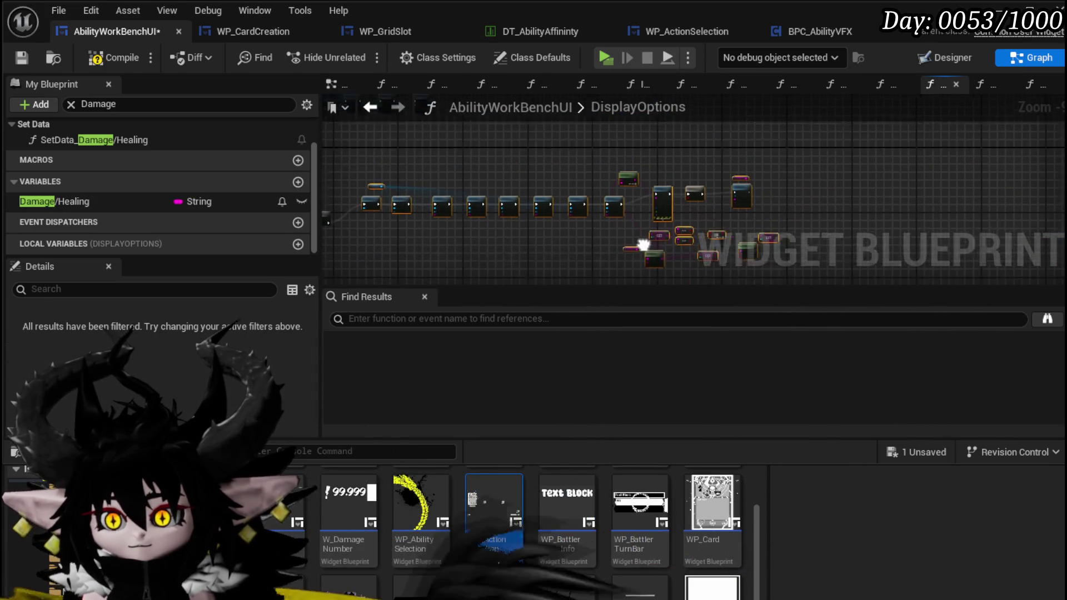
pyautogui.scroll(5, 631, 231)
pyautogui.moveTo(425, 162)
pyautogui.mouseDown()
pyautogui.moveTo(572, 261)
pyautogui.moveTo(596, 266)
pyautogui.mouseUp()
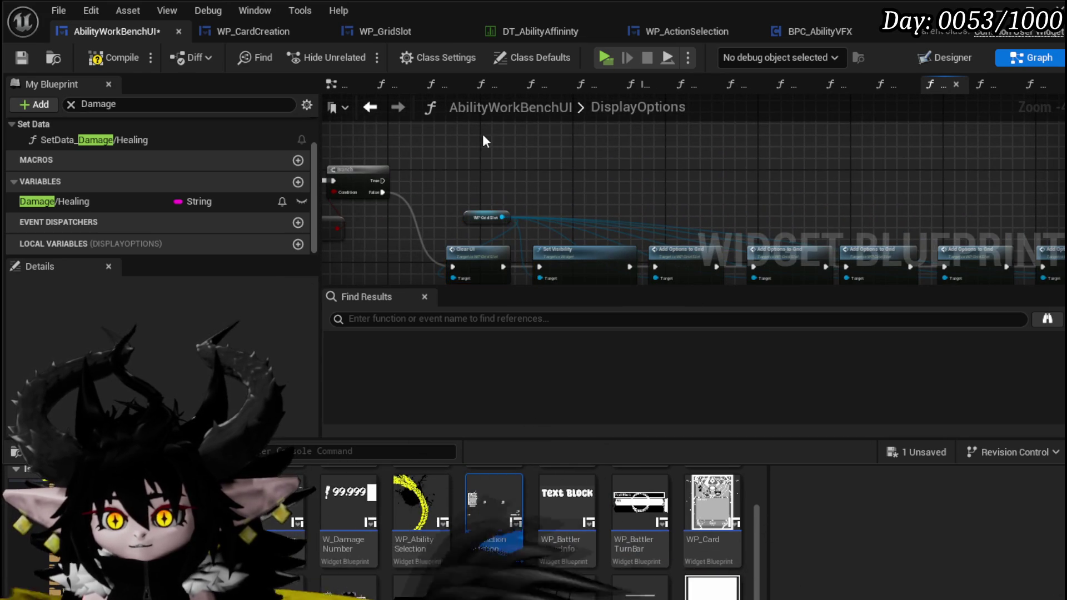
pyautogui.hotkey('ctrl', 'd')
pyautogui.moveTo(379, 182); pyautogui.dragTo(451, 163)
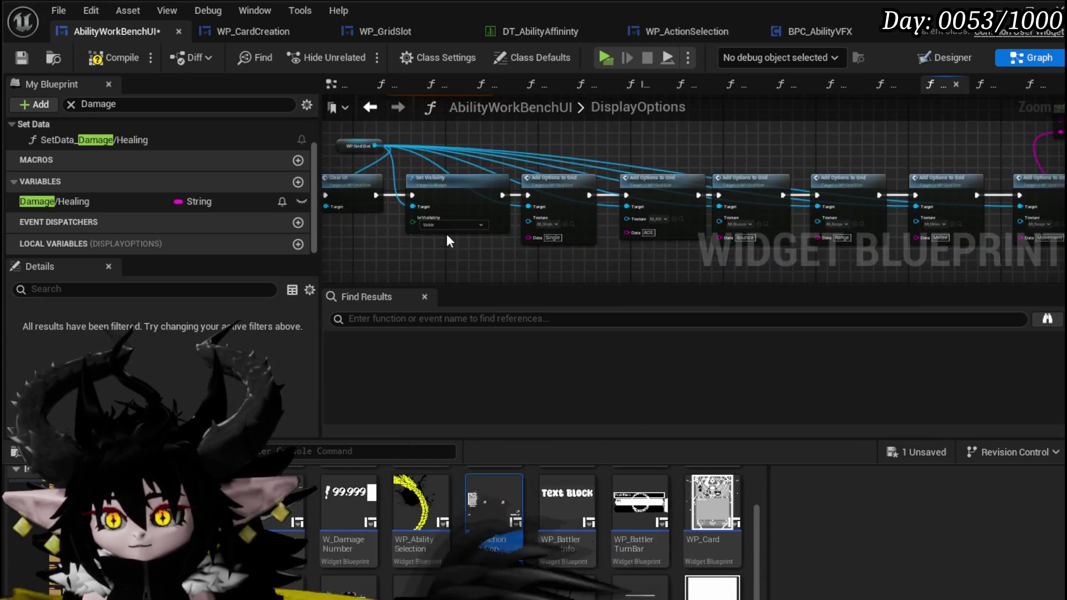
# Step: Keep a single Add Options to Grid node, targeting a pasted WP Grid Slot reference
pyautogui.scroll(2, 505, 242)
pyautogui.click(533, 235)
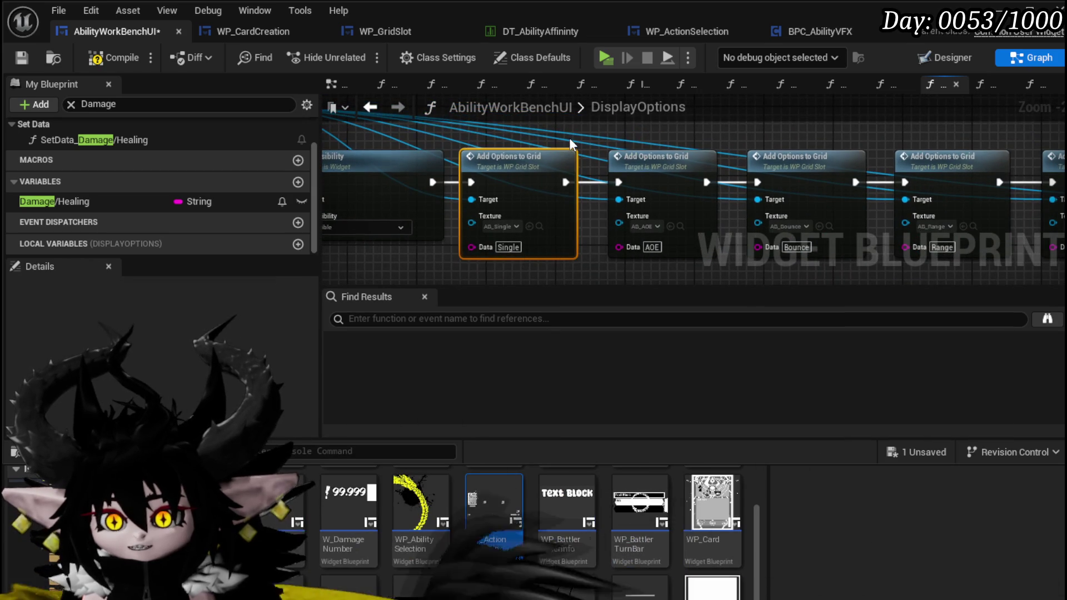
pyautogui.press('Delete')
pyautogui.hotkey('ctrl', 'z')
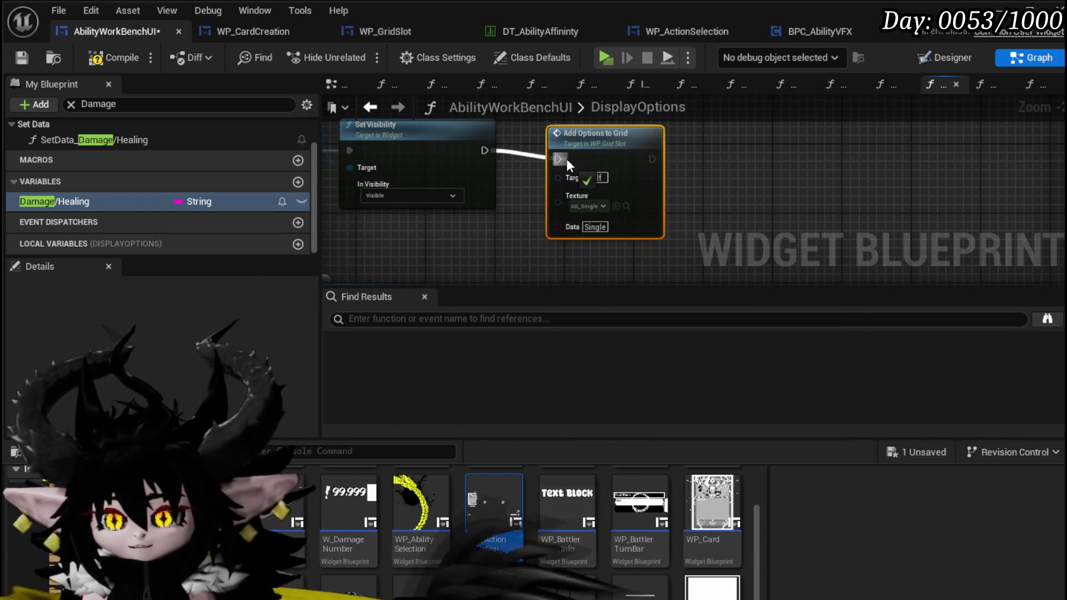
pyautogui.click(585, 148)
pyautogui.moveTo(744, 171); pyautogui.dragTo(639, 176)
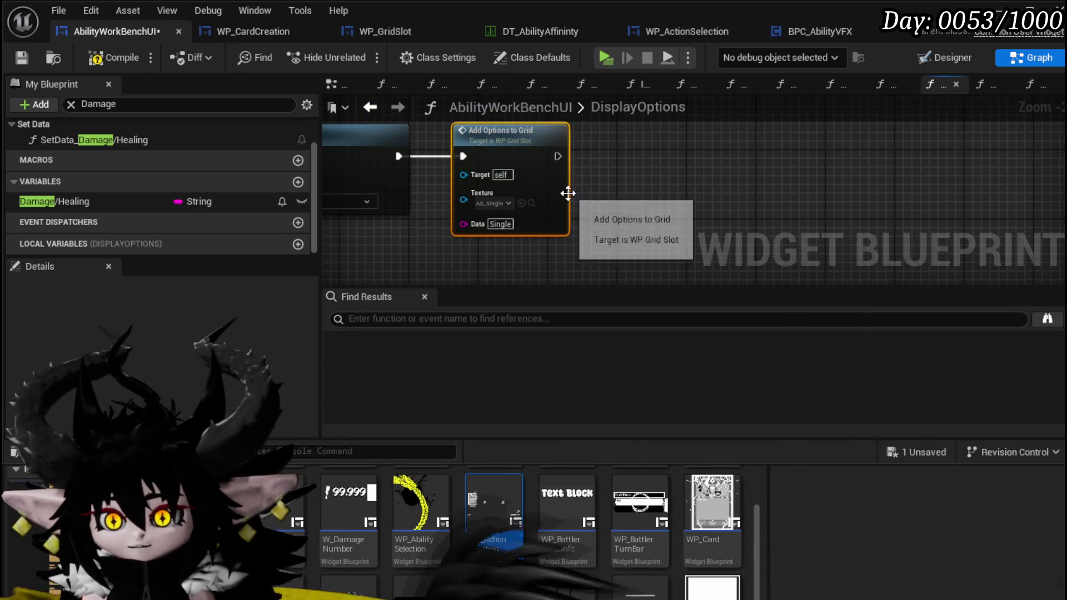
pyautogui.scroll(-3, 673, 199)
pyautogui.scroll(3, 510, 228)
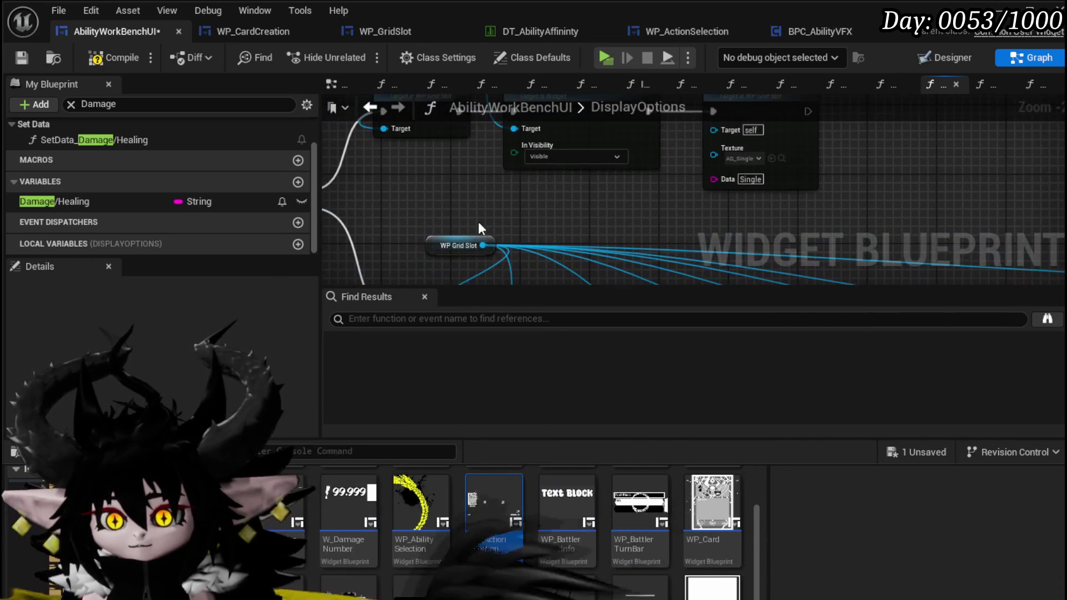
pyautogui.hotkey('ctrl', 'v')
pyautogui.moveTo(675, 191)
pyautogui.mouseDown()
pyautogui.moveTo(716, 134)
pyautogui.moveTo(565, 239)
pyautogui.moveTo(566, 124)
pyautogui.mouseUp()
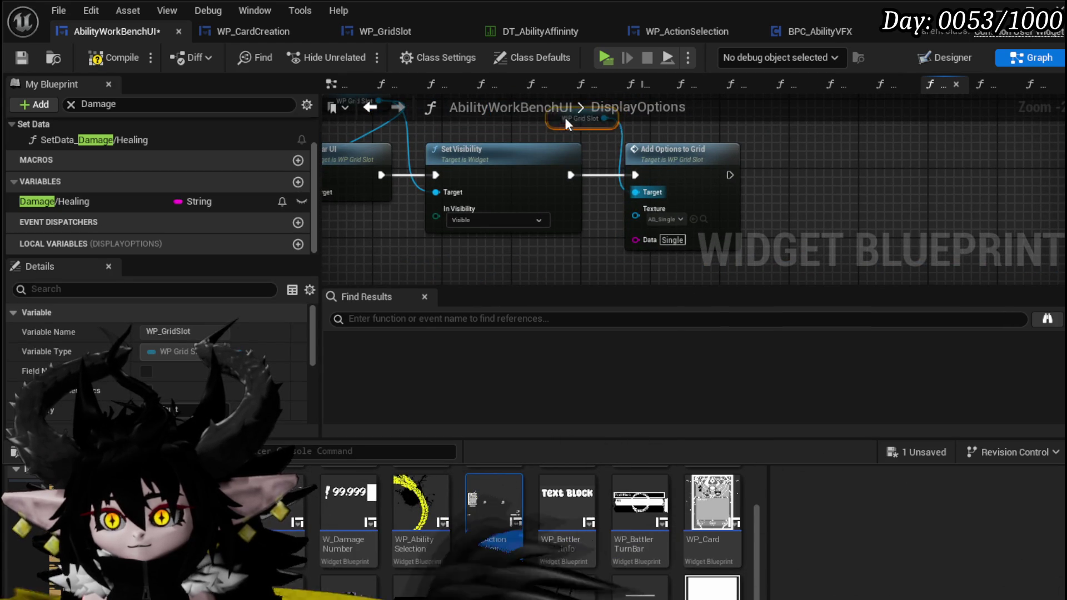
# Step: Set the Add Options to Grid Data to 'Gain', then compile and save
pyautogui.moveTo(783, 203); pyautogui.dragTo(535, 189)
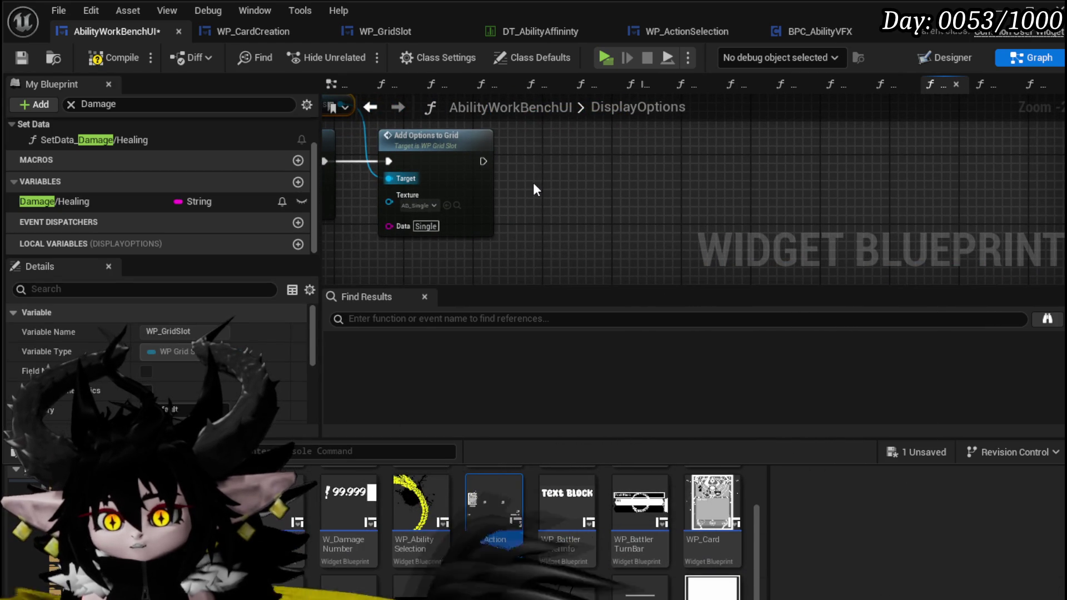
pyautogui.click(426, 227)
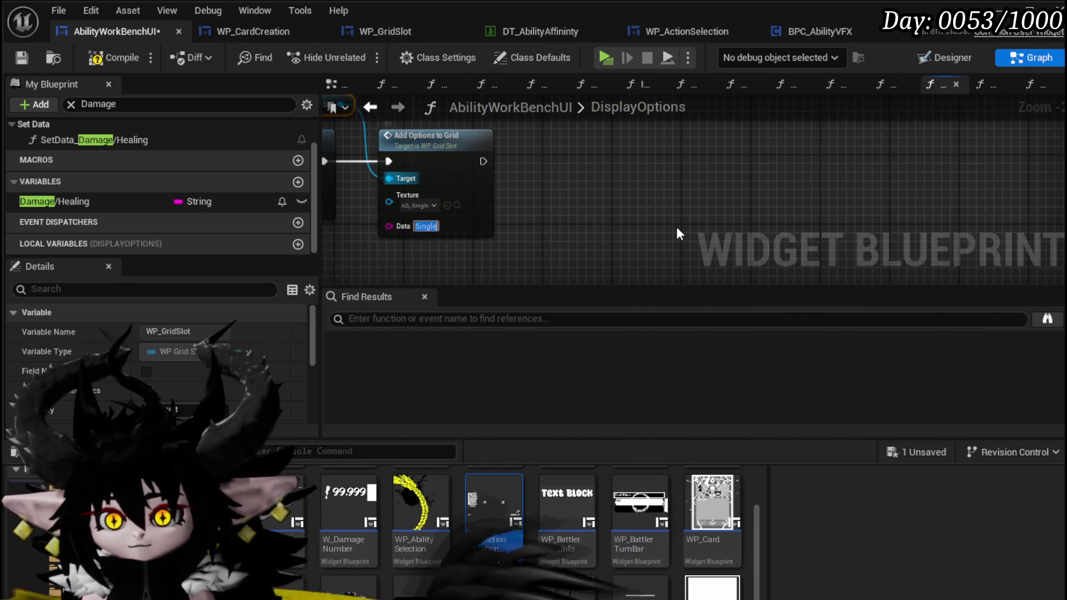
pyautogui.write('G')
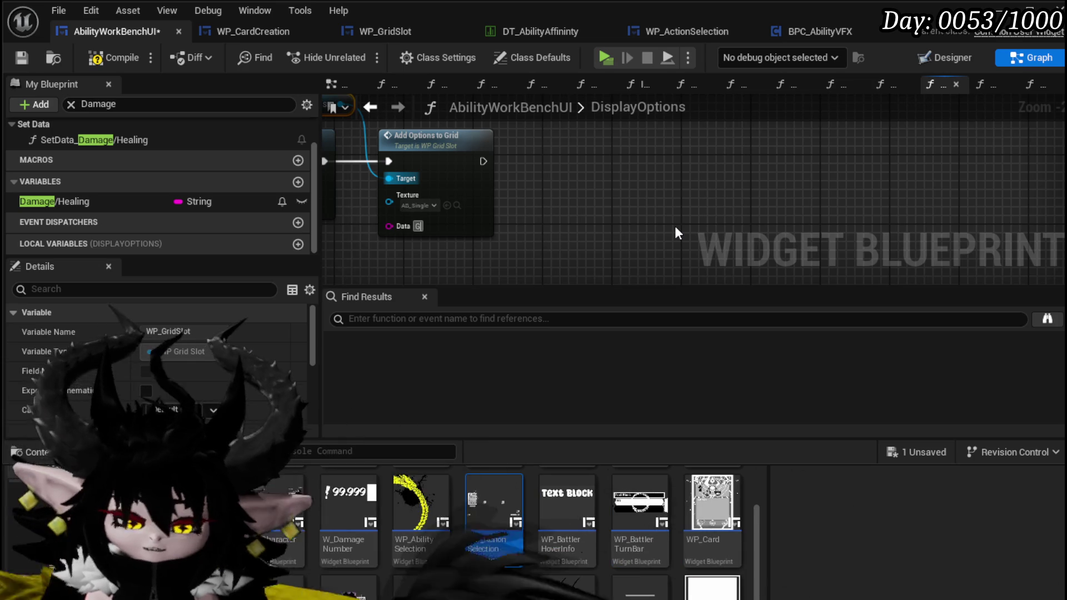
pyautogui.write('ain')
pyautogui.press('Return')
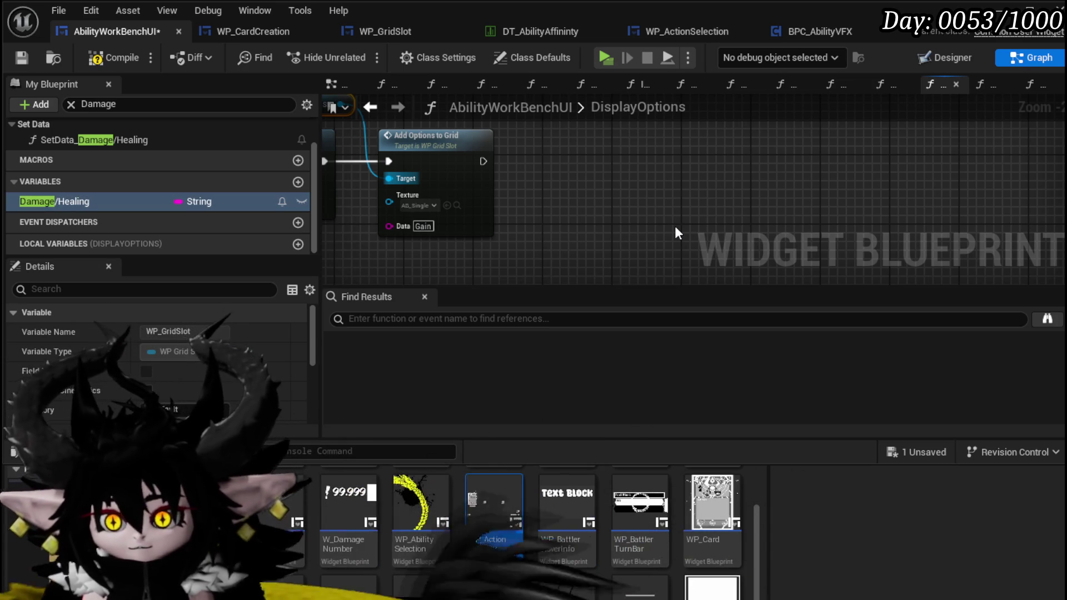
pyautogui.click(99, 57)
pyautogui.click(22, 57)
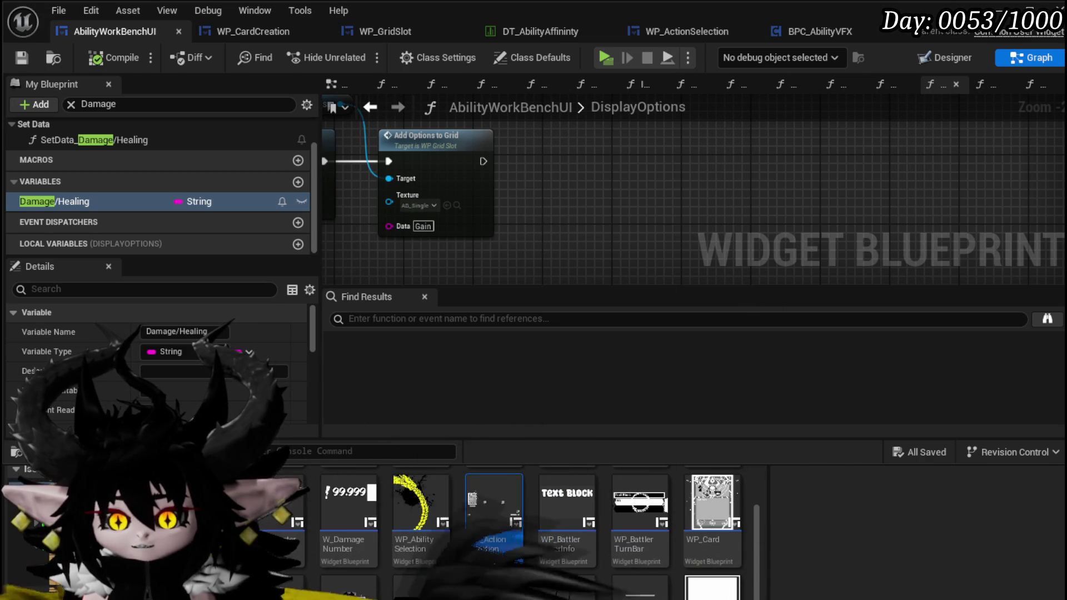
# Step: Plug T_Skill_Eyes_UP into the Add Options to Grid Texture pin, then compile and save
pyautogui.scroll(-5, 712, 594)
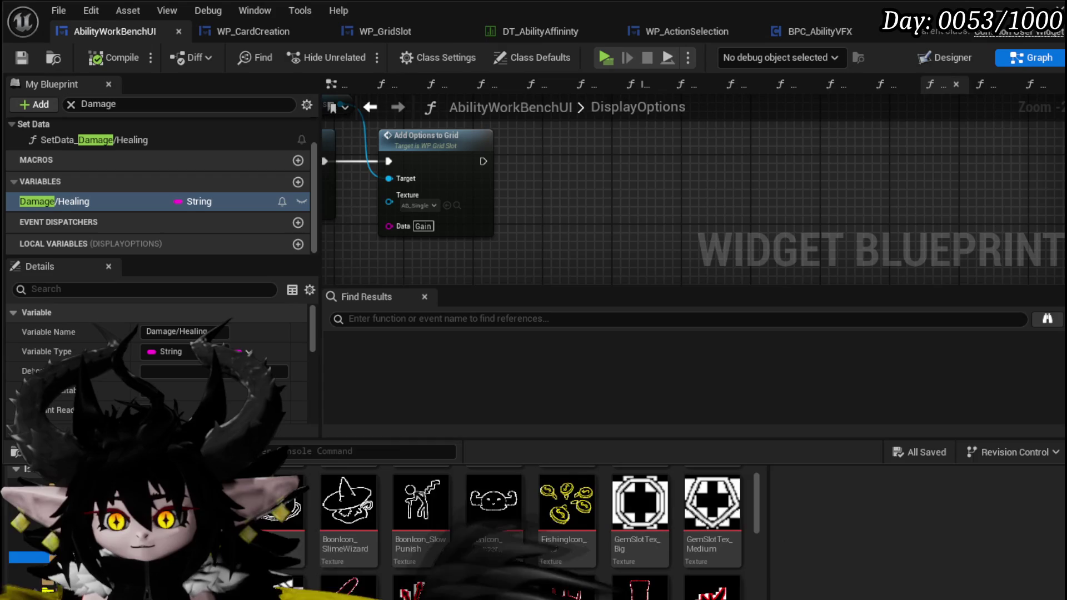
pyautogui.scroll(-5, 717, 595)
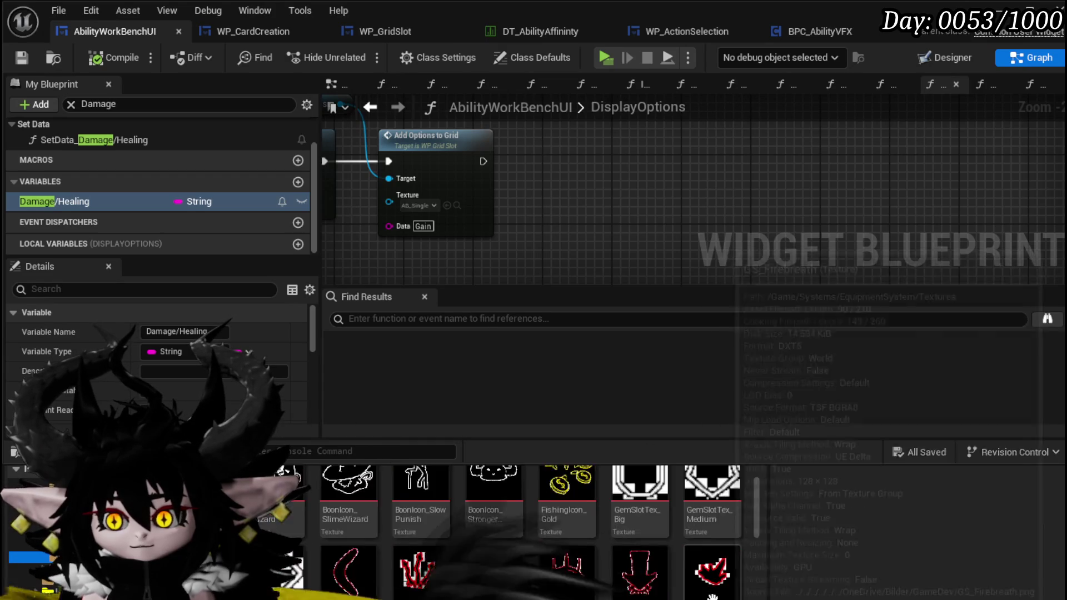
pyautogui.scroll(-2, 733, 597)
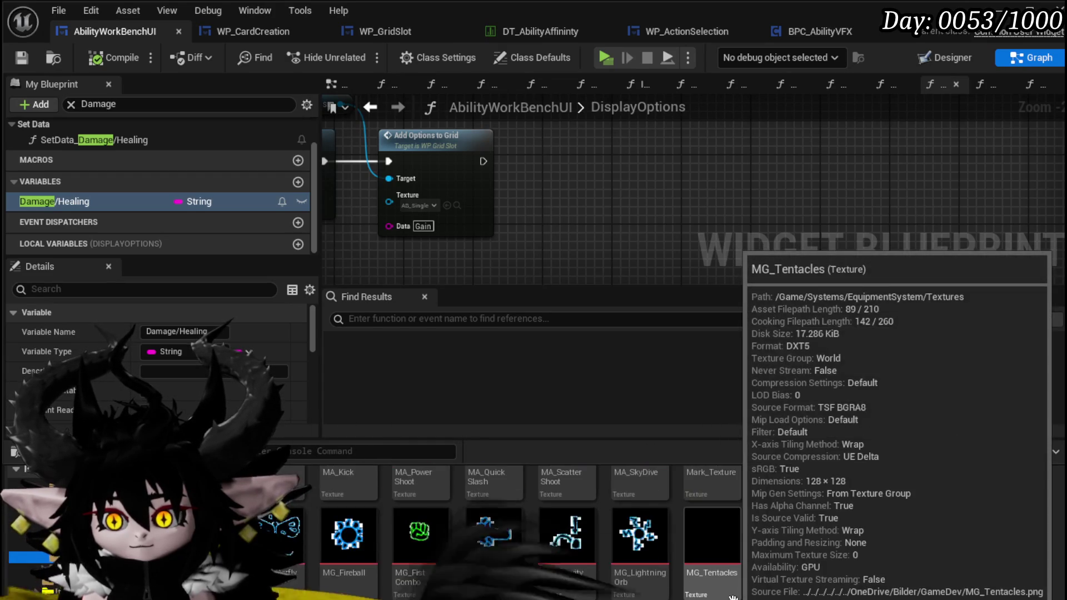
pyautogui.scroll(-2, 734, 598)
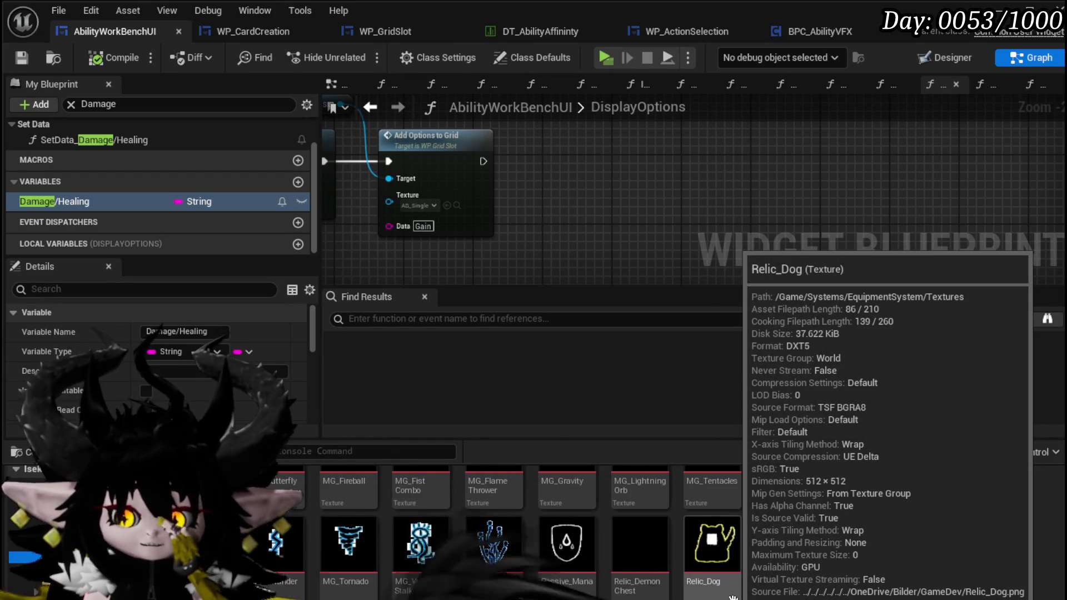
pyautogui.scroll(-2, 733, 597)
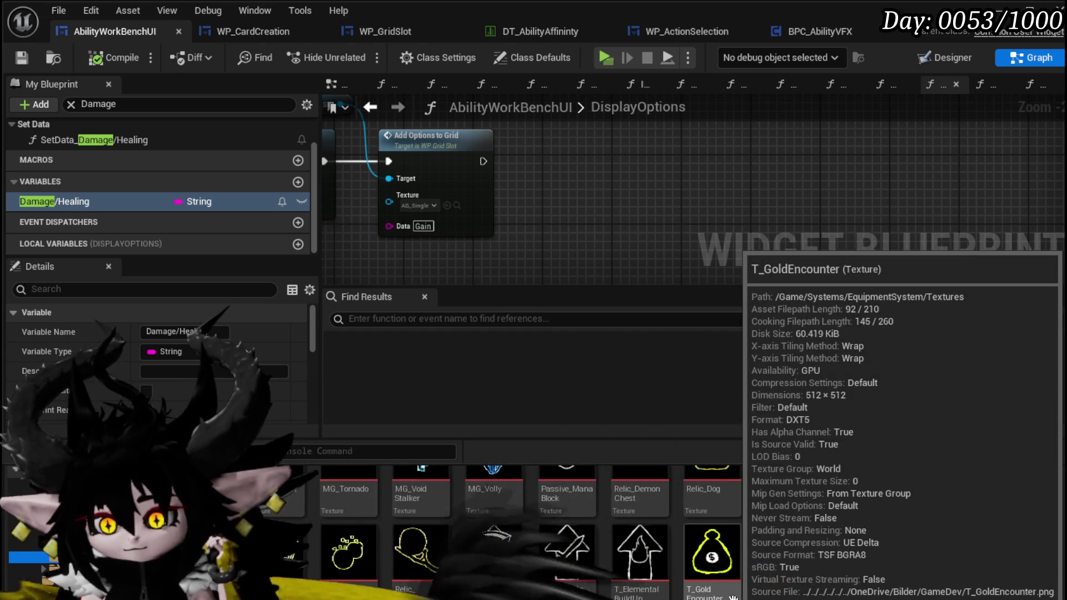
pyautogui.scroll(-4, 734, 598)
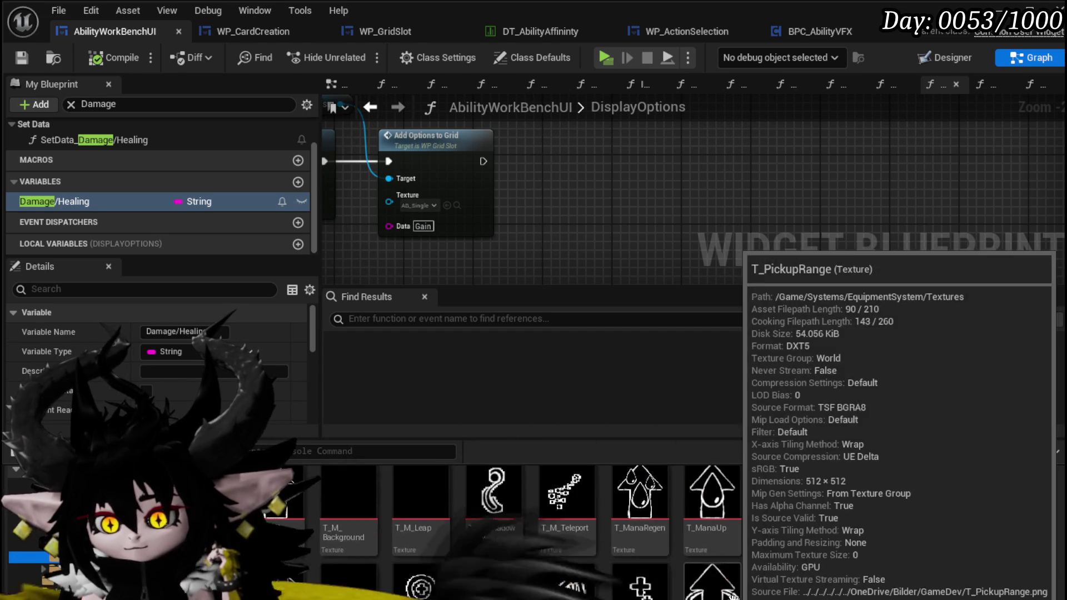
pyautogui.scroll(-2, 733, 596)
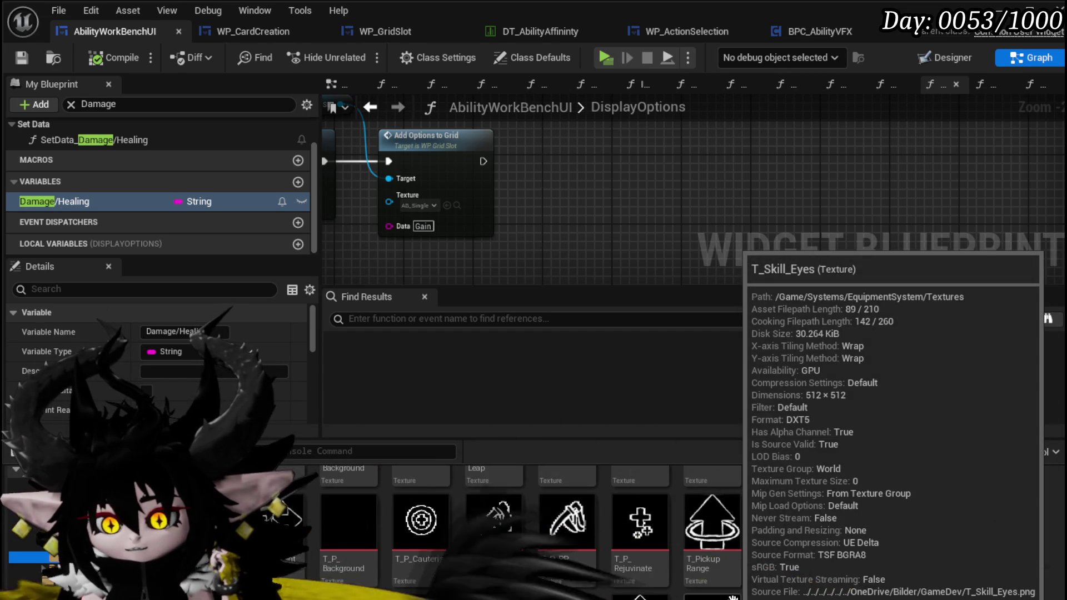
pyautogui.scroll(-1, 733, 597)
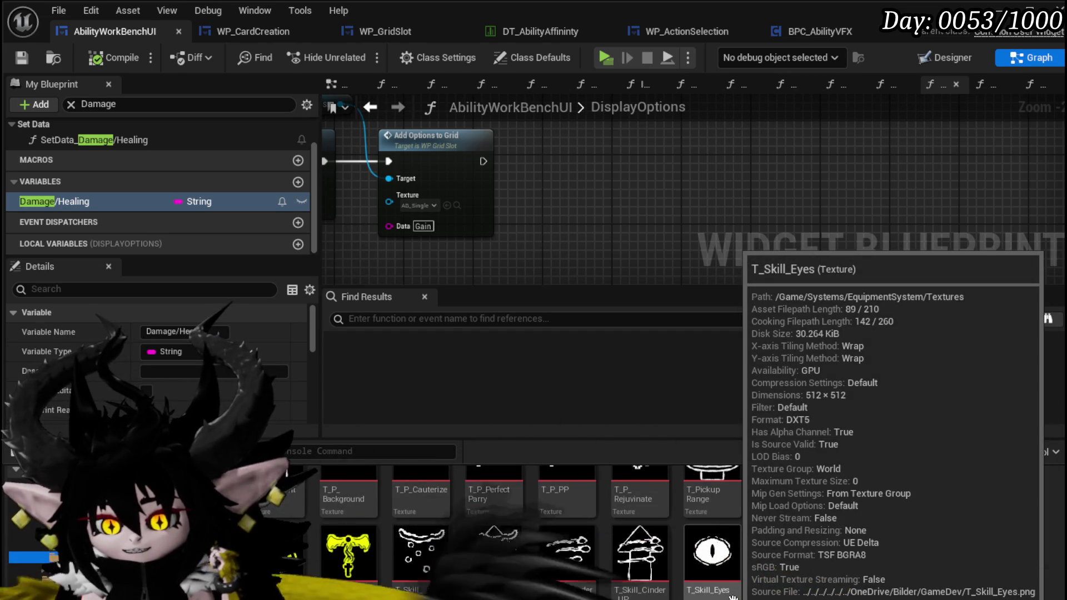
pyautogui.scroll(-2, 733, 596)
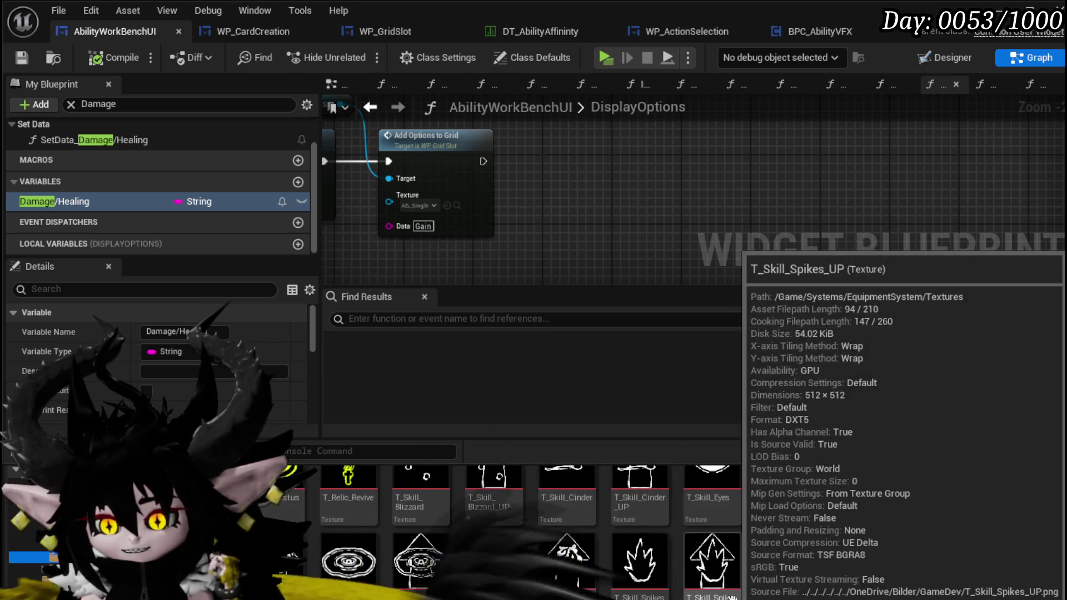
pyautogui.moveTo(276, 558)
pyautogui.mouseDown()
pyautogui.moveTo(500, 172)
pyautogui.moveTo(422, 209)
pyautogui.mouseUp()
pyautogui.click(105, 57)
pyautogui.click(21, 57)
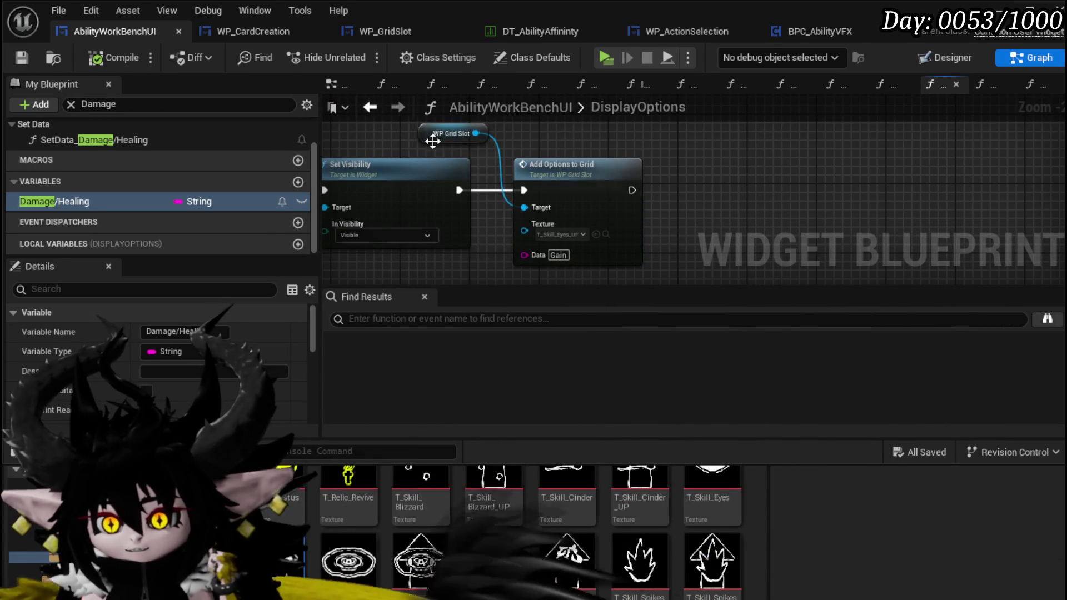
# Step: Move the WP Grid Slot node right, select it with Add Options to Grid, and search 'Grid'
pyautogui.moveTo(437, 138); pyautogui.dragTo(532, 138)
pyautogui.moveTo(506, 272); pyautogui.dragTo(631, 136)
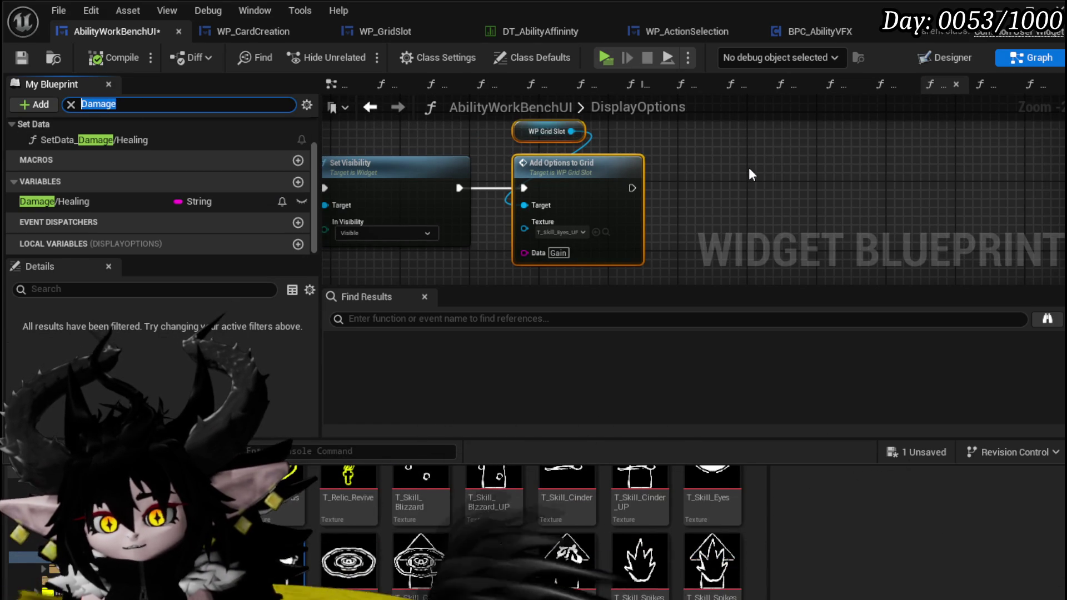
pyautogui.write('Grid')
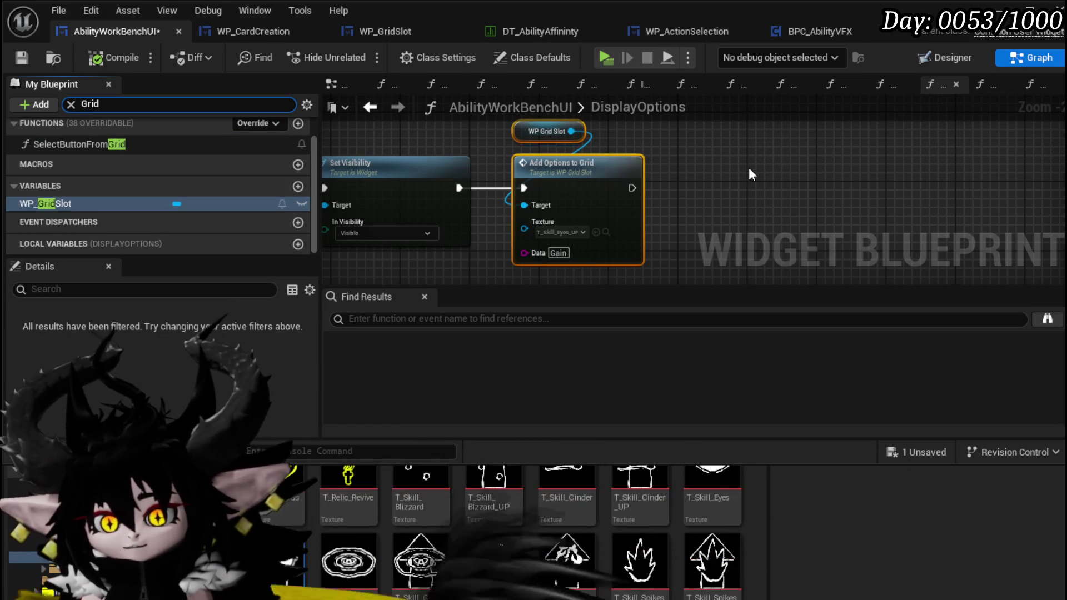
# Step: Open SelectButtonFromGrid and add a 'Gain' case pin to the Switch on String node
pyautogui.doubleClick(138, 144)
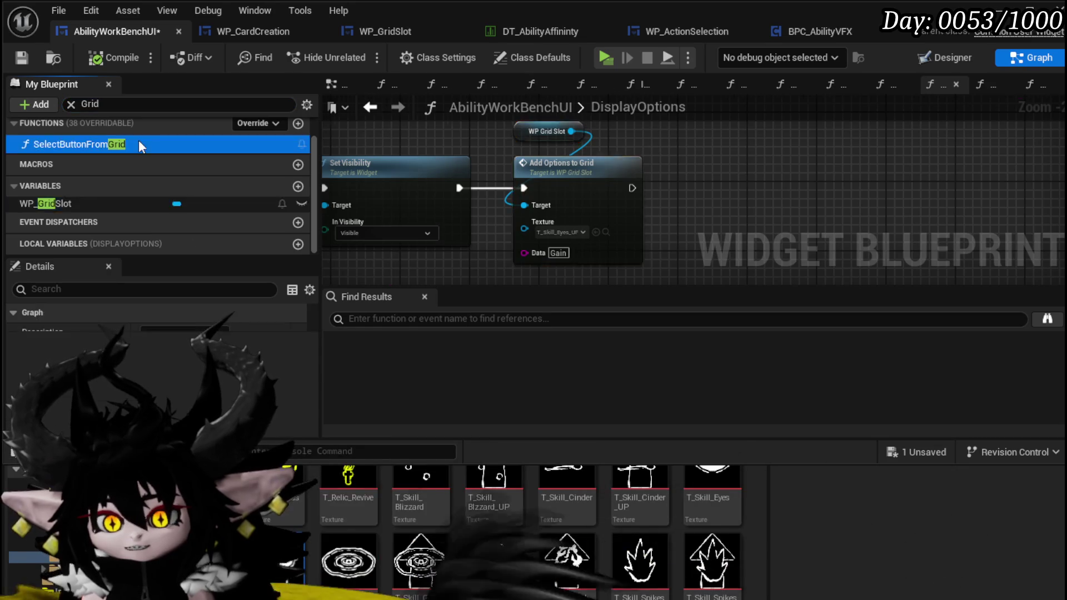
pyautogui.scroll(-3, 538, 213)
pyautogui.scroll(3, 555, 222)
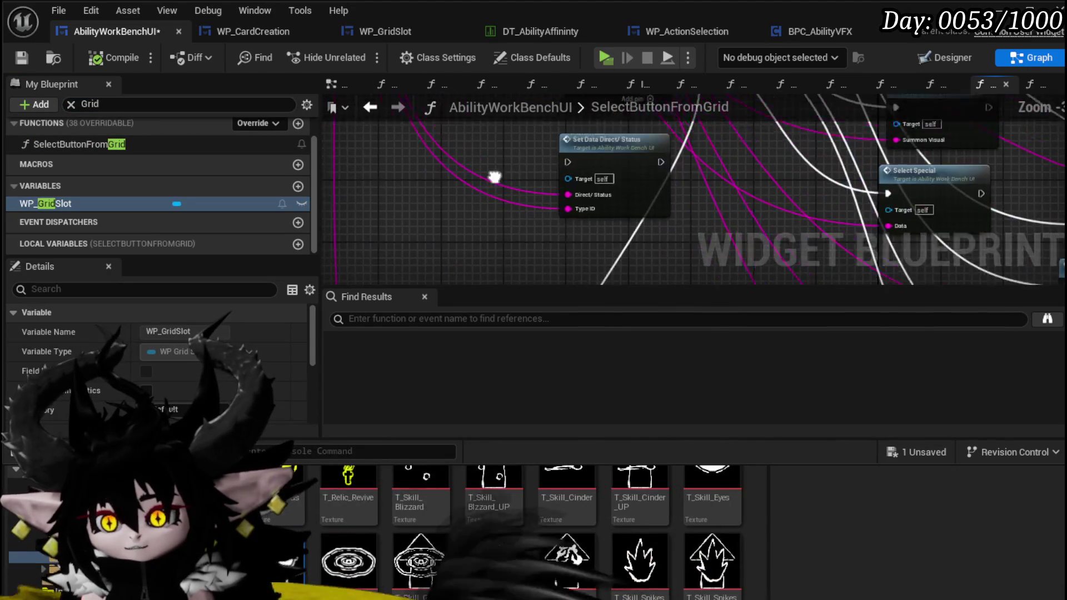
pyautogui.moveTo(482, 167); pyautogui.dragTo(394, 211)
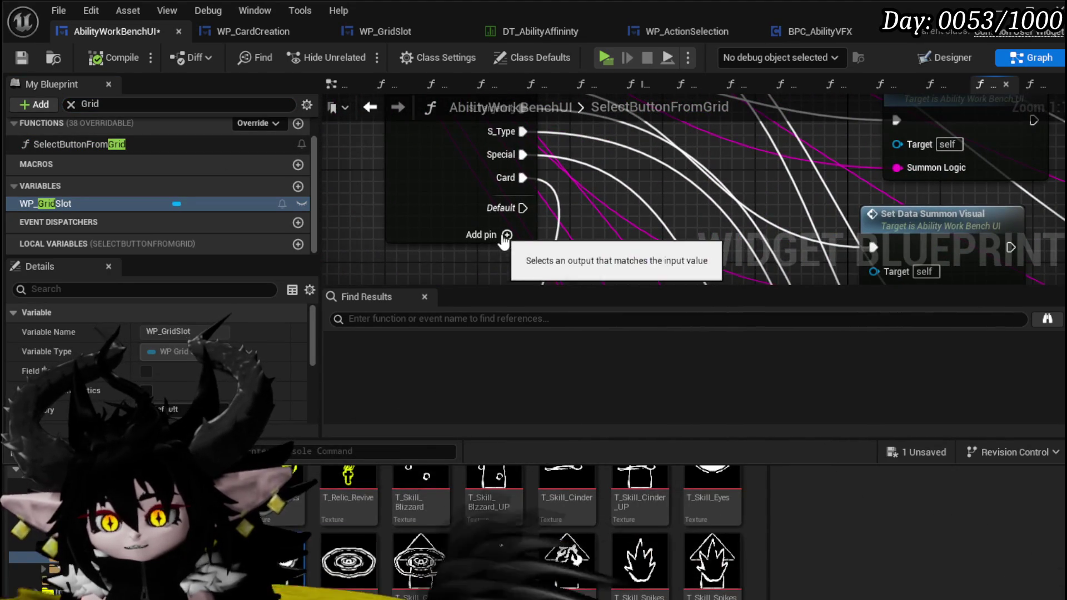
pyautogui.click(478, 231)
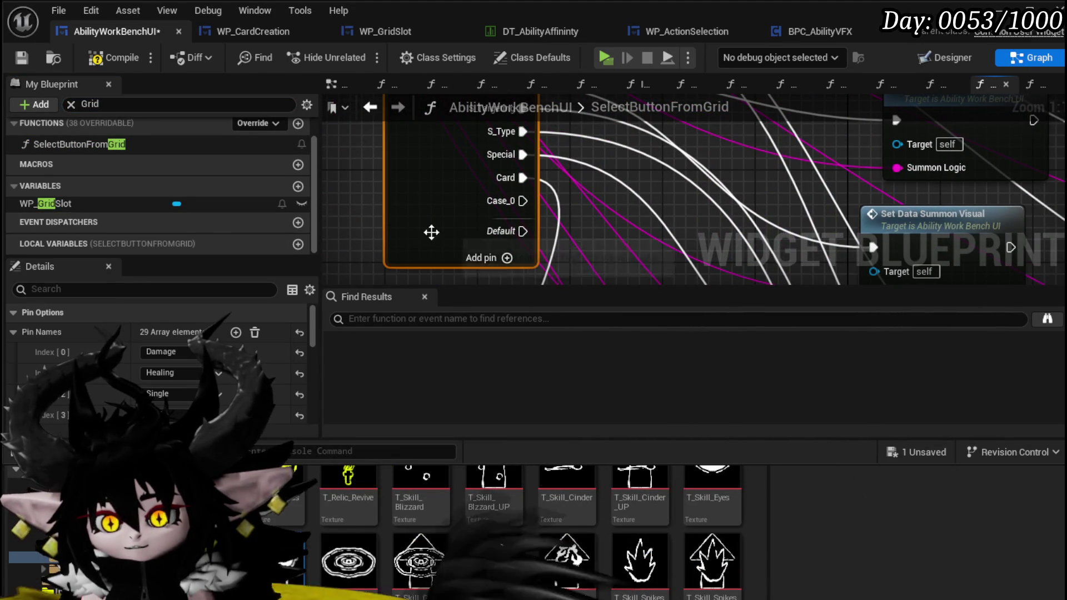
pyautogui.scroll(-10, 176, 381)
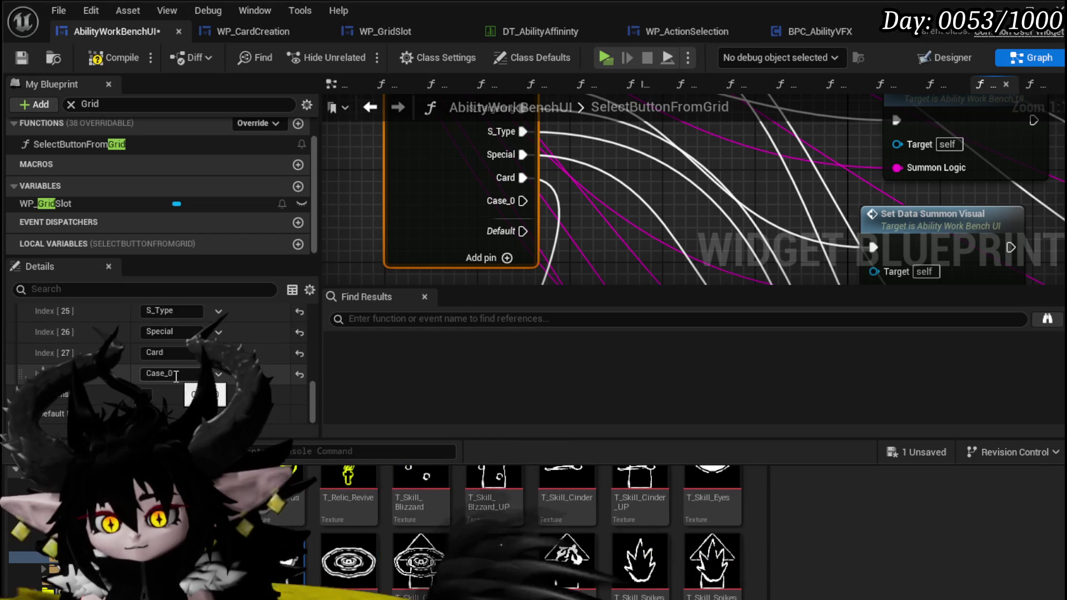
pyautogui.write('Gain')
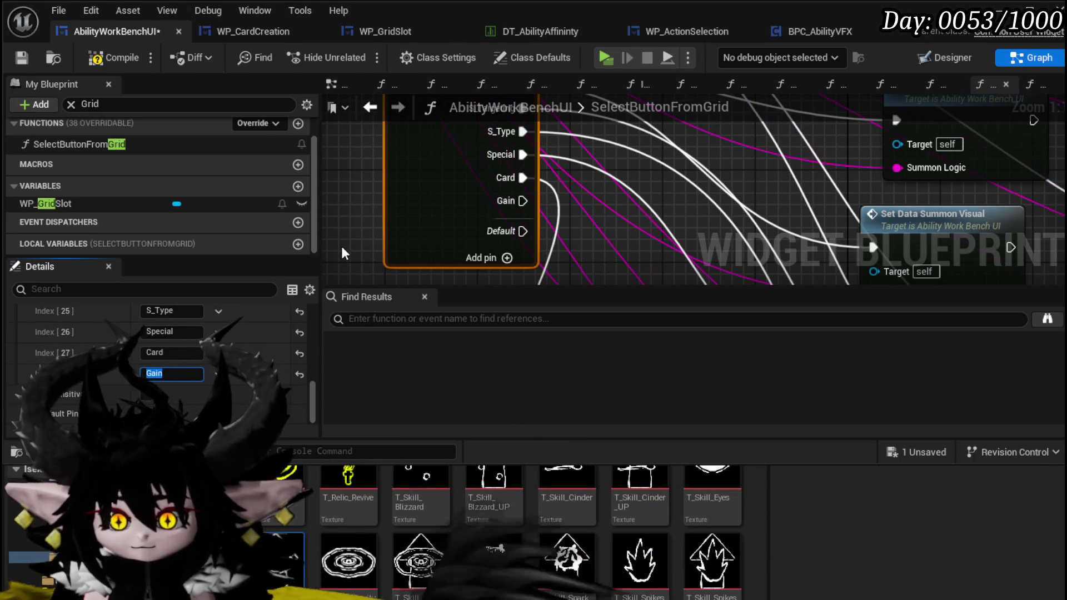
pyautogui.press('Return')
pyautogui.scroll(-2, 361, 190)
# Step: Delete a stray node from the SelectButtonFromGrid graph
pyautogui.moveTo(360, 189); pyautogui.dragTo(460, 179)
pyautogui.click(471, 181)
pyautogui.press('Delete')
pyautogui.scroll(-6, 446, 174)
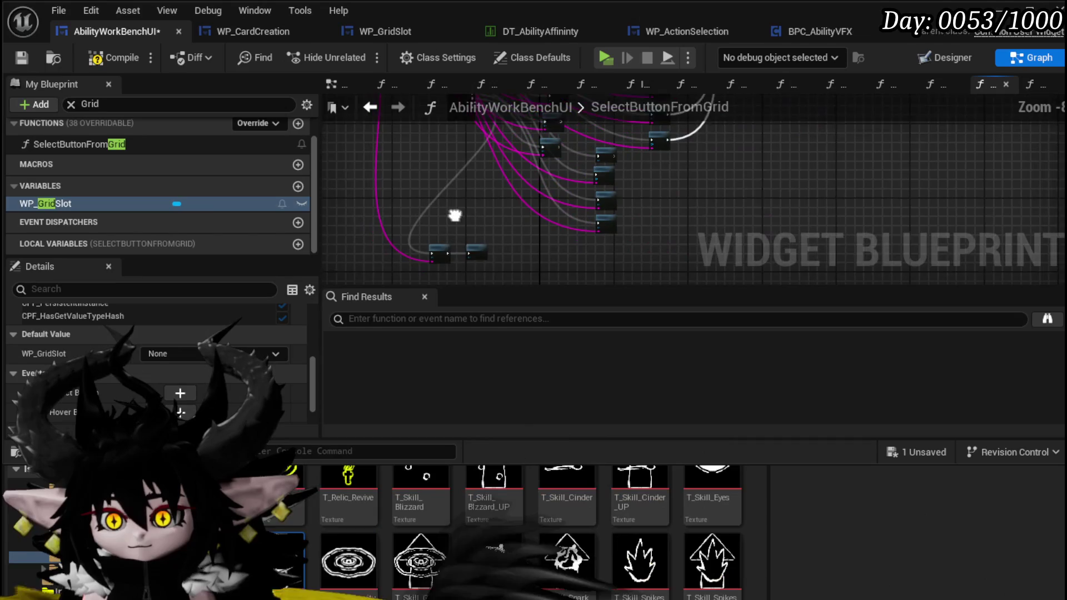
# Step: Move the two small nodes higher, then compile and save the blueprint
pyautogui.click(489, 244)
pyautogui.moveTo(489, 245); pyautogui.dragTo(489, 142)
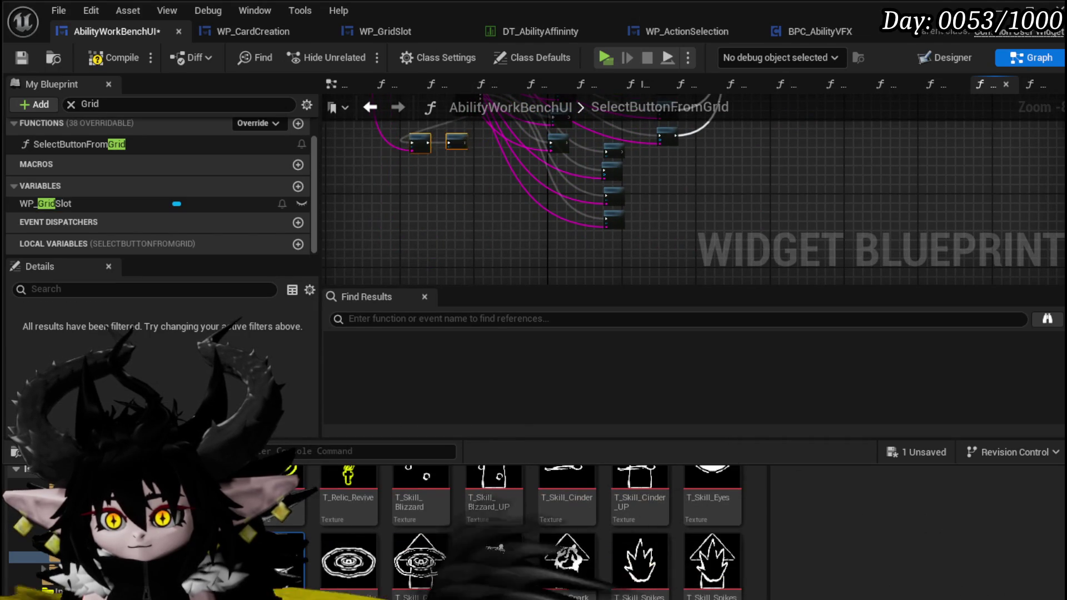
pyautogui.scroll(3, 499, 216)
pyautogui.click(135, 54)
pyautogui.click(56, 204)
pyautogui.hotkey('ctrl', 's')
# Step: Follow the Direct wire and position Set Data Direct/Status beneath Set Data Damage/Healing
pyautogui.scroll(3, 492, 204)
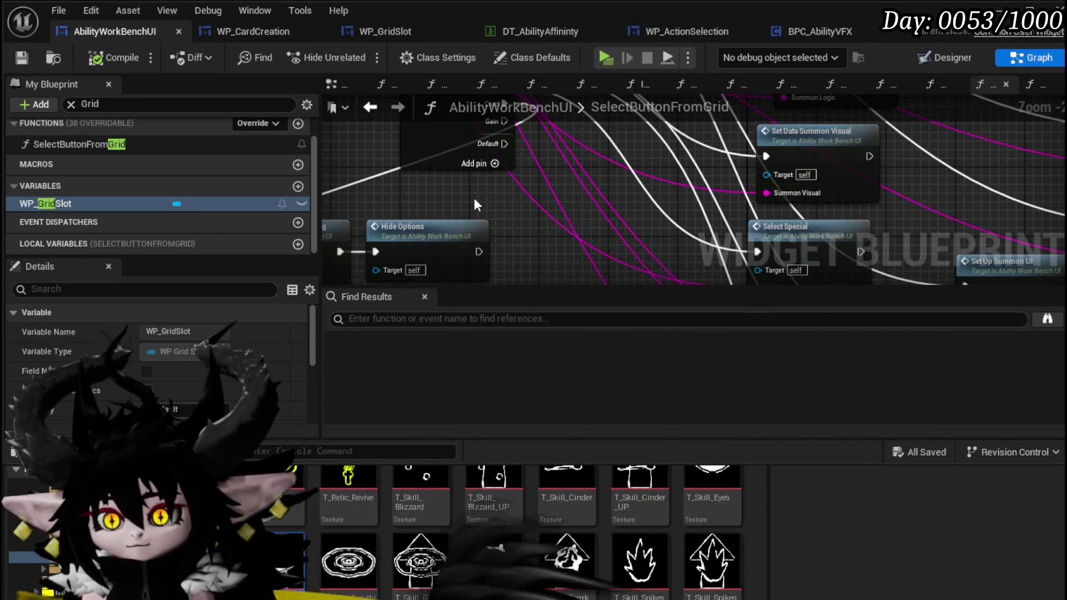
pyautogui.moveTo(475, 198); pyautogui.dragTo(492, 249)
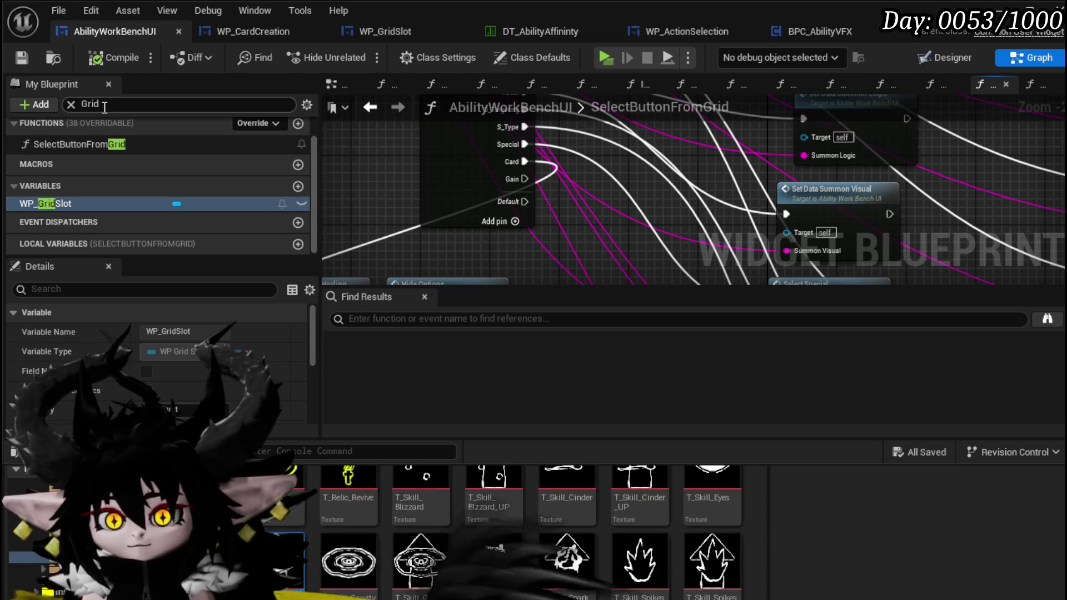
pyautogui.moveTo(375, 178); pyautogui.dragTo(335, 275)
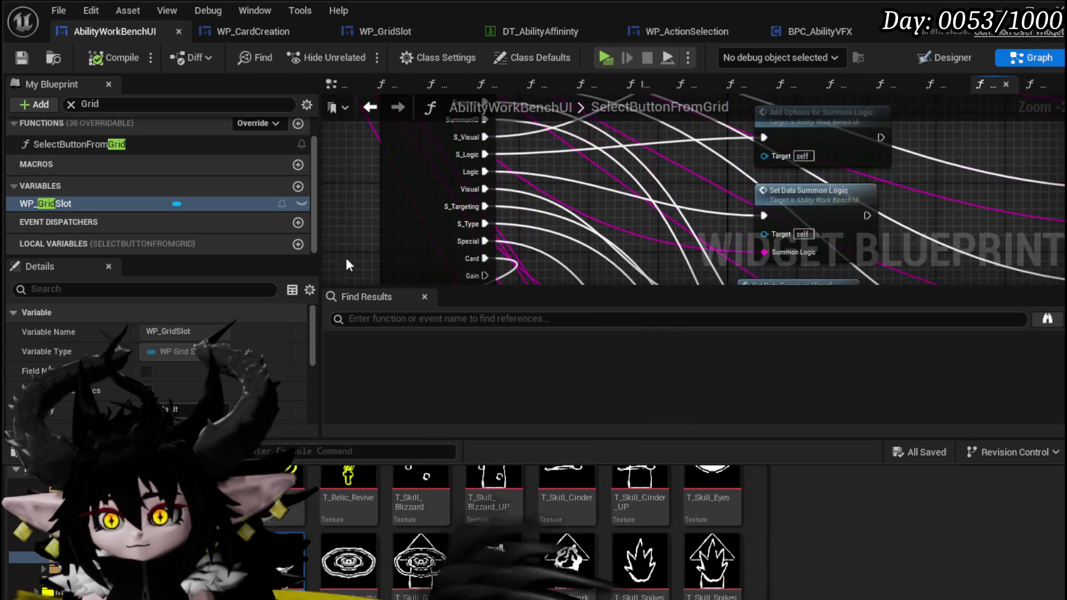
pyautogui.moveTo(365, 191)
pyautogui.mouseDown()
pyautogui.moveTo(351, 207)
pyautogui.moveTo(348, 181)
pyautogui.moveTo(342, 320)
pyautogui.mouseUp()
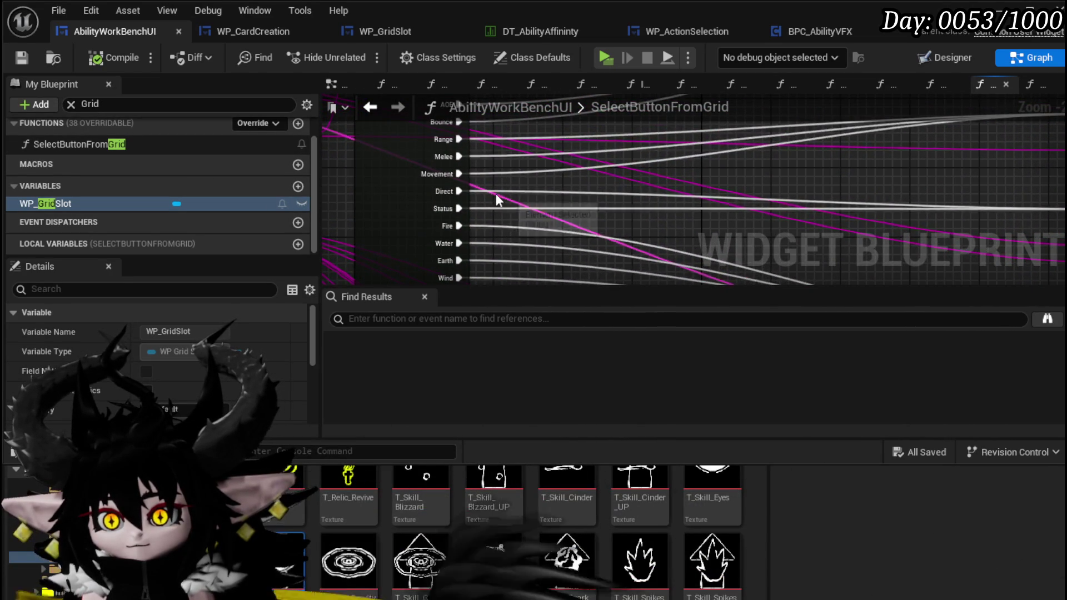
pyautogui.doubleClick(609, 192)
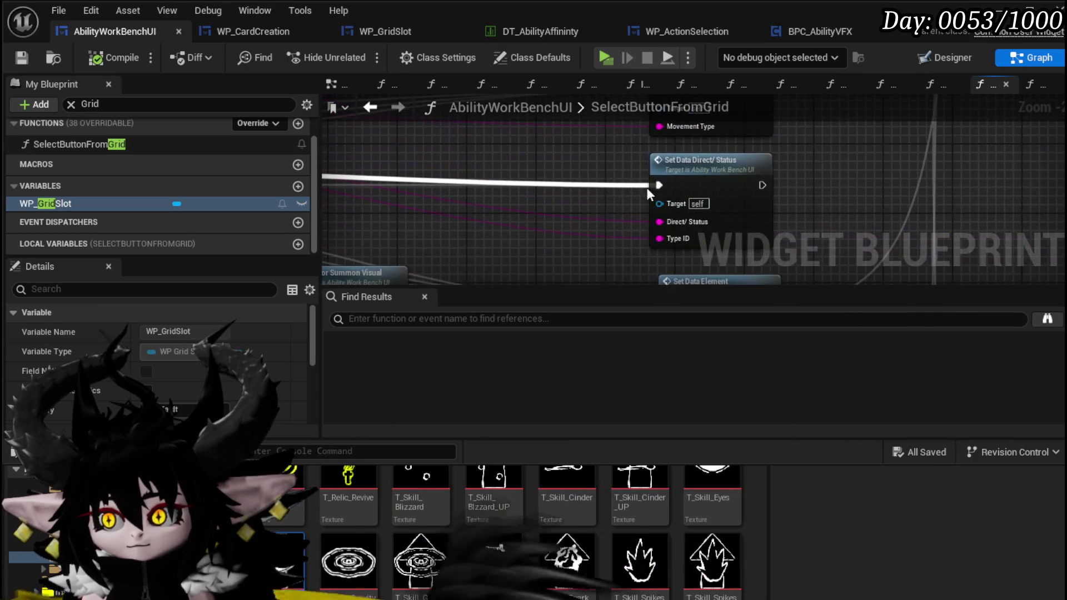
pyautogui.click(766, 172)
pyautogui.scroll(-4, 766, 173)
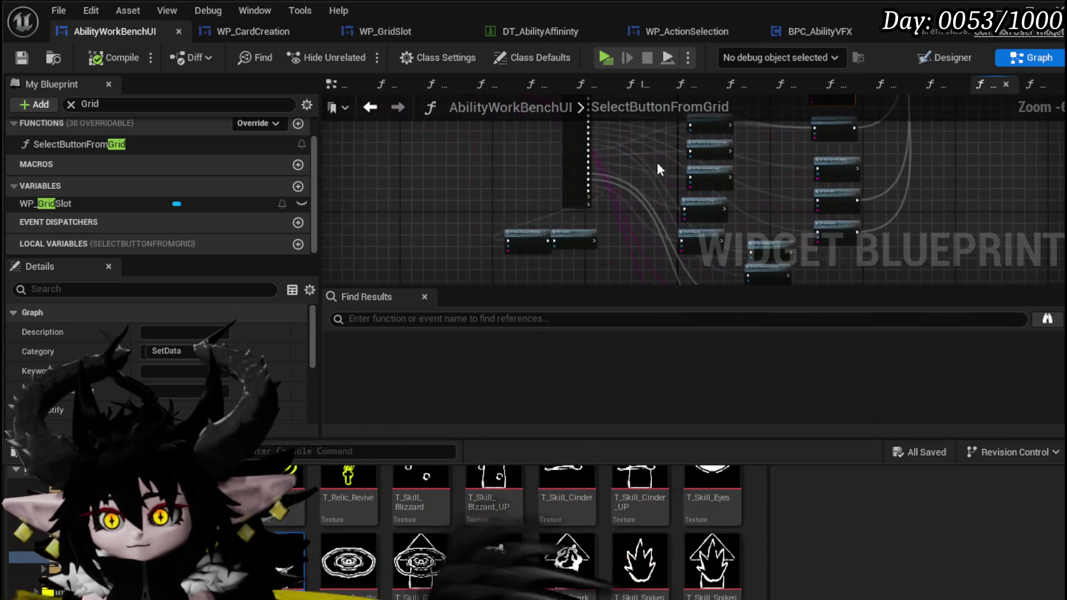
pyautogui.scroll(3, 543, 186)
pyautogui.moveTo(556, 239); pyautogui.dragTo(466, 233)
pyautogui.scroll(3, 590, 236)
pyautogui.scroll(-5, 616, 225)
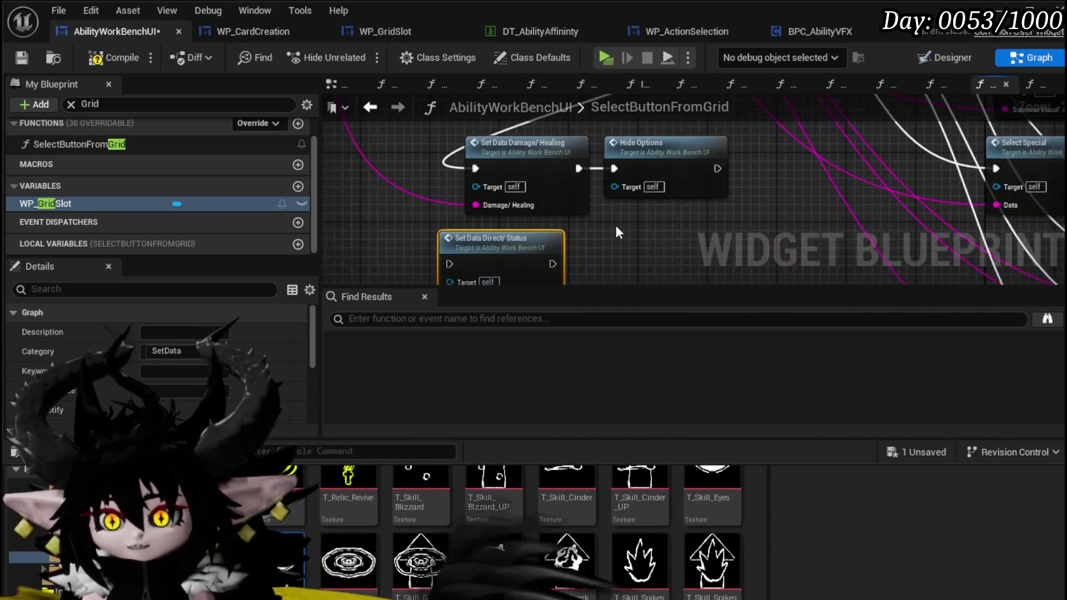
pyautogui.doubleClick(535, 170)
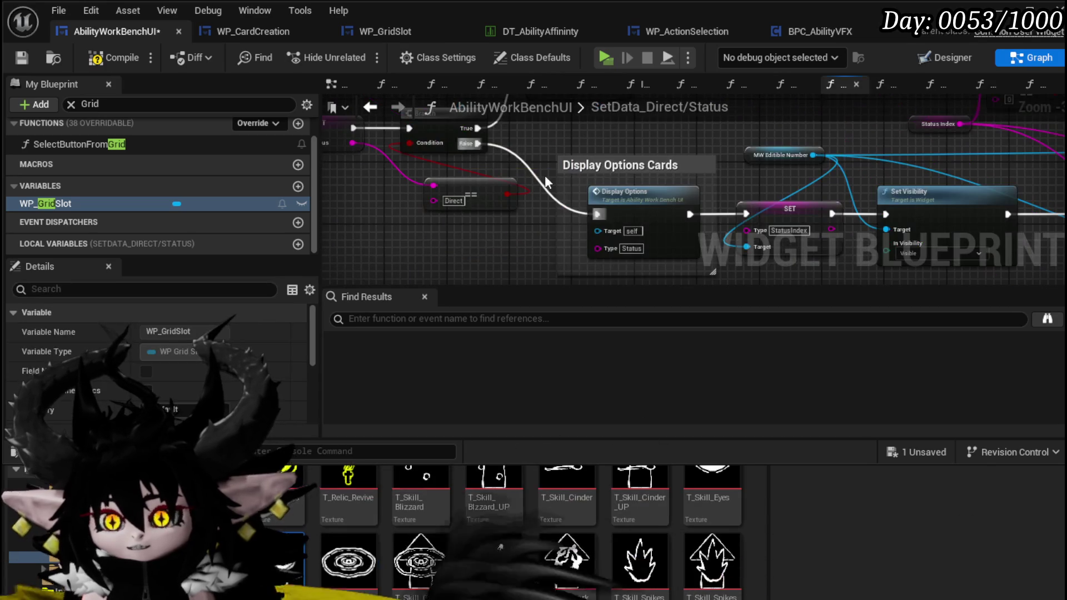
# Step: Look over the nodes in the SetData_Direct/Status graph
pyautogui.scroll(-3, 554, 141)
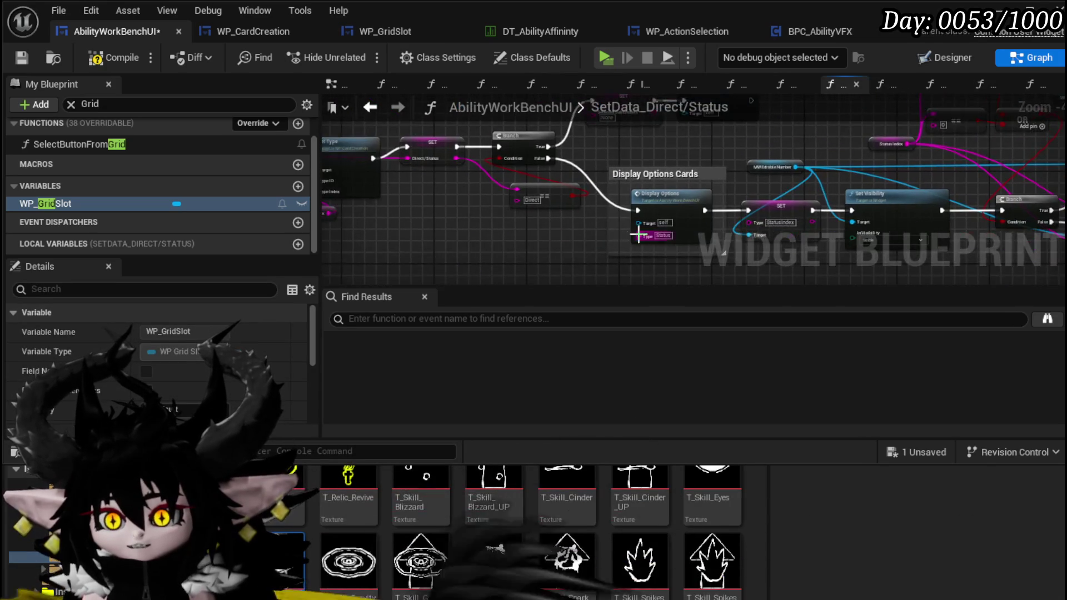
pyautogui.scroll(3, 421, 165)
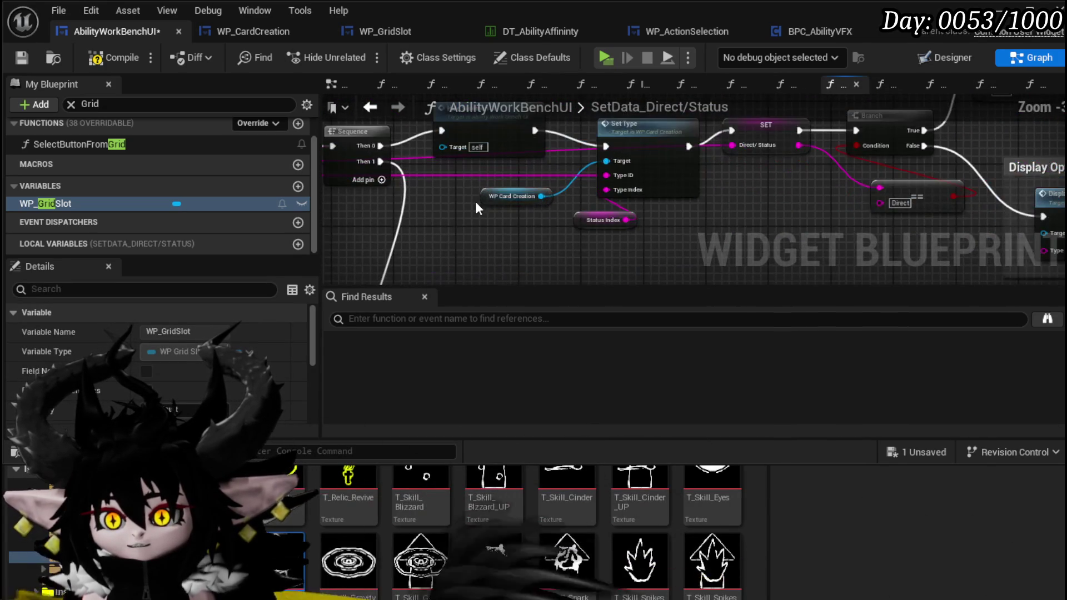
pyautogui.scroll(-3, 698, 248)
pyautogui.scroll(2, 643, 159)
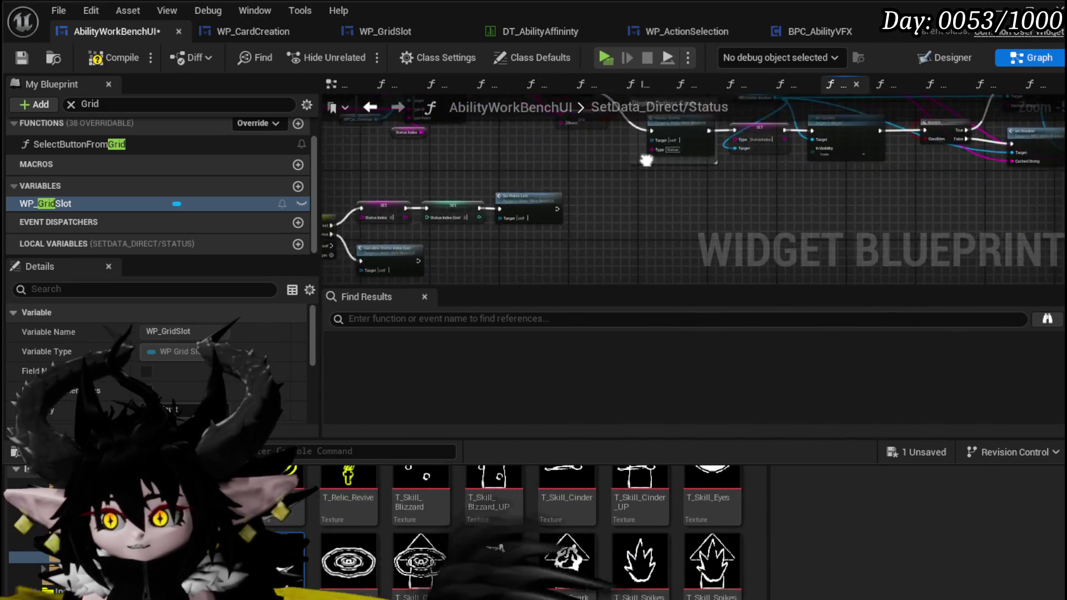
pyautogui.scroll(3, 523, 208)
# Step: Compile and save the blueprint, then add a new function
pyautogui.click(115, 57)
pyautogui.click(25, 62)
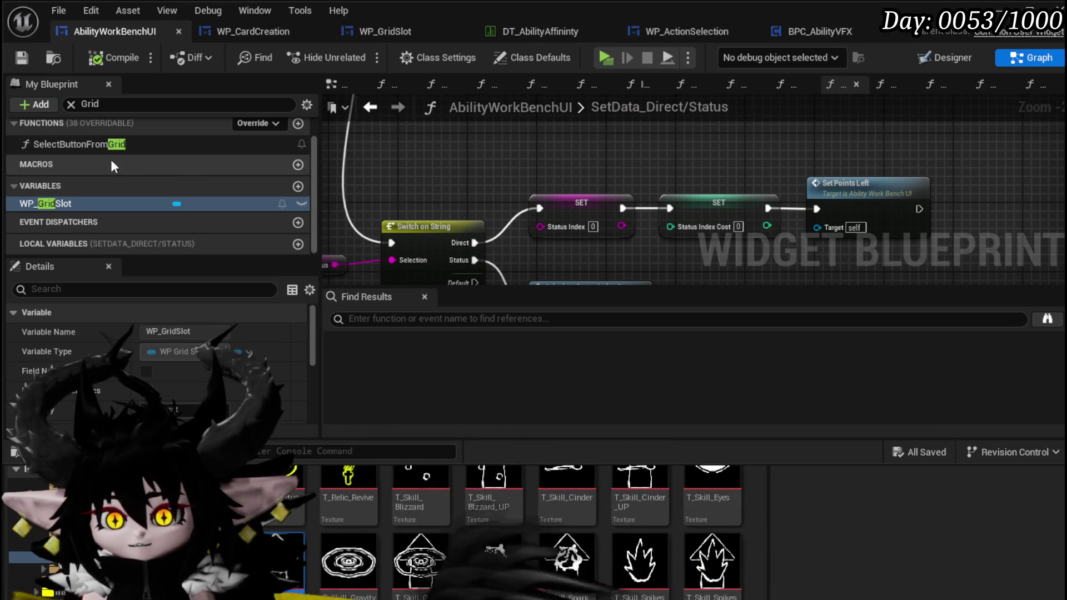
pyautogui.scroll(1, 147, 153)
pyautogui.click(298, 151)
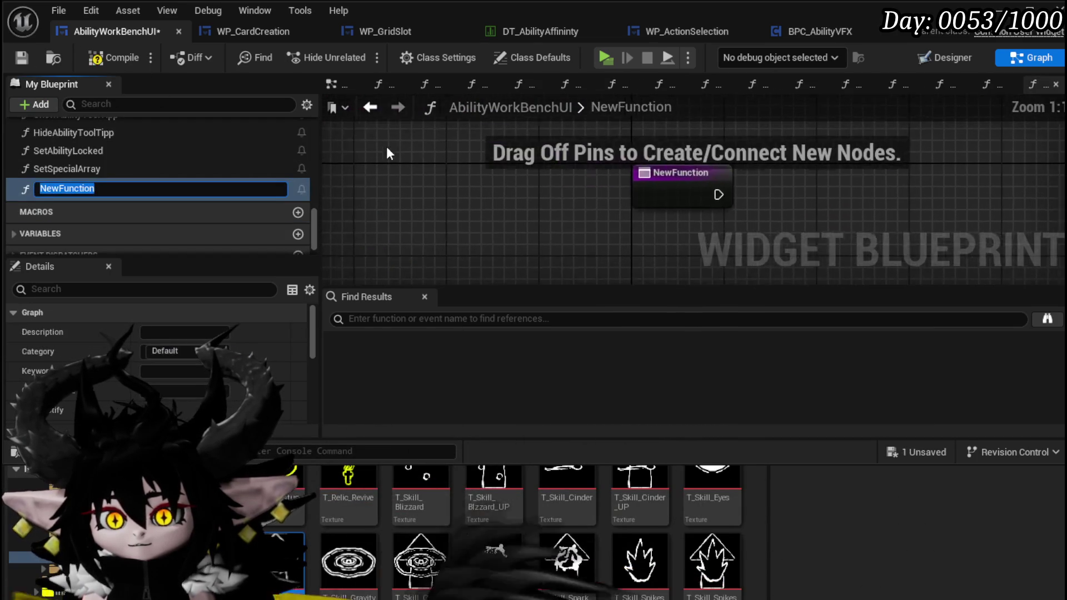
# Step: Name the function SelectCardOptions with a String input 'Card Data', then compile and save
pyautogui.write('Select')
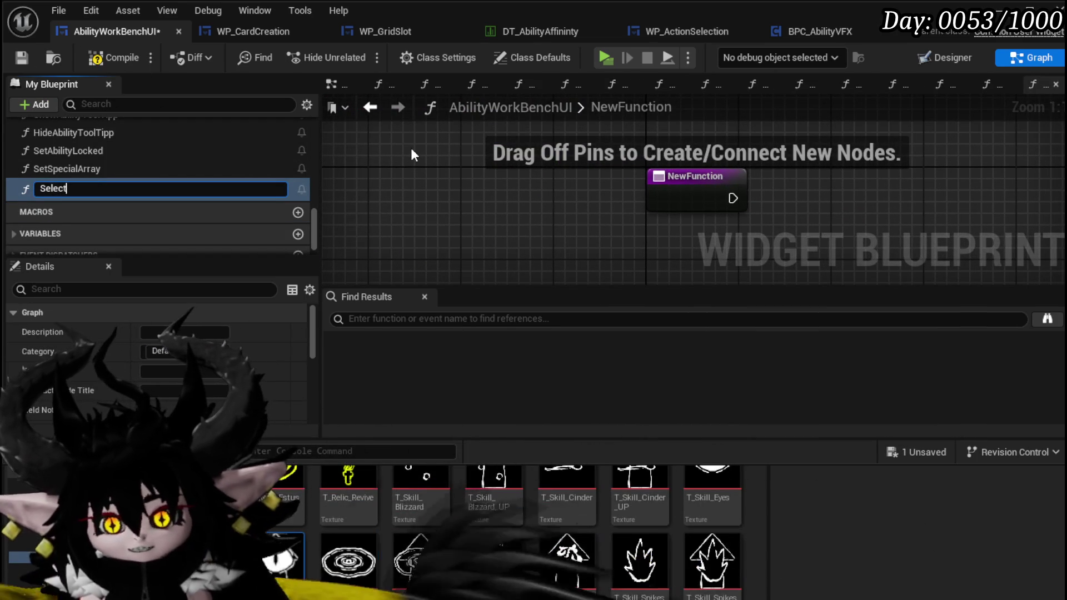
pyautogui.write('Card')
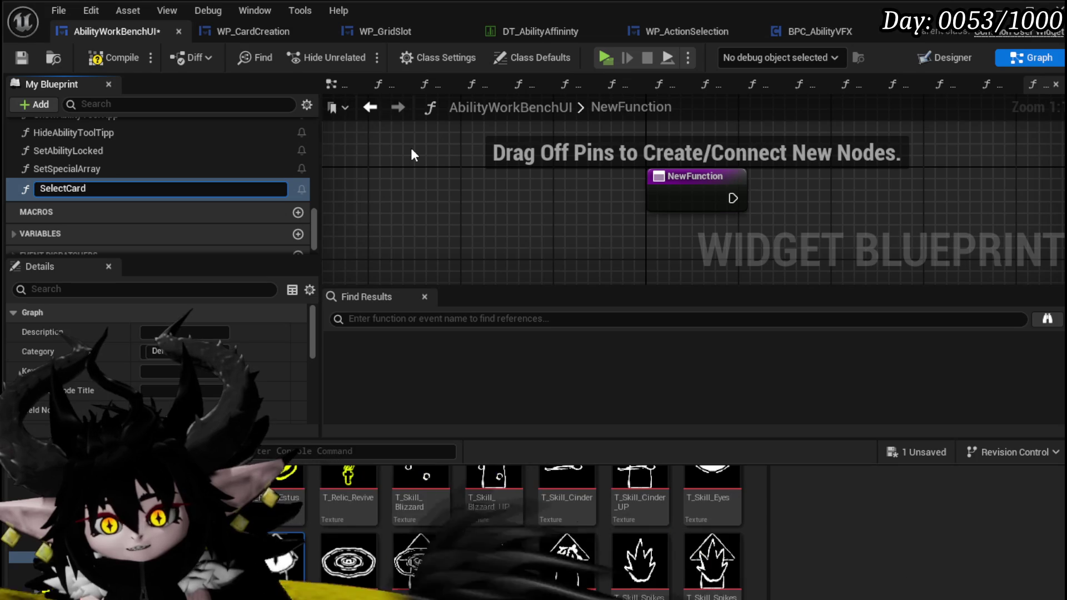
pyautogui.write('O')
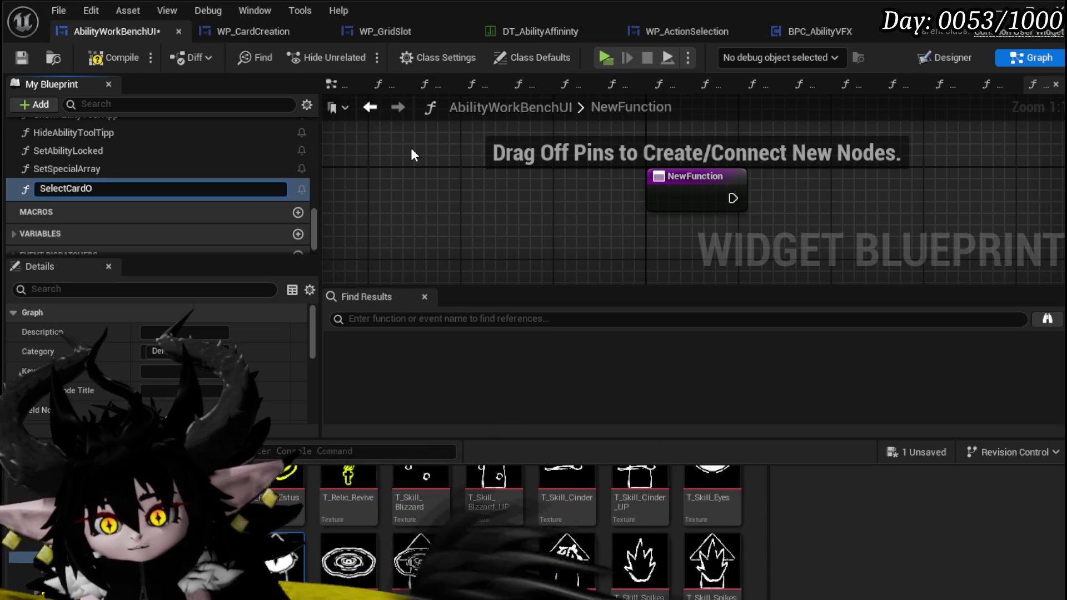
pyautogui.write('ptions')
pyautogui.press('Return')
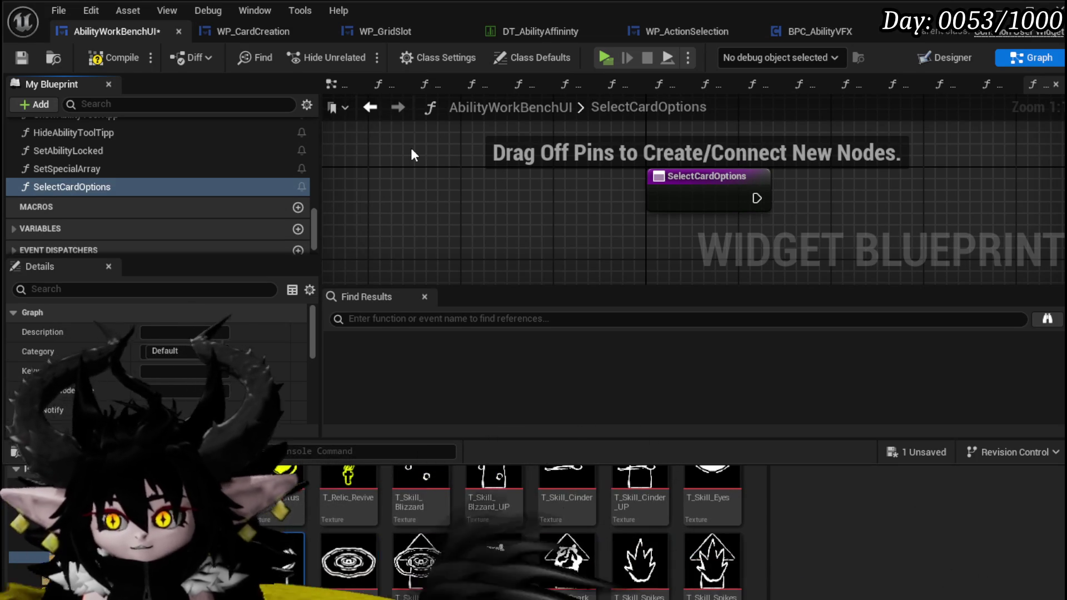
pyautogui.click(723, 191)
pyautogui.moveTo(309, 361); pyautogui.dragTo(311, 422)
pyautogui.click(296, 377)
pyautogui.click(170, 393)
pyautogui.click(311, 521)
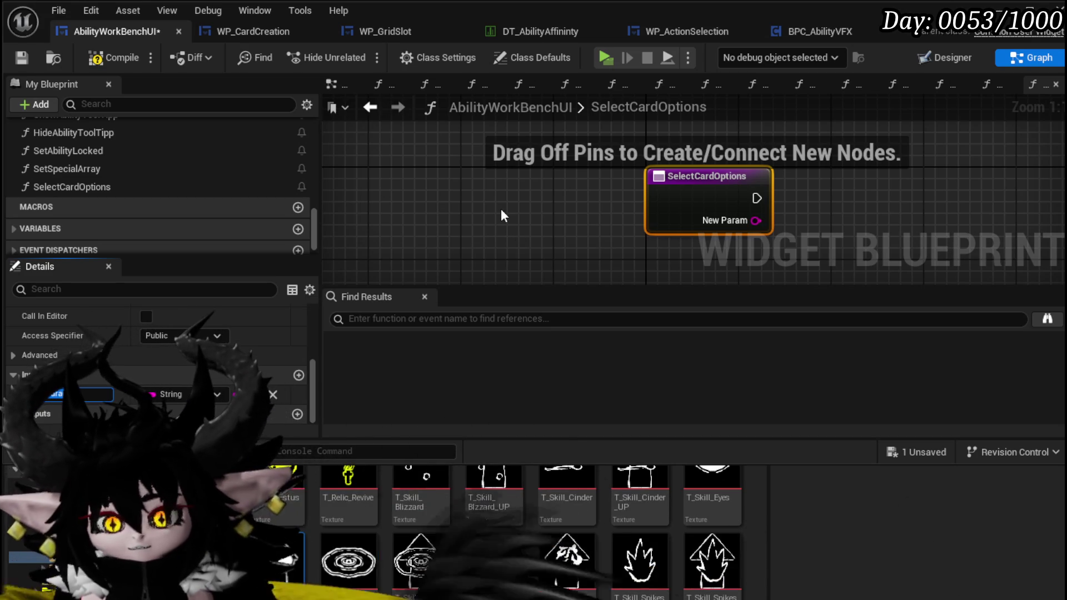
pyautogui.write('Card Data')
pyautogui.press('Return')
pyautogui.click(23, 56)
pyautogui.rightClick(281, 187)
pyautogui.click(312, 212)
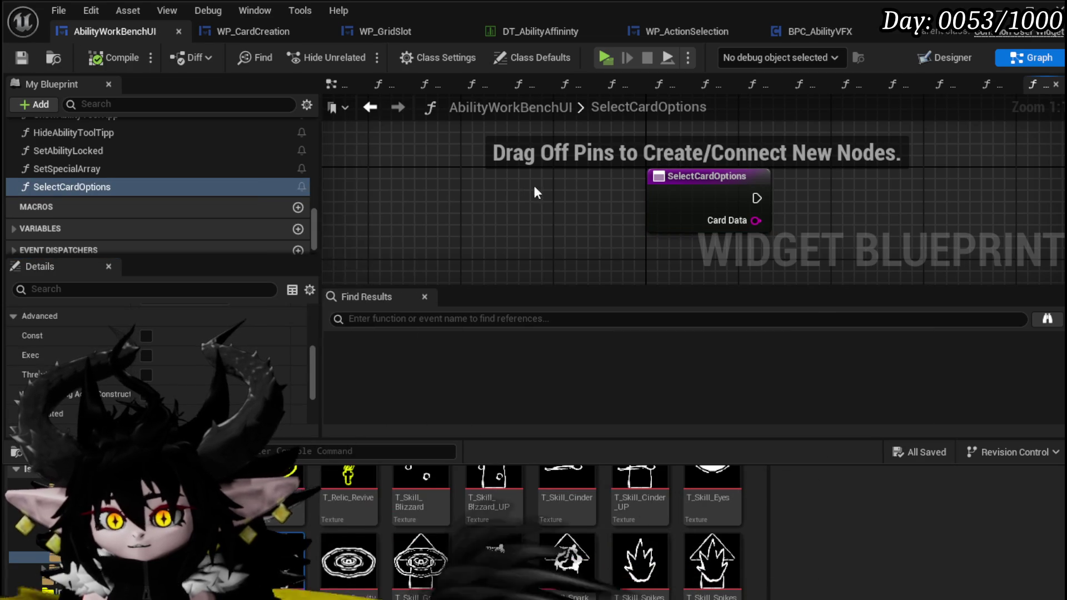
# Step: Add a Switch on String node fed by Card Data beside the SelectCardOptions entry, then compile and save
pyautogui.moveTo(468, 211); pyautogui.dragTo(539, 219)
pyautogui.write('Switch')
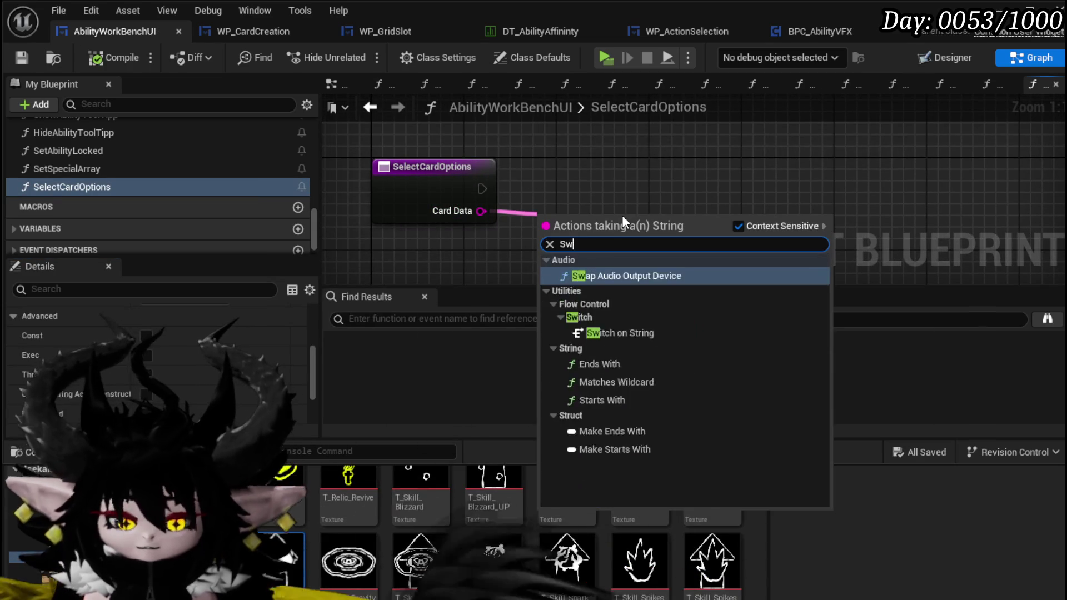
pyautogui.press('Return')
pyautogui.moveTo(622, 215); pyautogui.dragTo(610, 169)
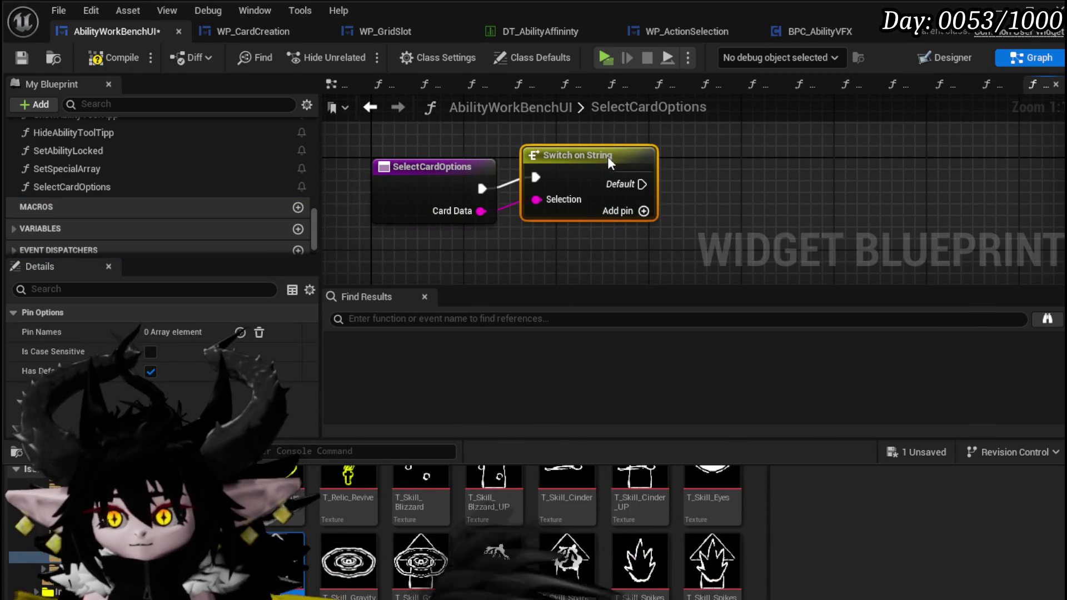
pyautogui.click(731, 186)
pyautogui.click(98, 57)
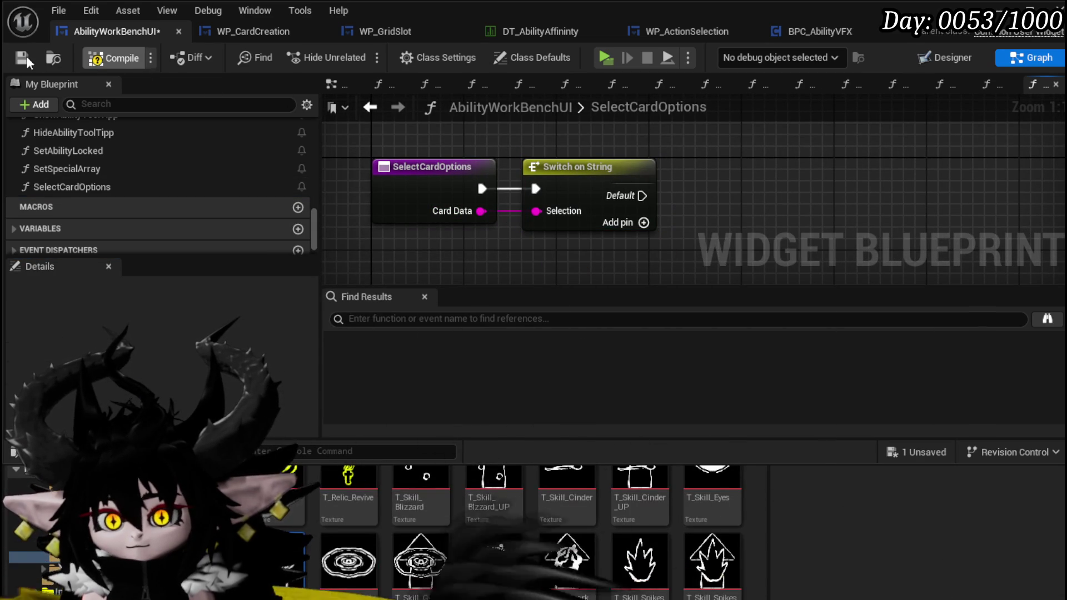
pyautogui.click(22, 58)
# Step: Add a case pin to the switch, name it Gain, then compile and save
pyautogui.click(643, 222)
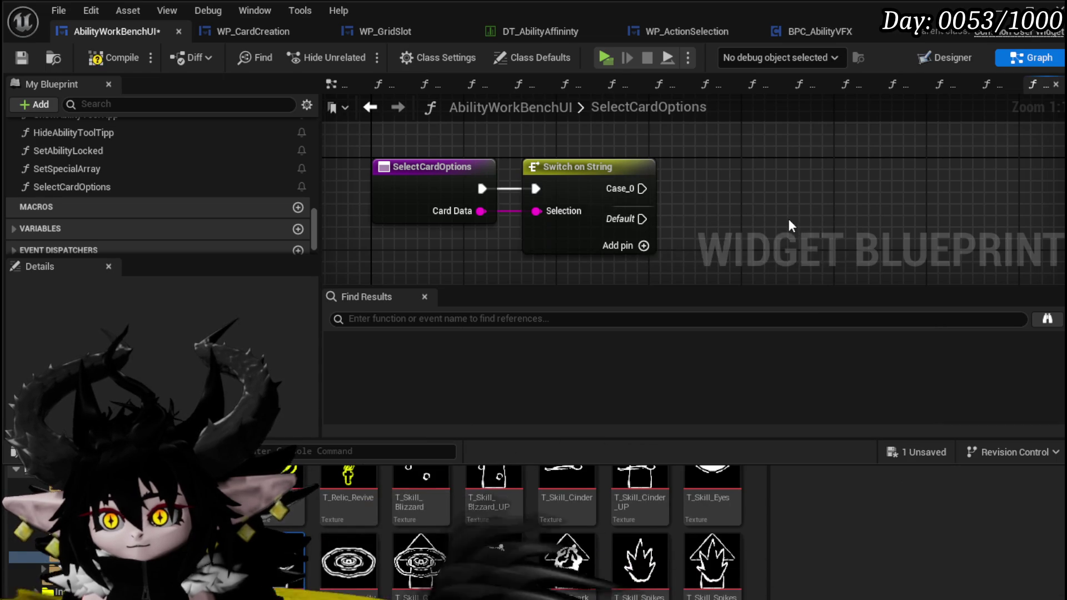
pyautogui.moveTo(727, 210); pyautogui.dragTo(602, 220)
pyautogui.click(167, 352)
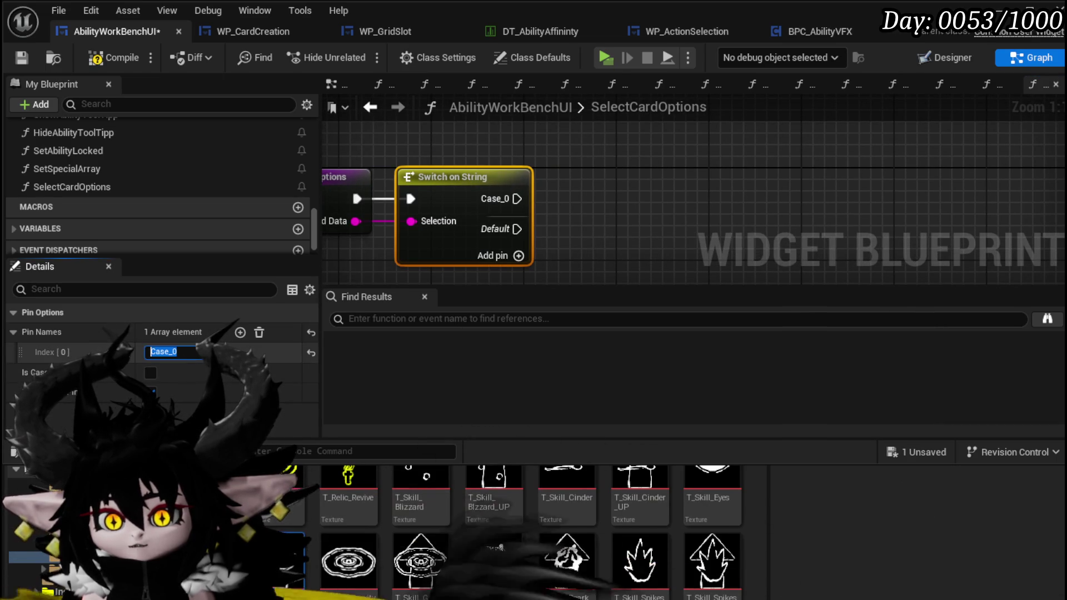
pyautogui.write('Gain')
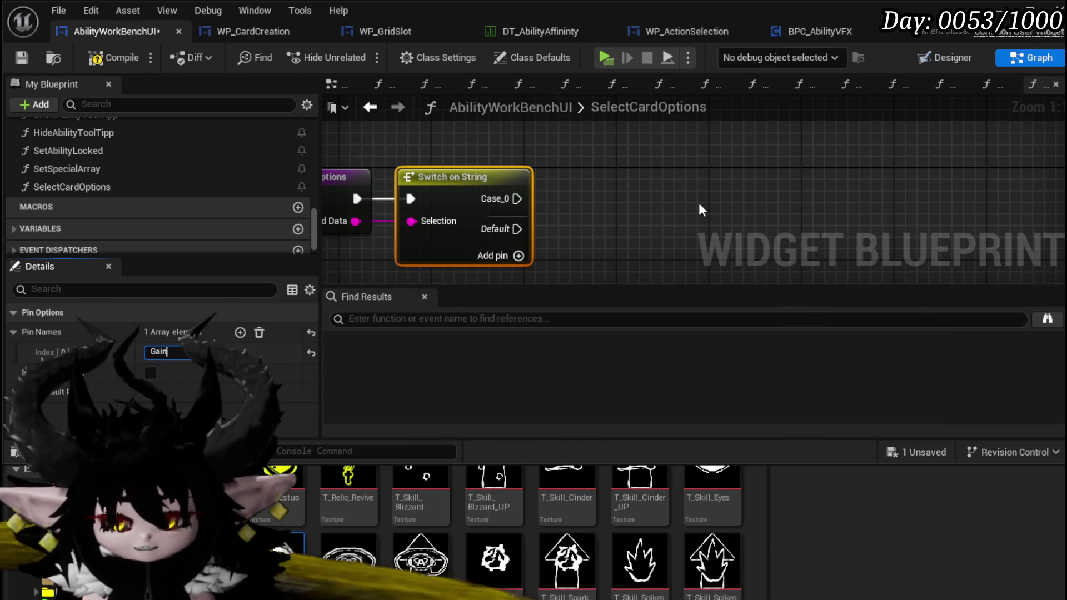
pyautogui.press('Return')
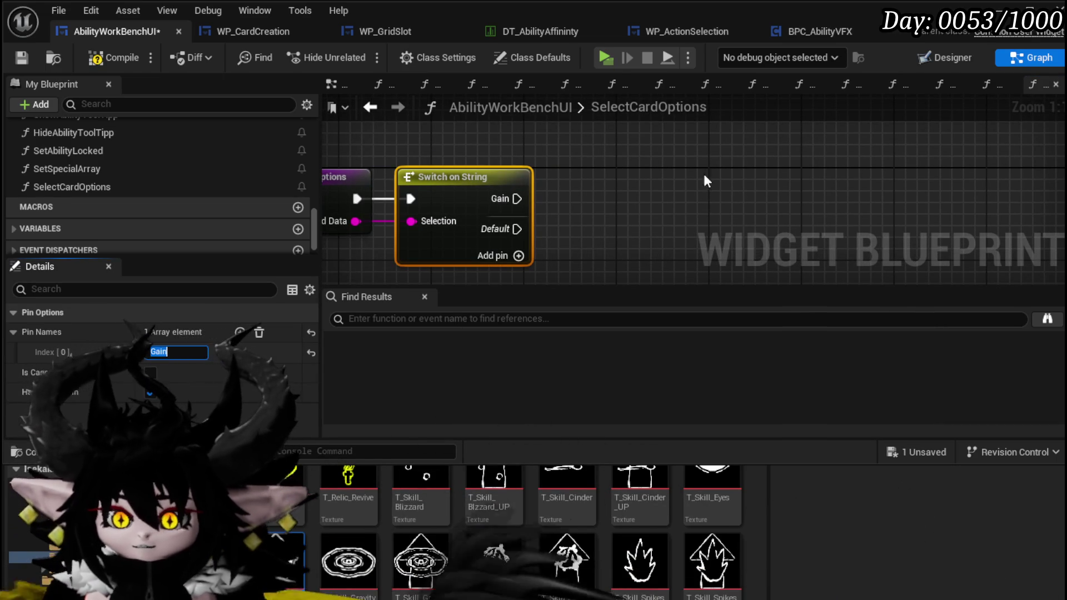
pyautogui.click(114, 58)
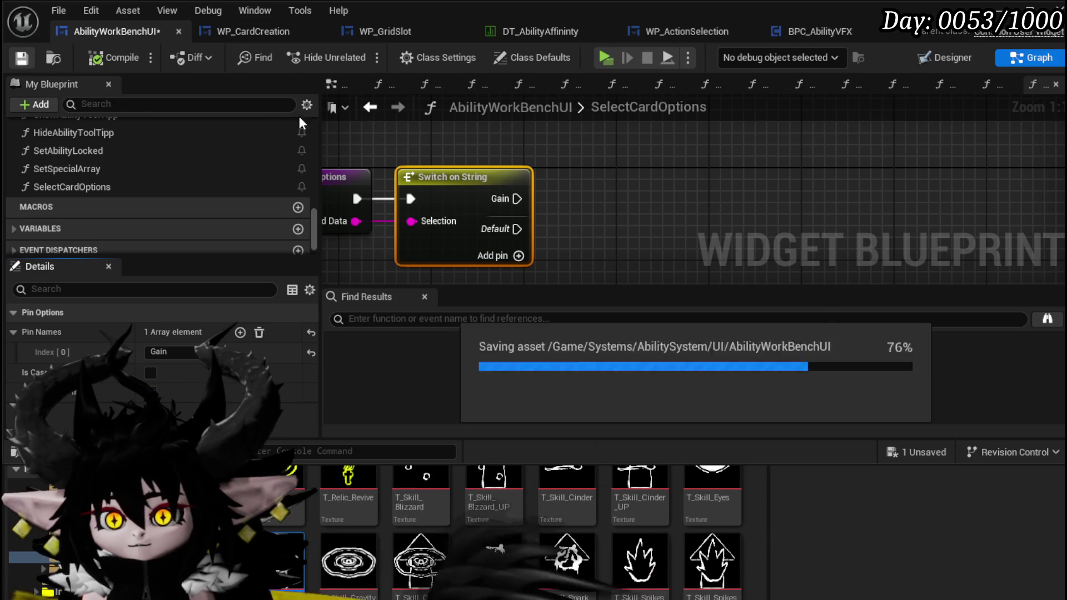
pyautogui.click(369, 108)
# Step: Select the Set Type, WP Card Creation and Status Index nodes in SetData_Direct/Status for copying
pyautogui.scroll(-4, 510, 236)
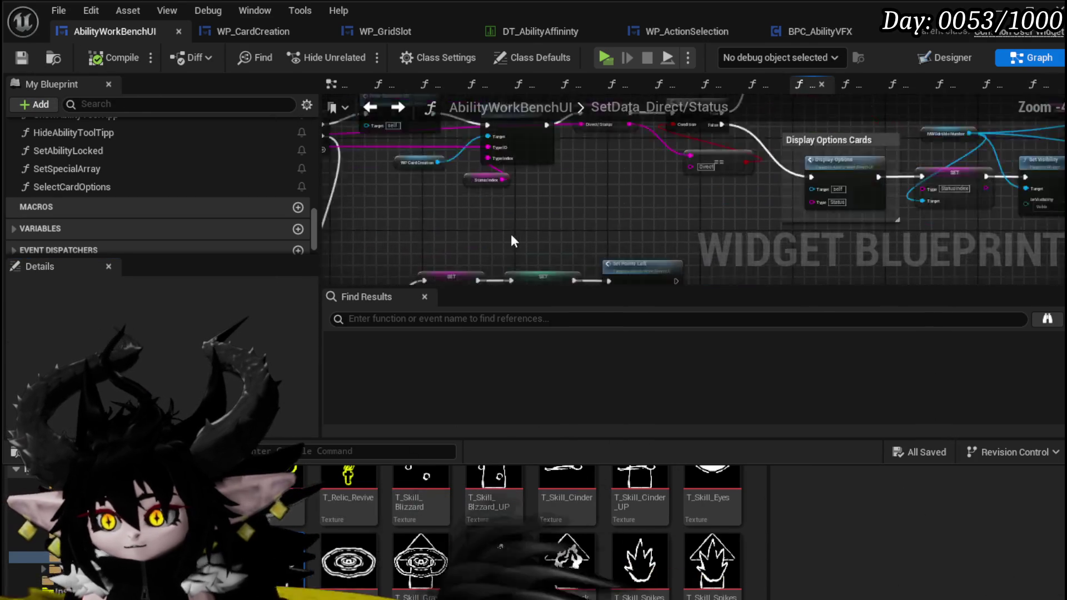
pyautogui.scroll(4, 449, 233)
pyautogui.moveTo(449, 233)
pyautogui.mouseDown()
pyautogui.moveTo(441, 172)
pyautogui.moveTo(419, 169)
pyautogui.moveTo(430, 197)
pyautogui.moveTo(568, 267)
pyautogui.moveTo(722, 273)
pyautogui.moveTo(529, 143)
pyautogui.moveTo(834, 171)
pyautogui.mouseUp()
pyautogui.scroll(-2, 568, 267)
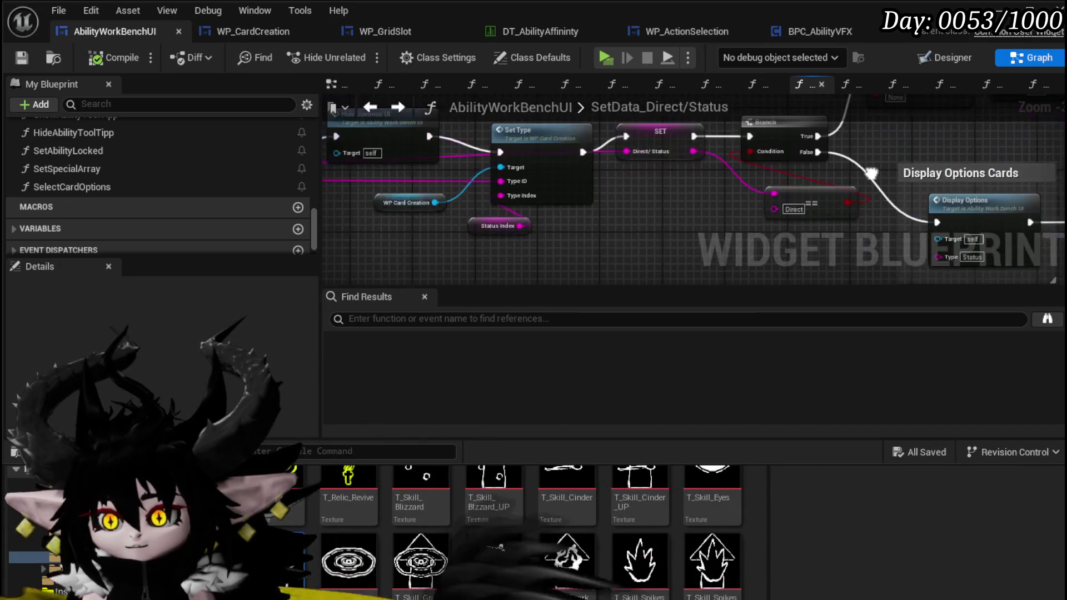
pyautogui.moveTo(608, 222); pyautogui.dragTo(719, 250)
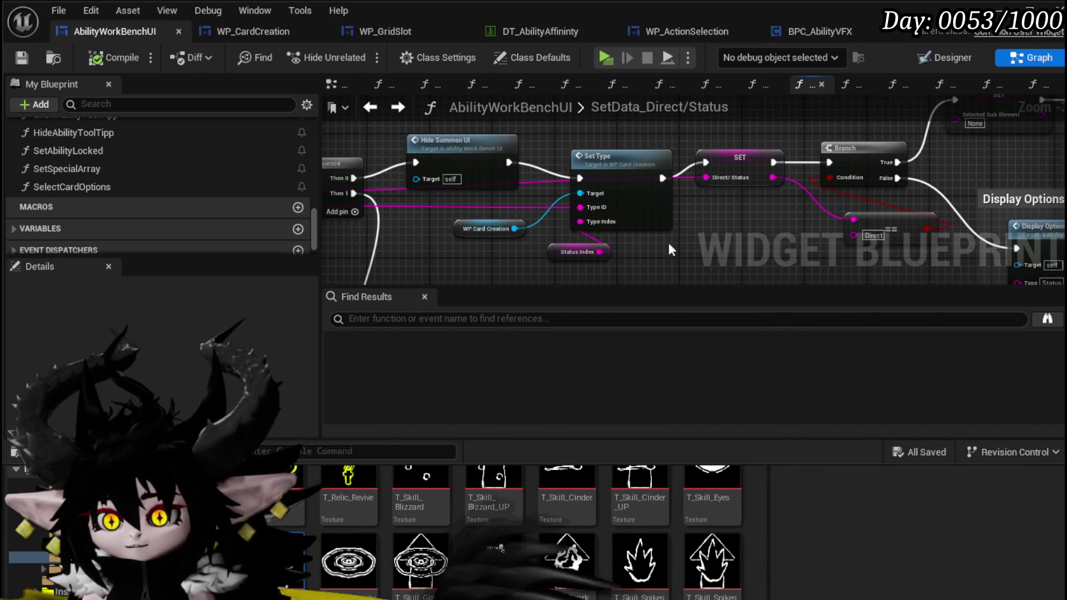
pyautogui.moveTo(575, 256)
pyautogui.mouseDown()
pyautogui.moveTo(490, 260)
pyautogui.moveTo(619, 187)
pyautogui.mouseUp()
pyautogui.click(621, 205)
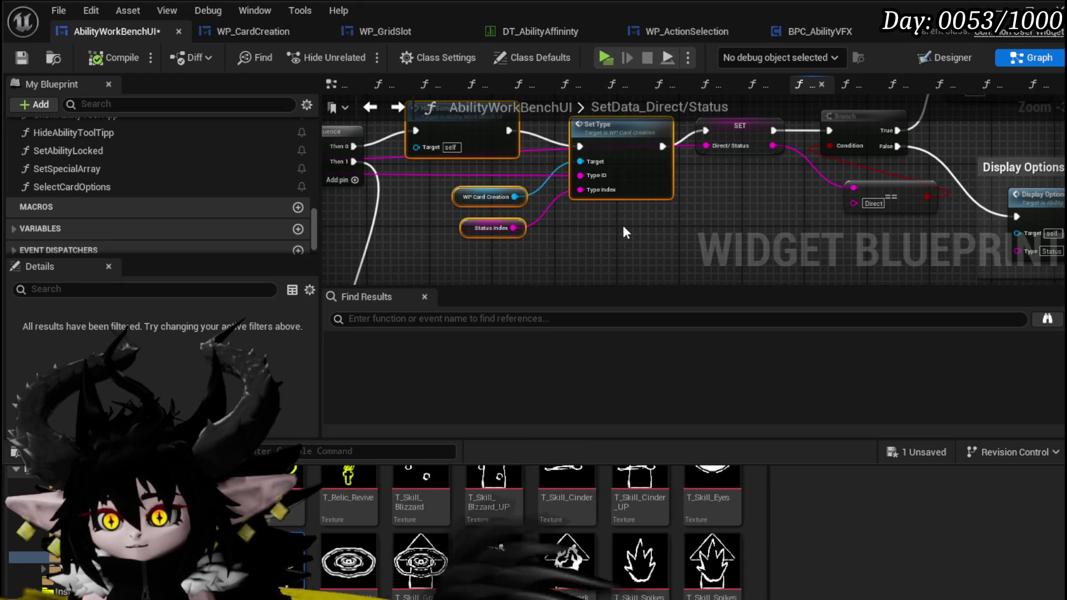
pyautogui.moveTo(492, 270); pyautogui.dragTo(643, 181)
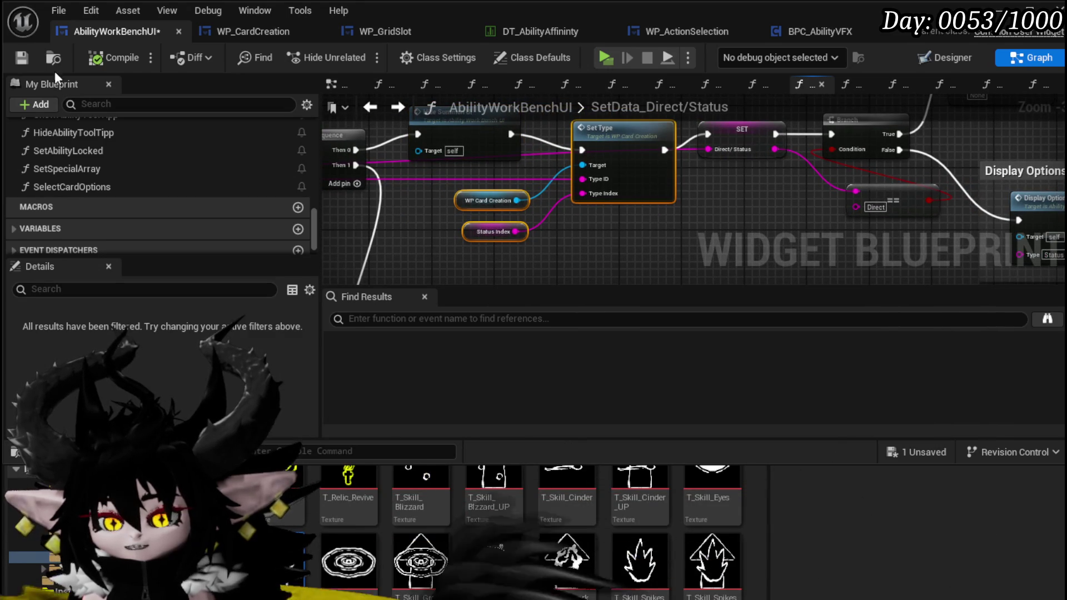
pyautogui.click(22, 58)
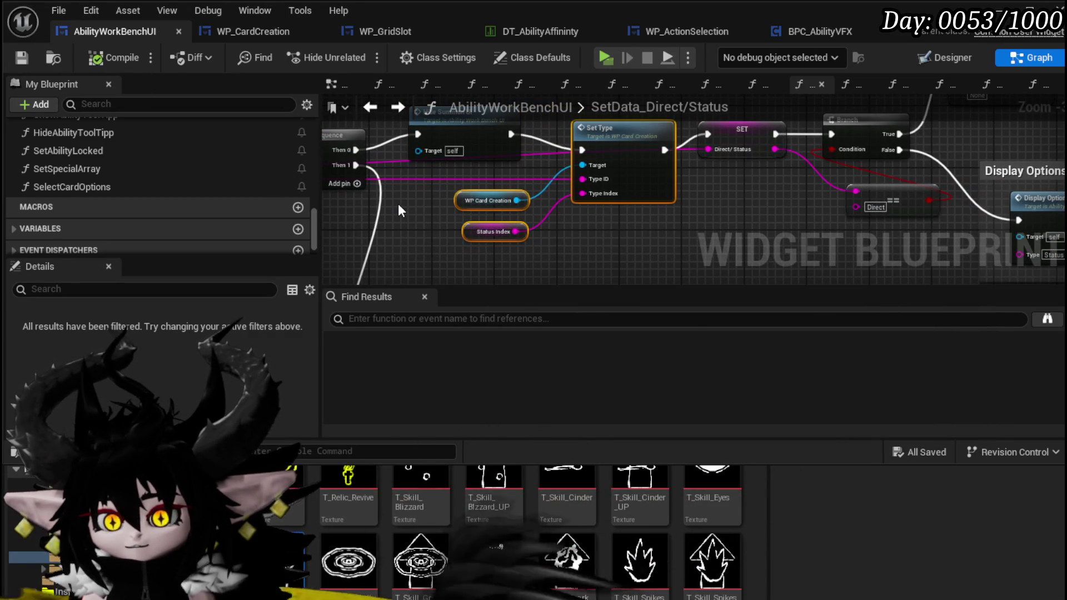
# Step: Paste them into SelectCardOptions, wiring the Gain case to Set Type and Card Data to Type ID
pyautogui.doubleClick(69, 185)
pyautogui.hotkey('ctrl', 'v')
pyautogui.moveTo(517, 198); pyautogui.dragTo(747, 142)
pyautogui.moveTo(608, 215)
pyautogui.mouseDown()
pyautogui.moveTo(590, 190)
pyautogui.moveTo(584, 124)
pyautogui.mouseUp()
pyautogui.moveTo(496, 266)
pyautogui.mouseDown()
pyautogui.moveTo(529, 195)
pyautogui.moveTo(532, 221)
pyautogui.moveTo(455, 122)
pyautogui.moveTo(570, 195)
pyautogui.mouseUp()
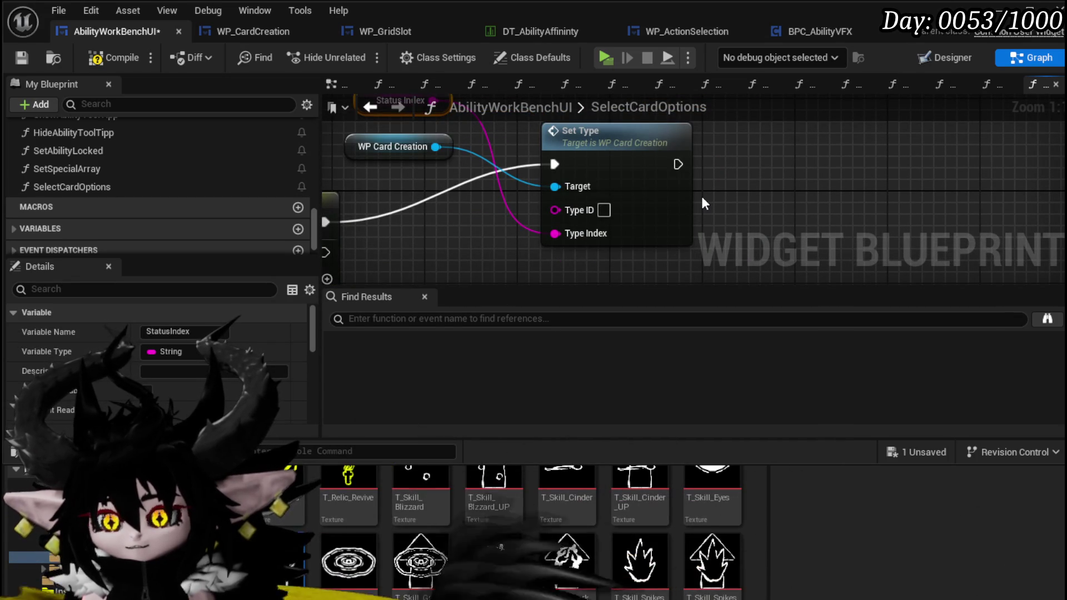
pyautogui.moveTo(334, 259)
pyautogui.mouseDown()
pyautogui.moveTo(471, 218)
pyautogui.moveTo(848, 179)
pyautogui.moveTo(838, 173)
pyautogui.mouseUp()
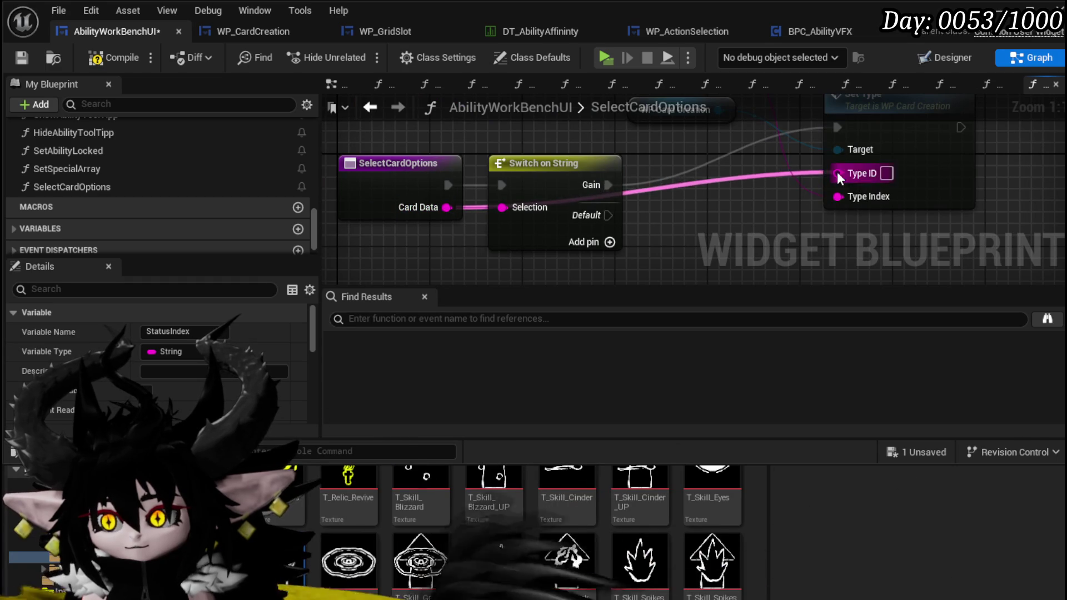
pyautogui.moveTo(737, 195); pyautogui.dragTo(511, 234)
pyautogui.doubleClick(638, 143)
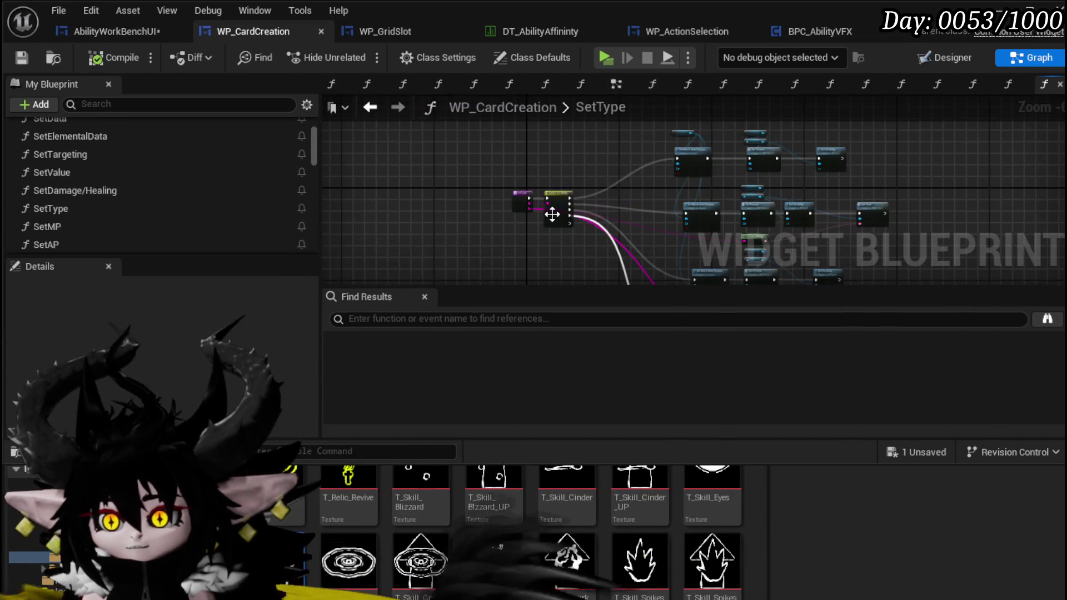
# Step: Add a fifth case pin (Case_0) to SetType's Switch on String in WP_CardCreation and save it
pyautogui.click(553, 245)
pyautogui.click(503, 215)
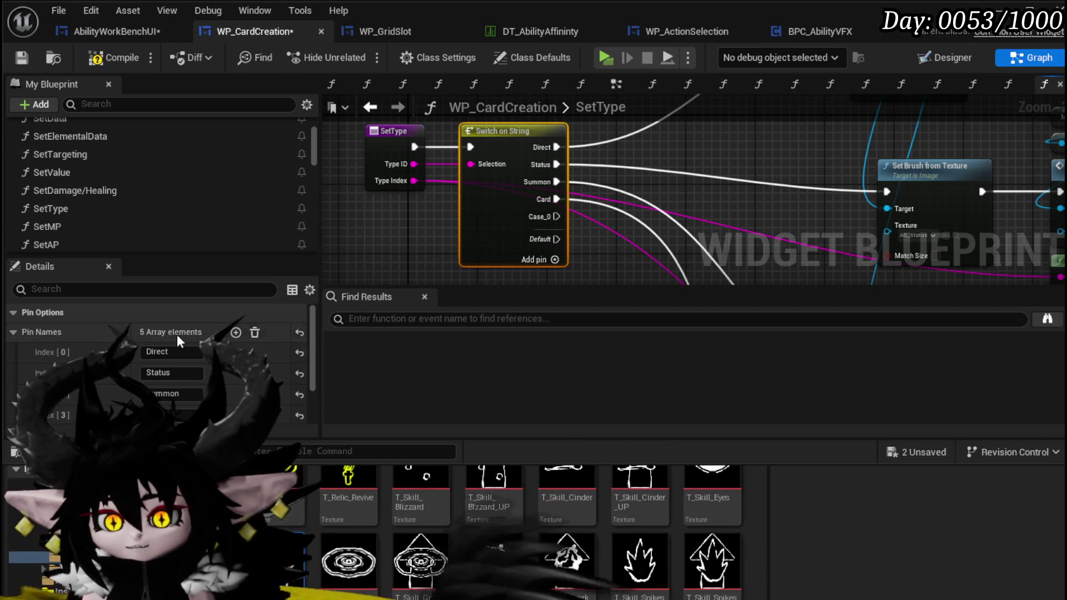
pyautogui.click(389, 236)
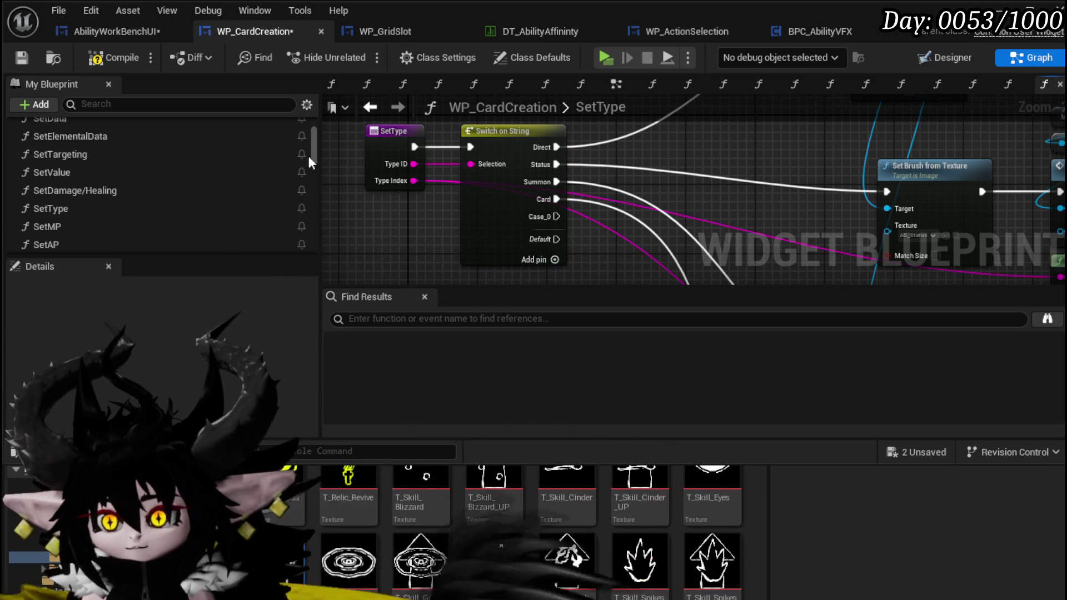
pyautogui.click(20, 58)
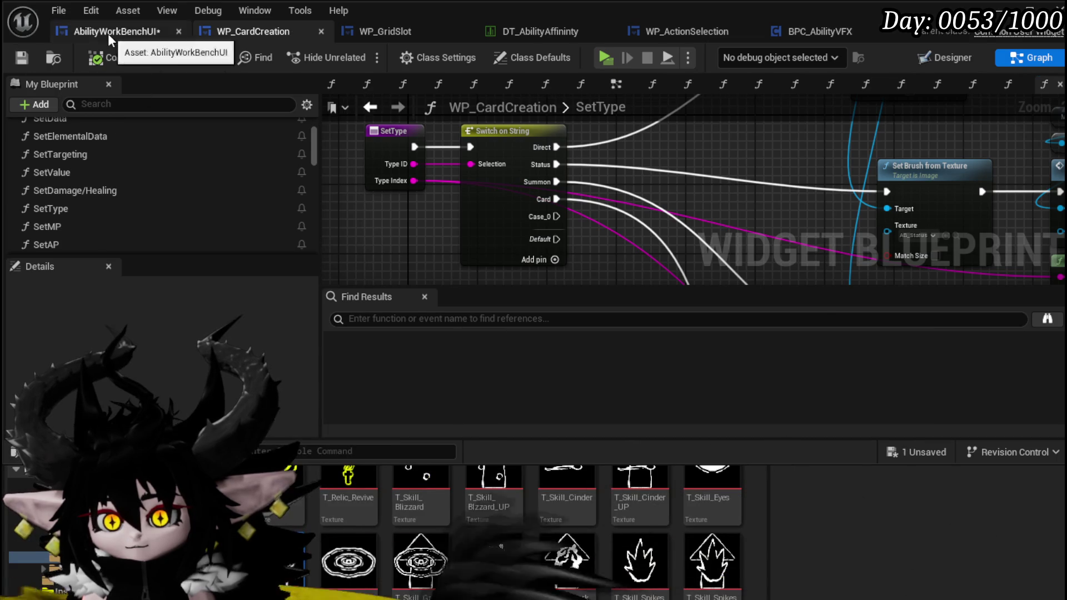
pyautogui.click(107, 32)
# Step: Delete the pasted Set Type and Status Index nodes and add a Set Targeting call on WP Card Creation
pyautogui.press('Delete')
pyautogui.click(453, 134)
pyautogui.press('Delete')
pyautogui.moveTo(543, 205)
pyautogui.mouseDown()
pyautogui.moveTo(865, 157)
pyautogui.moveTo(672, 160)
pyautogui.mouseUp()
pyautogui.moveTo(718, 193); pyautogui.dragTo(718, 194)
pyautogui.write('Set Targ')
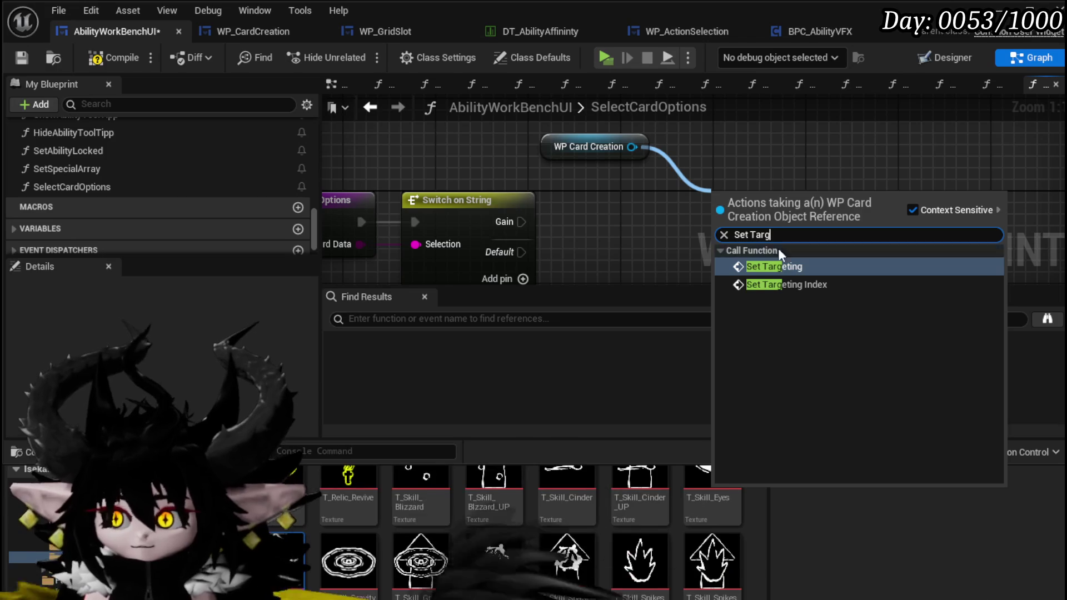
pyautogui.click(780, 267)
# Step: Wire the Gain case into Set Targeting and open the SetTargeting function
pyautogui.moveTo(568, 218); pyautogui.dragTo(445, 158)
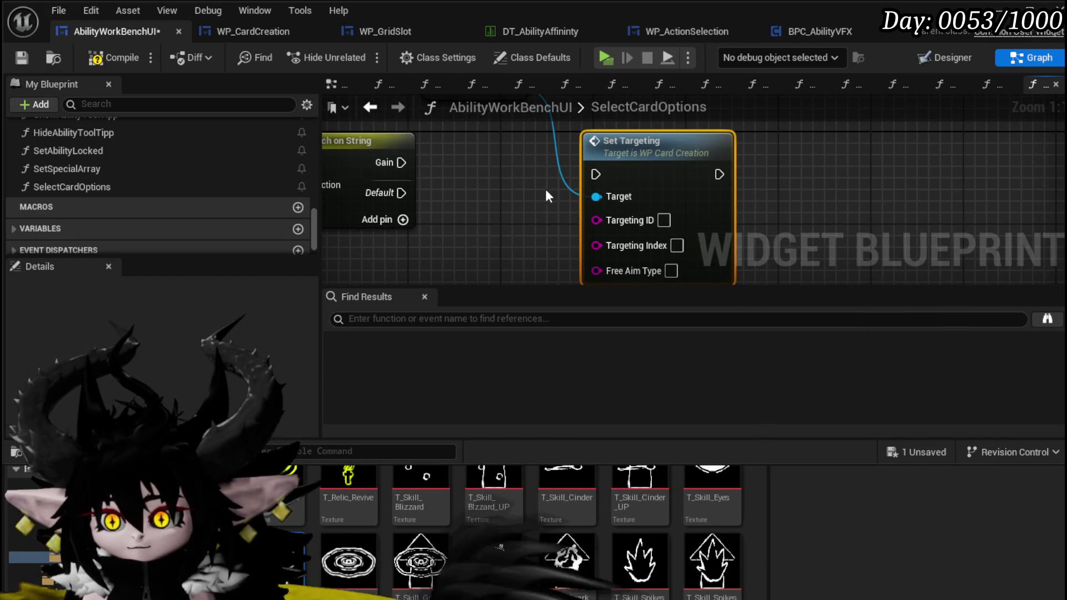
pyautogui.moveTo(626, 180); pyautogui.dragTo(641, 123)
pyautogui.moveTo(398, 162); pyautogui.dragTo(625, 167)
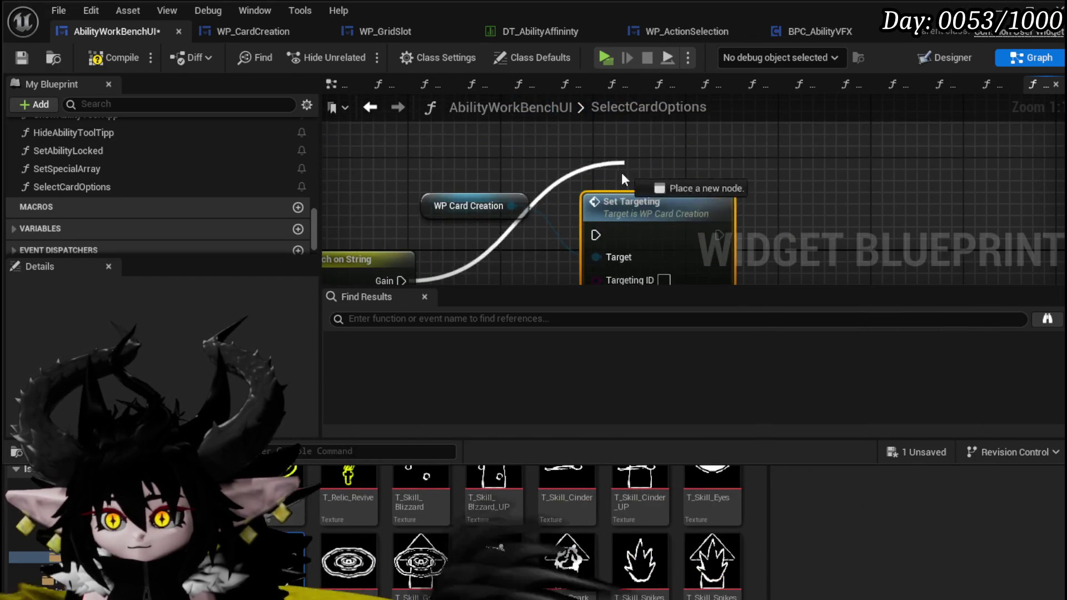
pyautogui.moveTo(626, 239); pyautogui.dragTo(618, 180)
pyautogui.moveTo(747, 215); pyautogui.dragTo(658, 172)
pyautogui.doubleClick(555, 138)
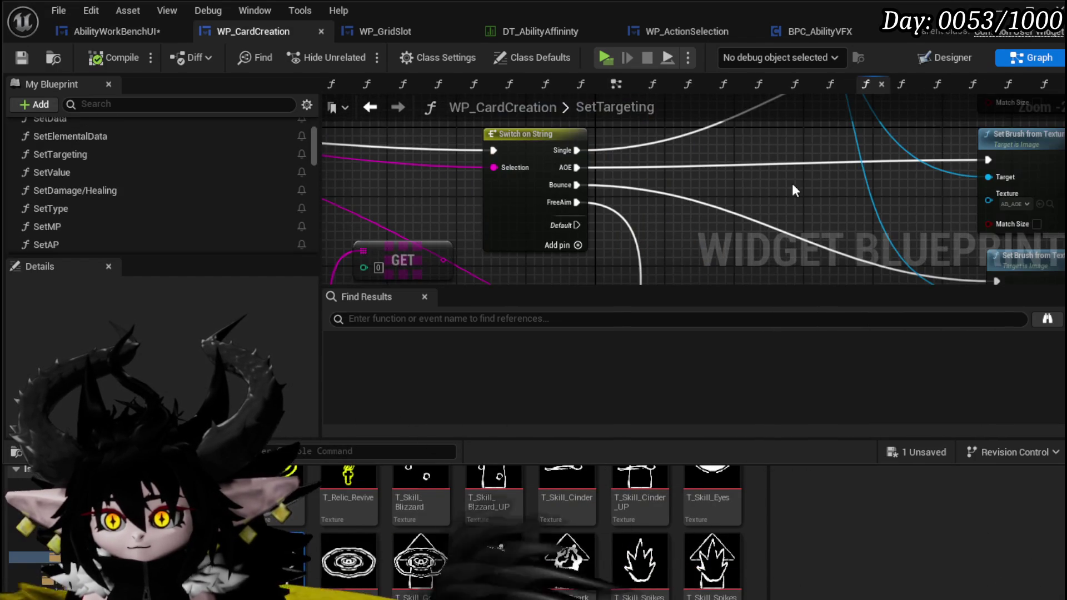
# Step: Add a fifth case named Gain to SetTargeting's switch and compile WP_CardCreation
pyautogui.scroll(-1, 592, 182)
pyautogui.click(502, 226)
pyautogui.click(469, 202)
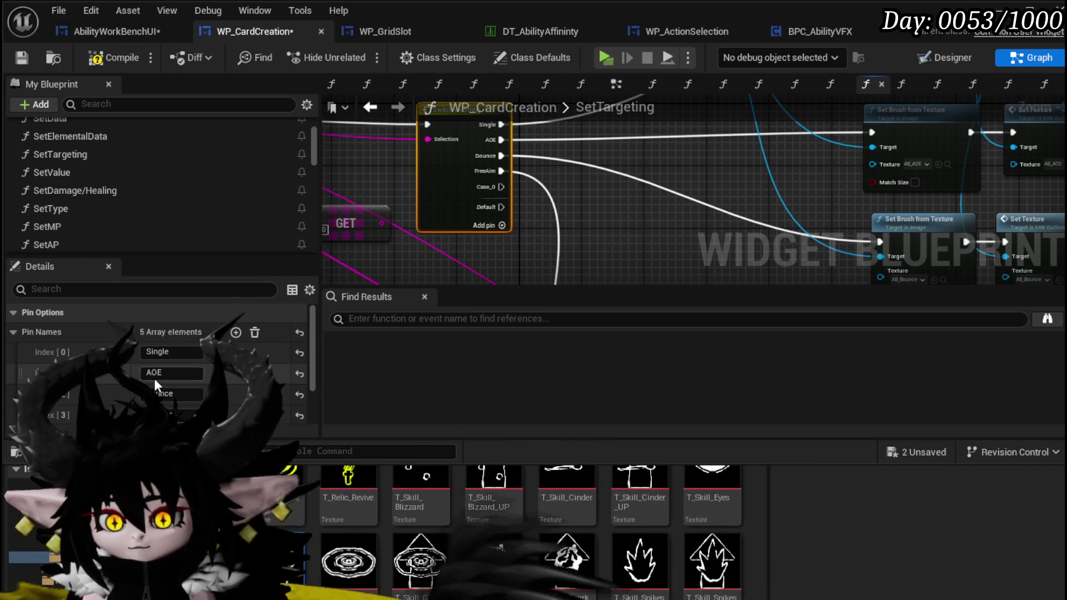
pyautogui.click(179, 375)
pyautogui.write('Gain')
pyautogui.press('Return')
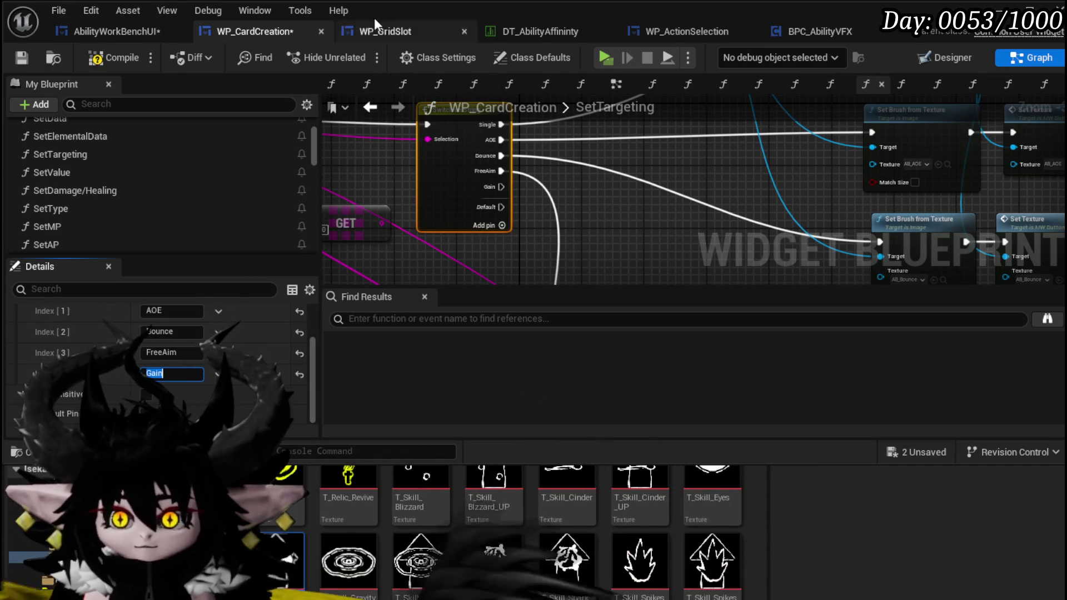
pyautogui.click(26, 56)
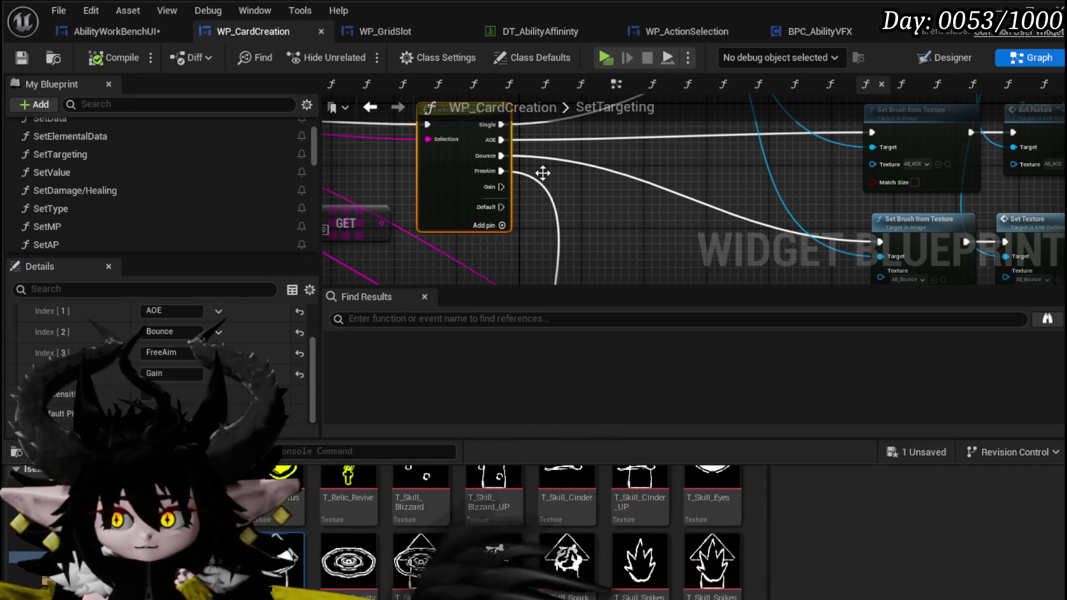
# Step: Connect the Gain case to a new Set Brush from Texture and Set Texture pair in the execution chain
pyautogui.moveTo(699, 169)
pyautogui.mouseDown()
pyautogui.moveTo(565, 125)
pyautogui.moveTo(578, 106)
pyautogui.moveTo(682, 175)
pyautogui.moveTo(506, 240)
pyautogui.moveTo(481, 184)
pyautogui.mouseUp()
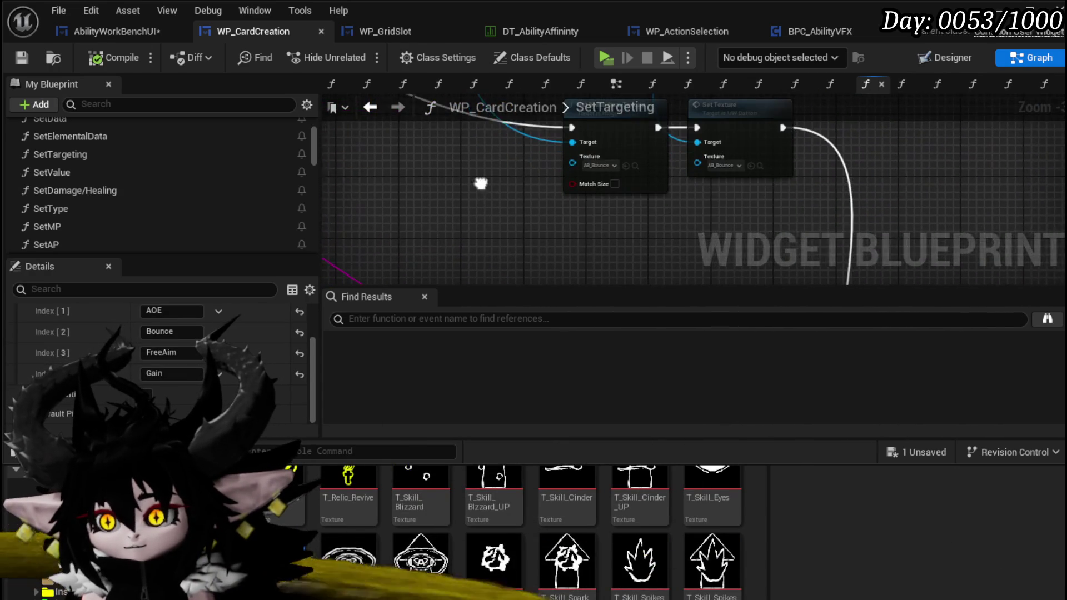
pyautogui.click(561, 203)
pyautogui.scroll(-3, 561, 204)
pyautogui.scroll(4, 499, 146)
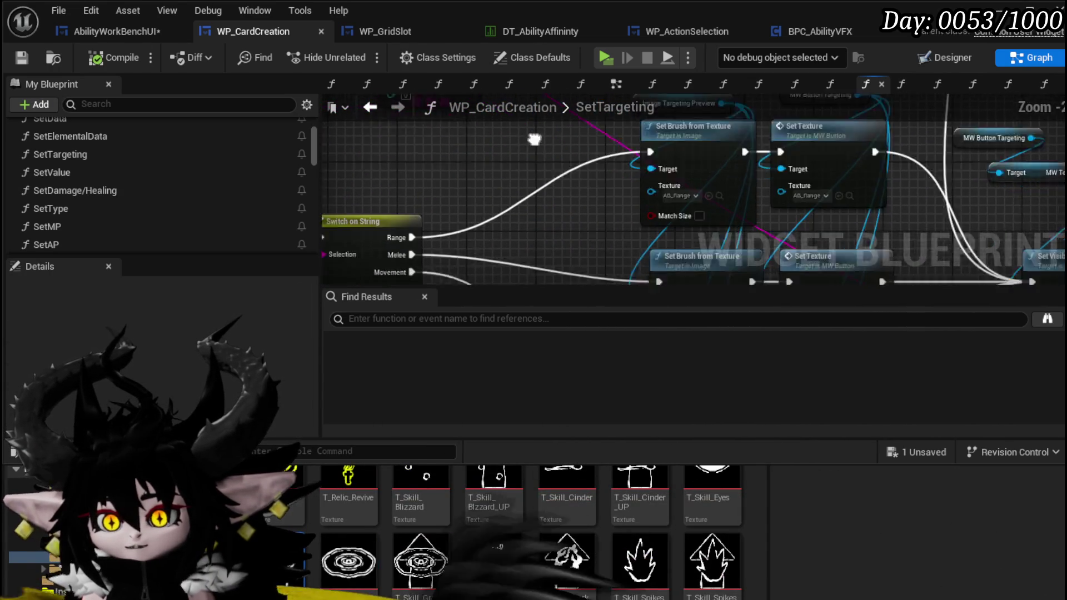
pyautogui.moveTo(581, 92); pyautogui.dragTo(564, 134)
pyautogui.scroll(-2, 564, 133)
pyautogui.moveTo(761, 111); pyautogui.dragTo(572, 221)
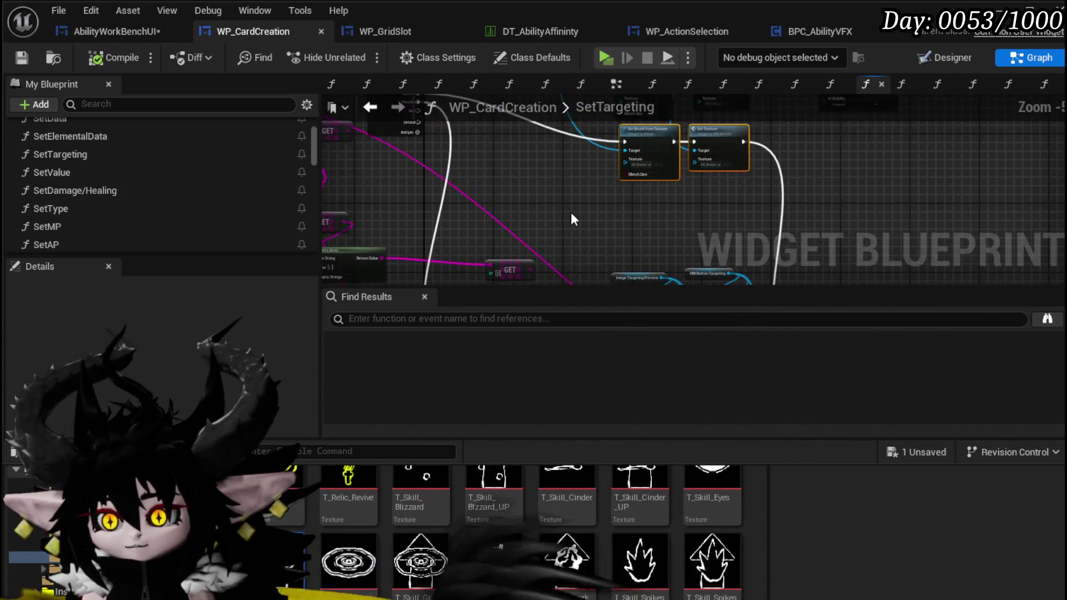
pyautogui.click(556, 209)
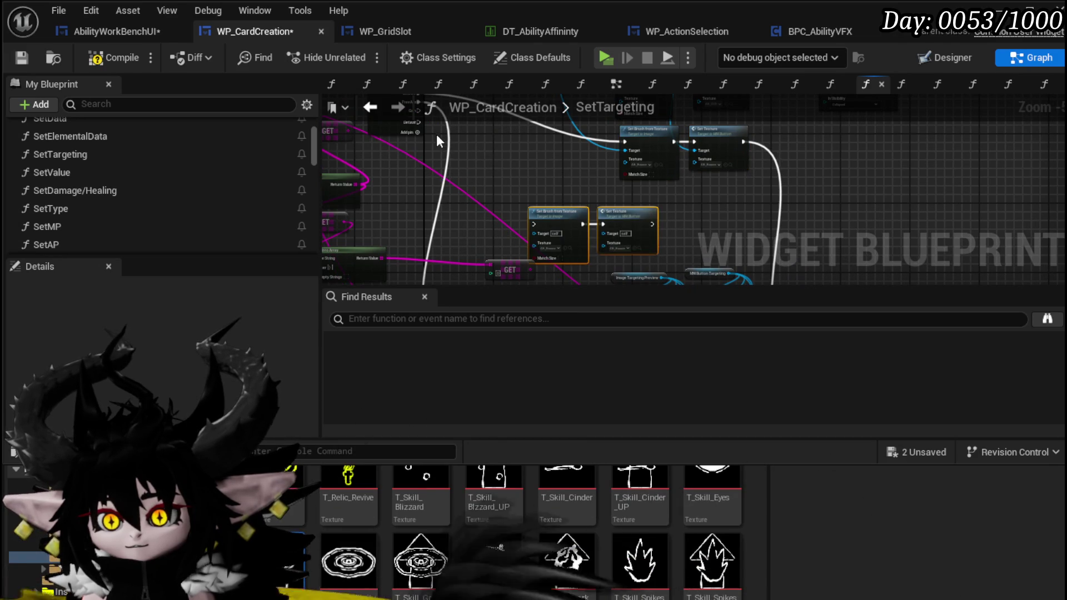
pyautogui.scroll(2, 436, 131)
pyautogui.moveTo(435, 152)
pyautogui.mouseDown()
pyautogui.moveTo(638, 208)
pyautogui.moveTo(675, 129)
pyautogui.moveTo(642, 160)
pyautogui.moveTo(653, 160)
pyautogui.mouseUp()
pyautogui.scroll(-1, 425, 219)
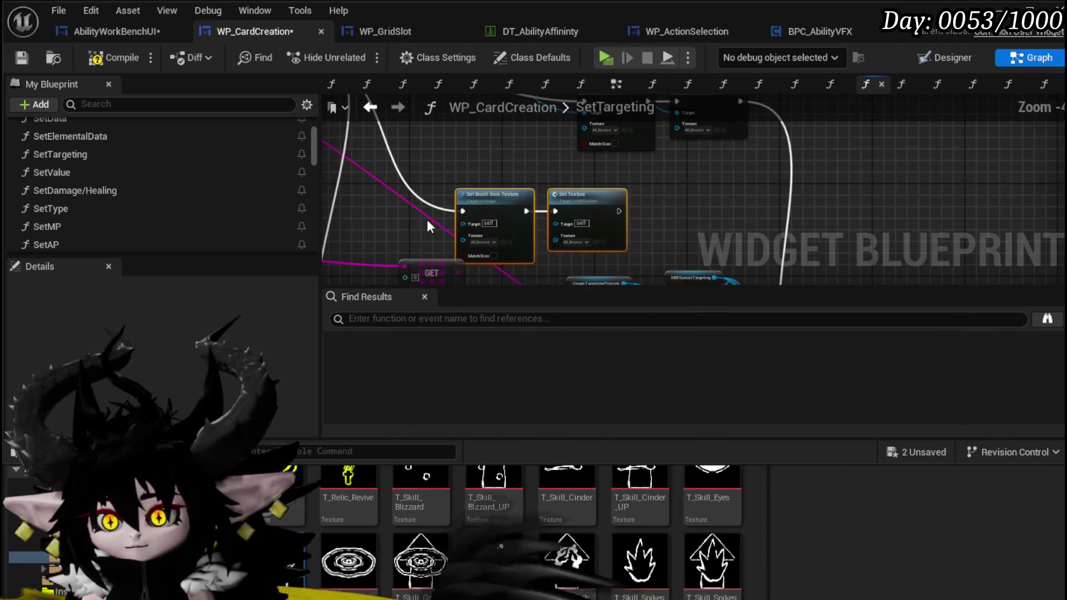
pyautogui.moveTo(596, 197); pyautogui.dragTo(721, 178)
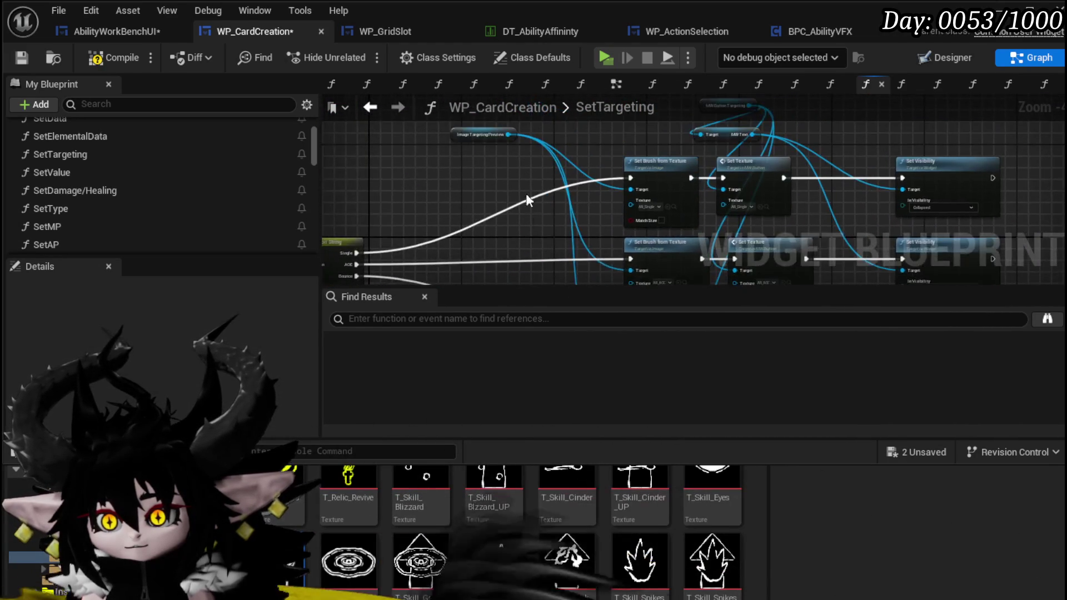
pyautogui.scroll(2, 532, 216)
# Step: Feed Image Targeting Preview into Set Brush from Texture's target and rearrange the getter nodes
pyautogui.click(469, 205)
pyautogui.moveTo(462, 142); pyautogui.dragTo(542, 175)
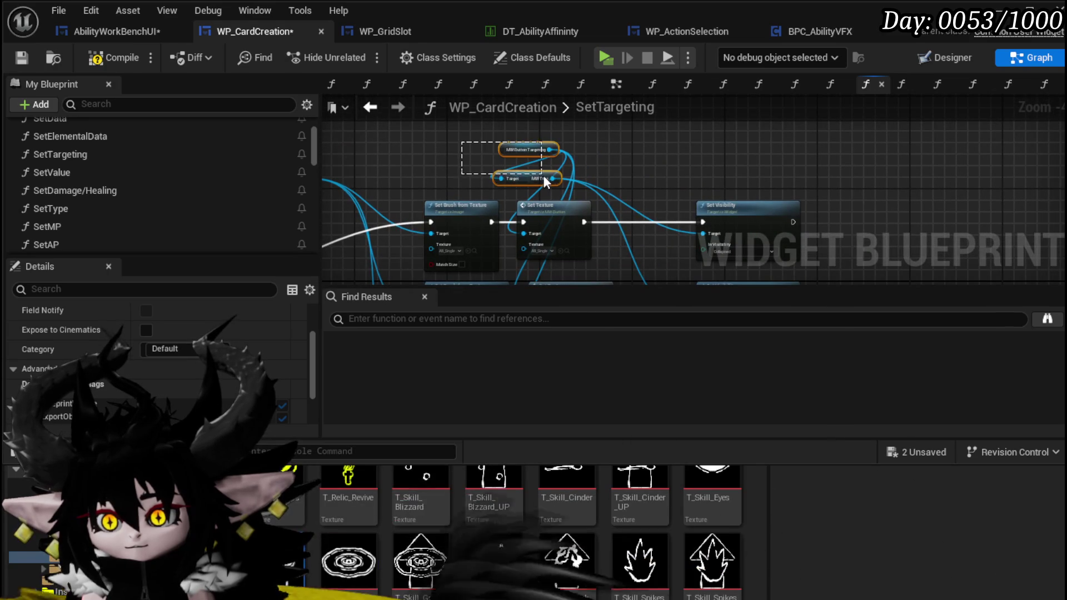
pyautogui.moveTo(595, 238); pyautogui.dragTo(507, 157)
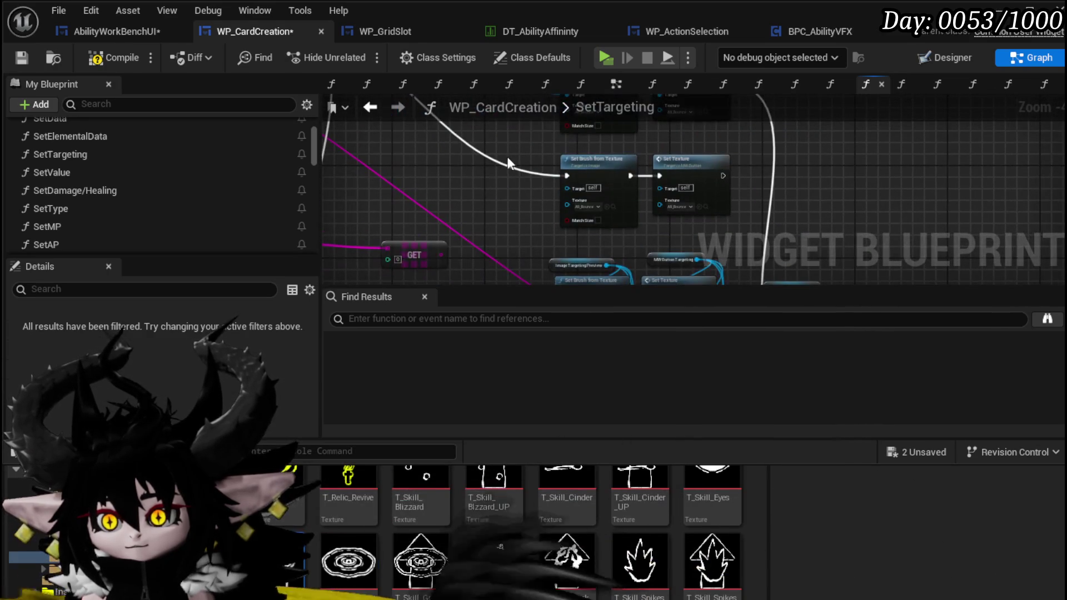
pyautogui.scroll(3, 516, 200)
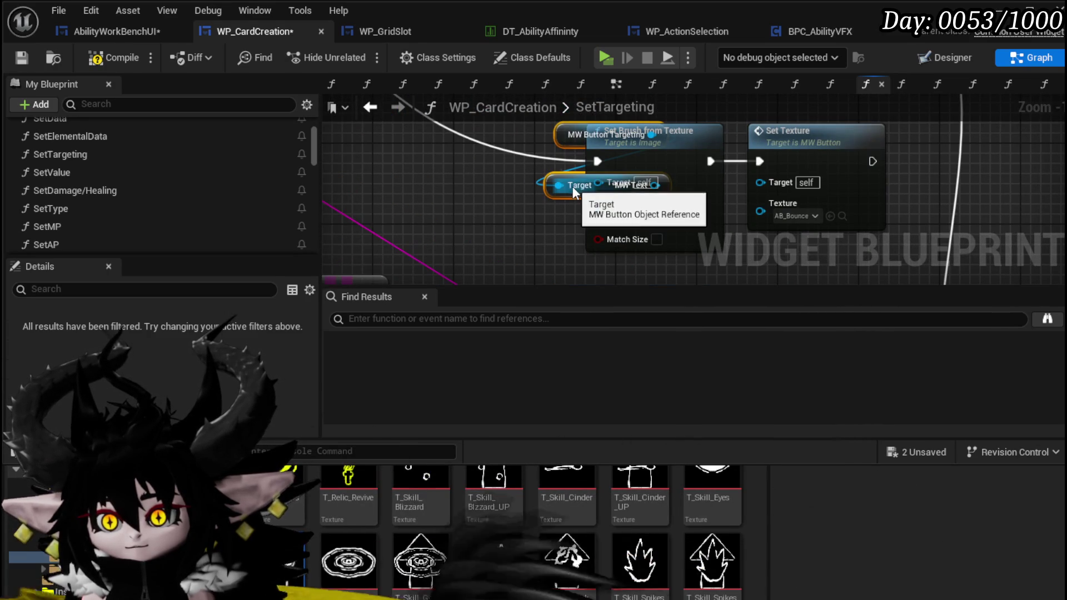
pyautogui.moveTo(572, 191)
pyautogui.mouseDown()
pyautogui.moveTo(489, 198)
pyautogui.moveTo(475, 224)
pyautogui.mouseUp()
pyautogui.scroll(-2, 605, 167)
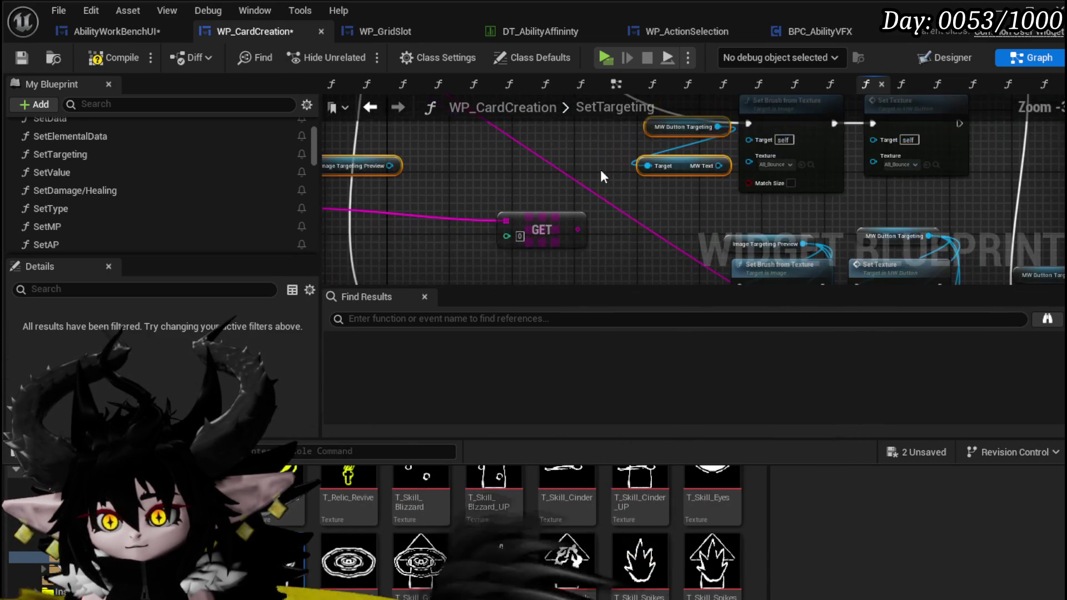
pyautogui.click(363, 170)
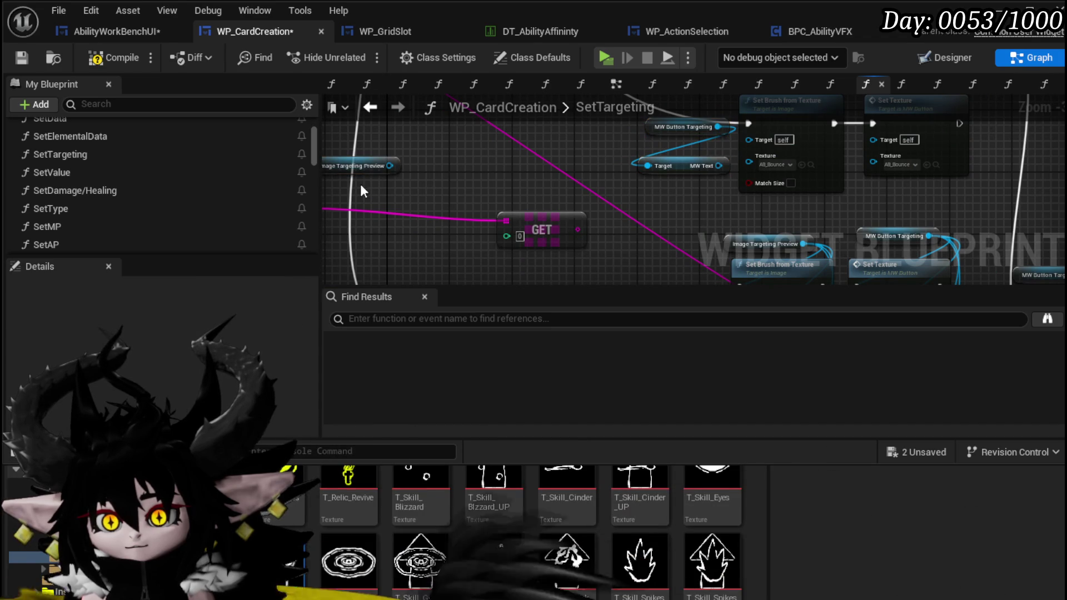
pyautogui.scroll(3, 608, 135)
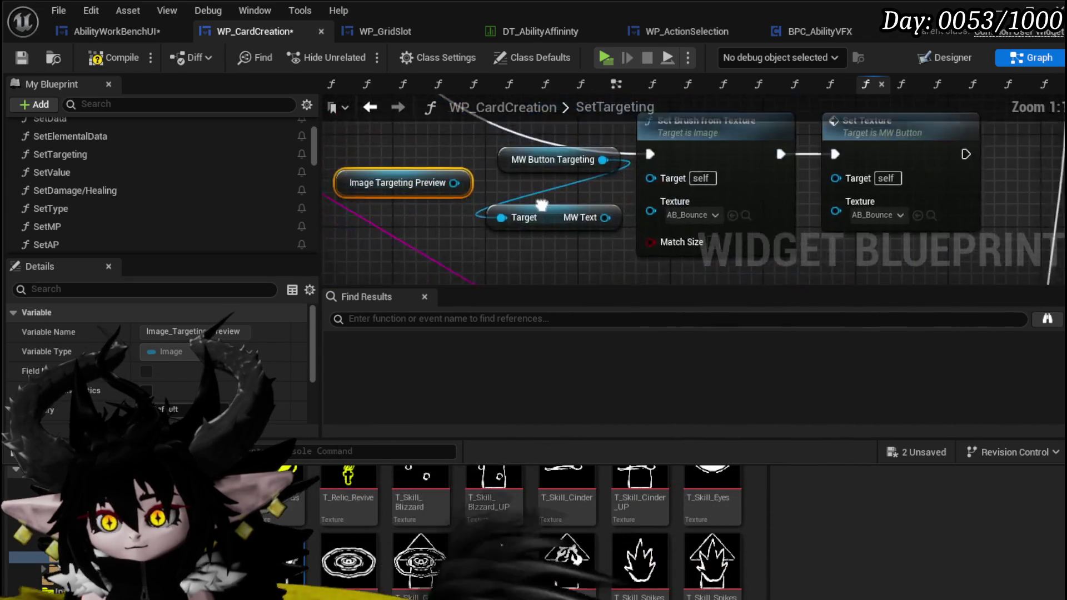
pyautogui.moveTo(736, 224)
pyautogui.mouseDown()
pyautogui.moveTo(708, 184)
pyautogui.moveTo(669, 224)
pyautogui.moveTo(681, 183)
pyautogui.mouseUp()
pyautogui.moveTo(538, 230); pyautogui.dragTo(789, 192)
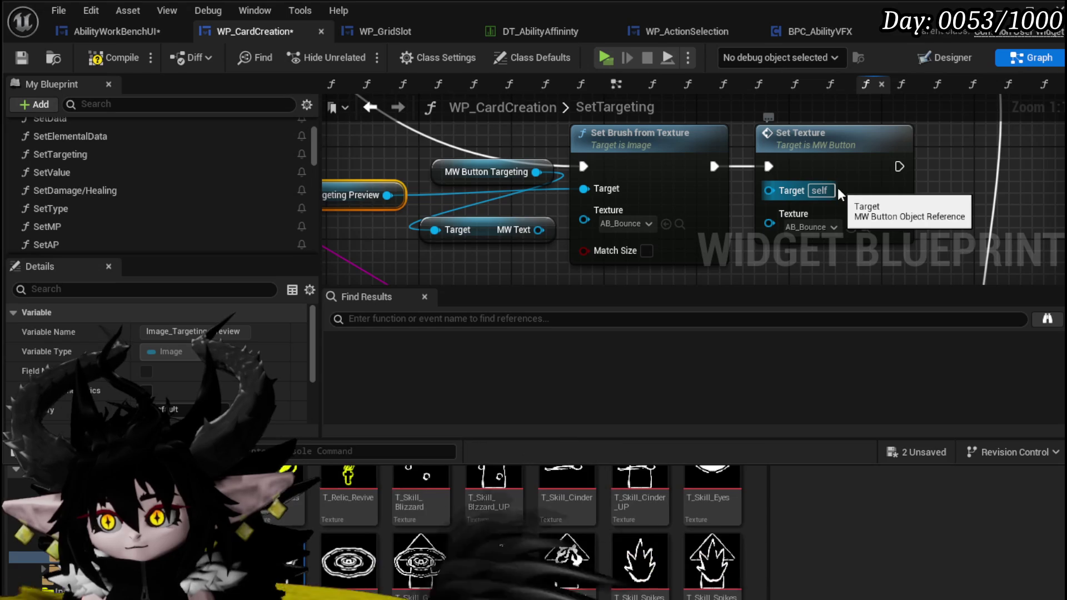
pyautogui.scroll(-4, 734, 265)
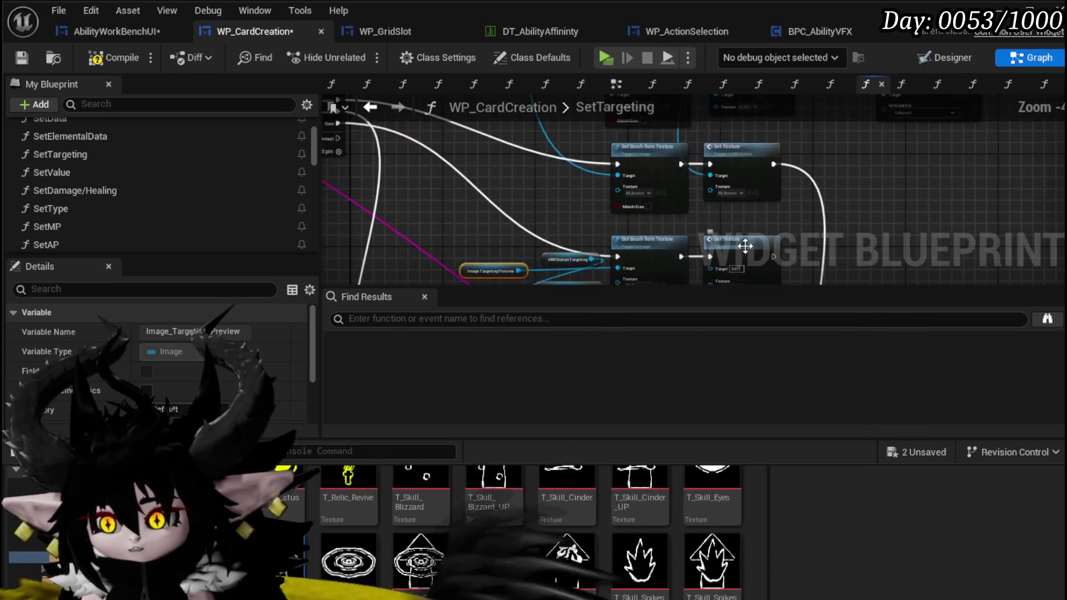
pyautogui.moveTo(734, 265)
pyautogui.mouseDown()
pyautogui.moveTo(724, 158)
pyautogui.moveTo(709, 279)
pyautogui.mouseUp()
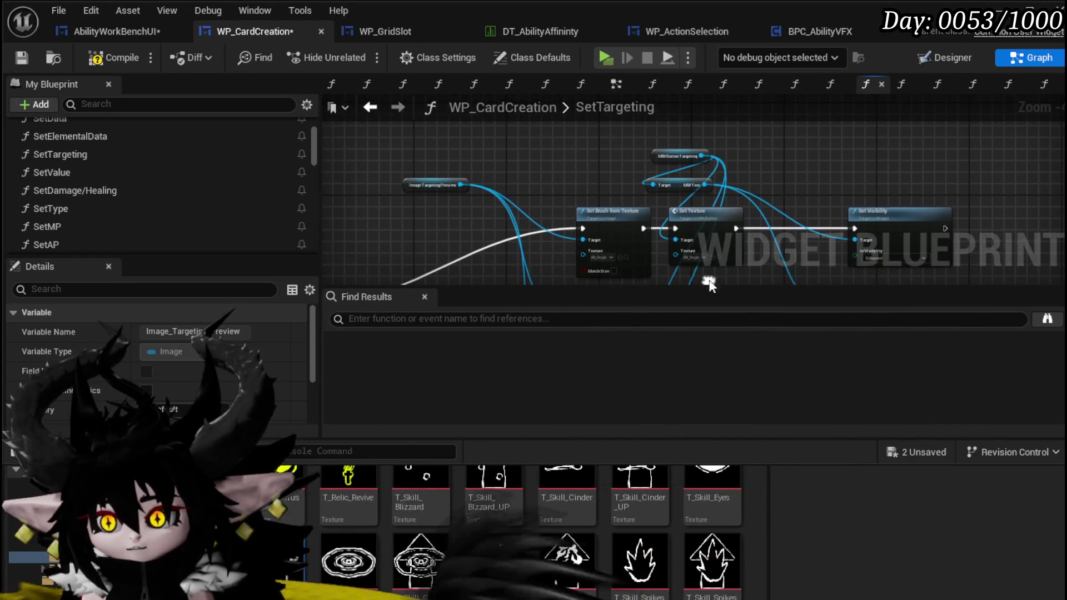
pyautogui.scroll(3, 582, 257)
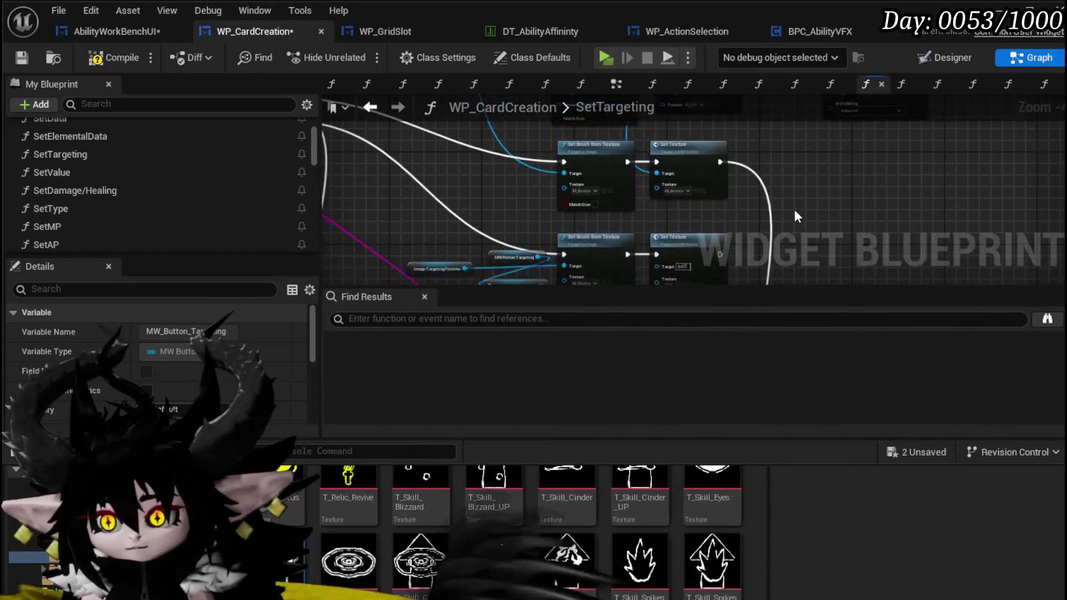
pyautogui.moveTo(582, 257)
pyautogui.mouseDown()
pyautogui.moveTo(619, 131)
pyautogui.moveTo(521, 127)
pyautogui.moveTo(449, 142)
pyautogui.mouseUp()
# Step: Connect a duplicated MW Button Targeting getter to Set Texture's target and delete the unused getters
pyautogui.hotkey('ctrl', 'c')
pyautogui.hotkey('ctrl', 'v')
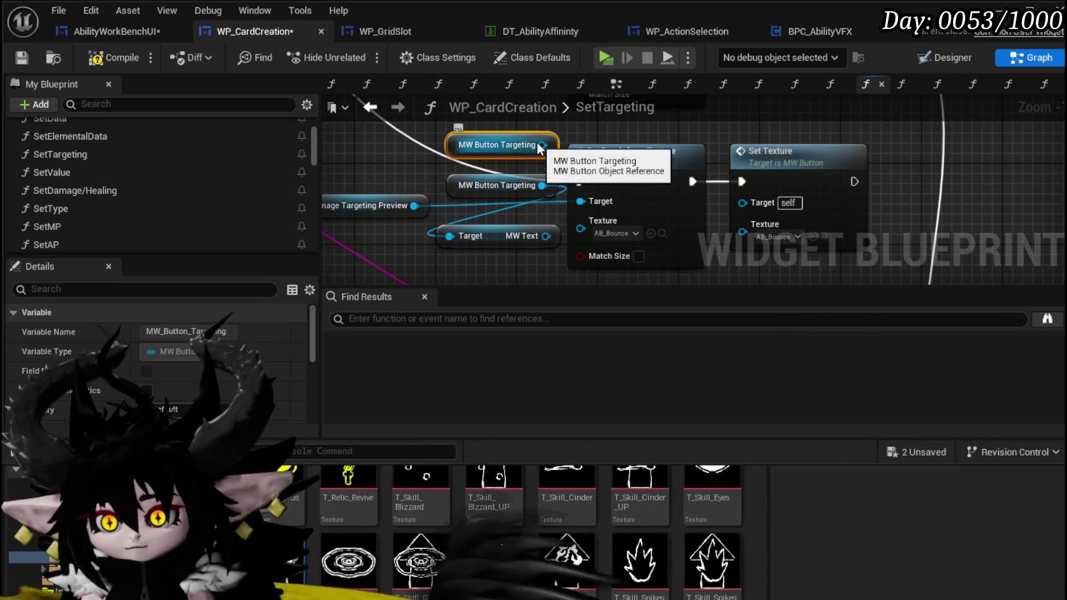
pyautogui.moveTo(752, 218)
pyautogui.mouseDown()
pyautogui.moveTo(758, 245)
pyautogui.moveTo(745, 201)
pyautogui.mouseUp()
pyautogui.click(489, 236)
pyautogui.press('Delete')
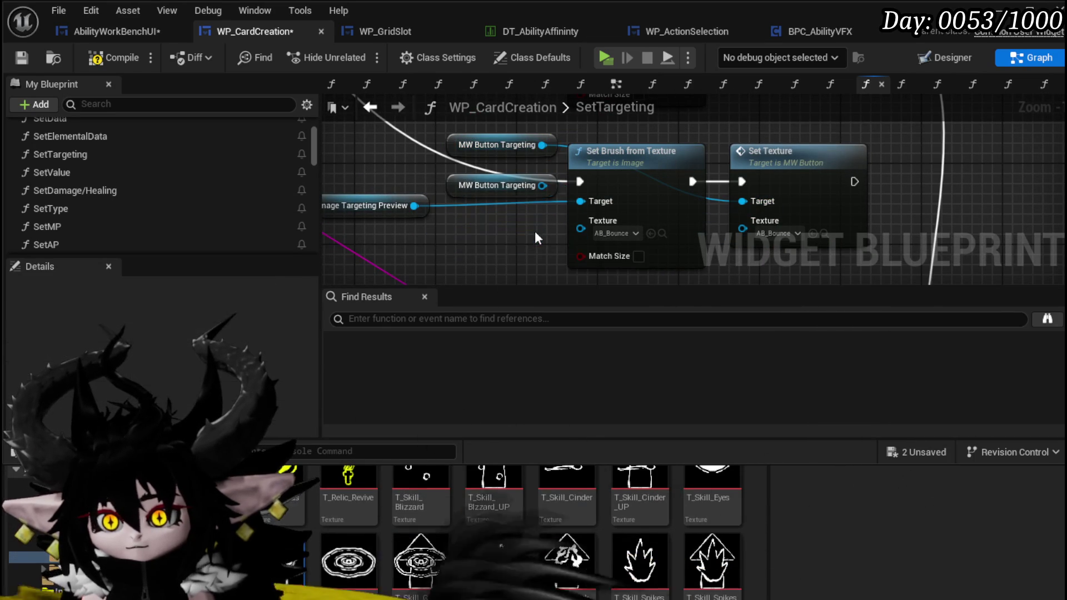
pyautogui.click(483, 186)
pyautogui.press('Delete')
# Step: Assign T_Skill_Eyes_UP to both the preview brush and the button texture, then save WP_CardCreation
pyautogui.moveTo(523, 234)
pyautogui.mouseDown()
pyautogui.moveTo(419, 220)
pyautogui.moveTo(432, 239)
pyautogui.mouseUp()
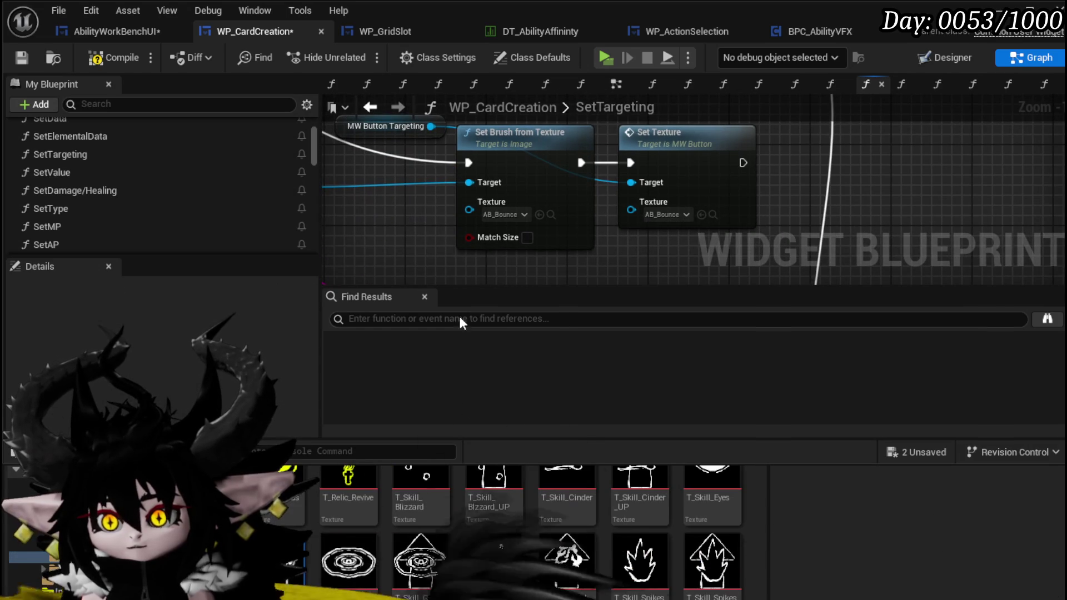
pyautogui.moveTo(302, 525)
pyautogui.mouseDown()
pyautogui.moveTo(518, 238)
pyautogui.moveTo(502, 215)
pyautogui.mouseUp()
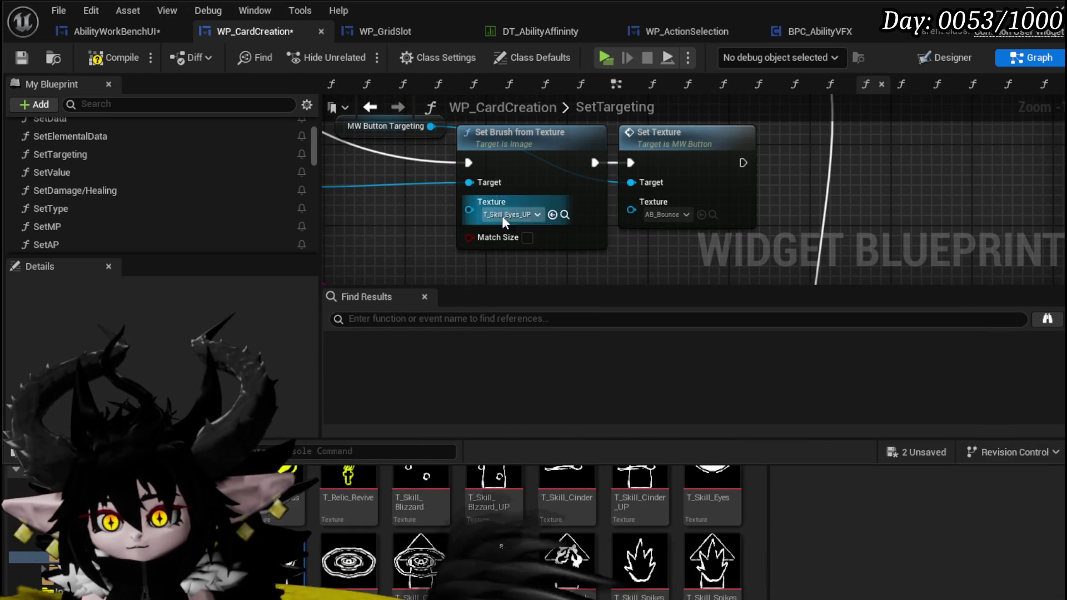
pyautogui.moveTo(711, 500); pyautogui.dragTo(664, 216)
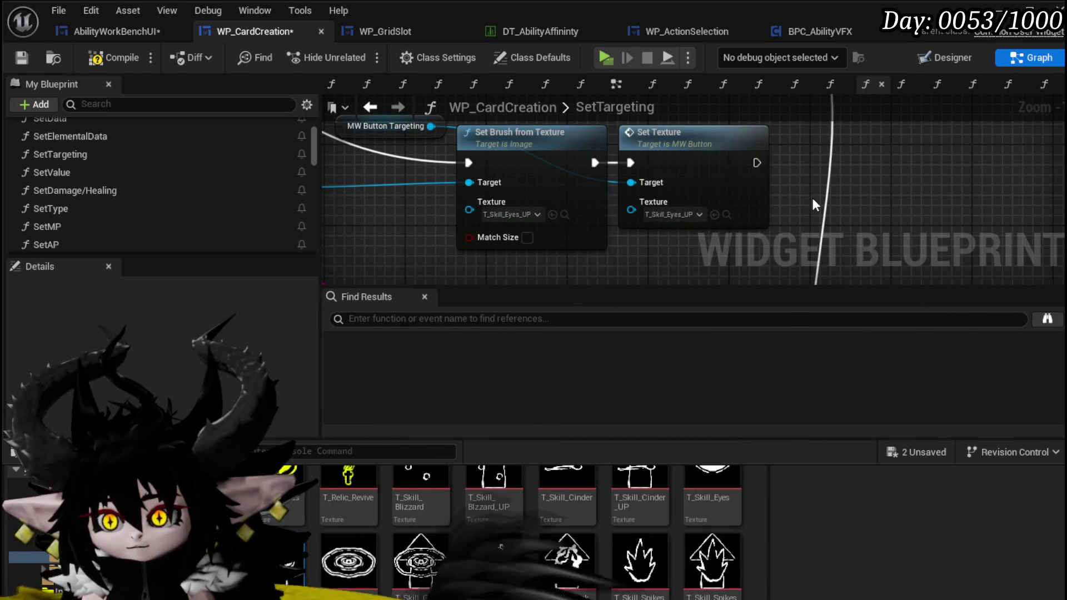
pyautogui.scroll(-3, 651, 208)
pyautogui.moveTo(477, 192); pyautogui.dragTo(552, 195)
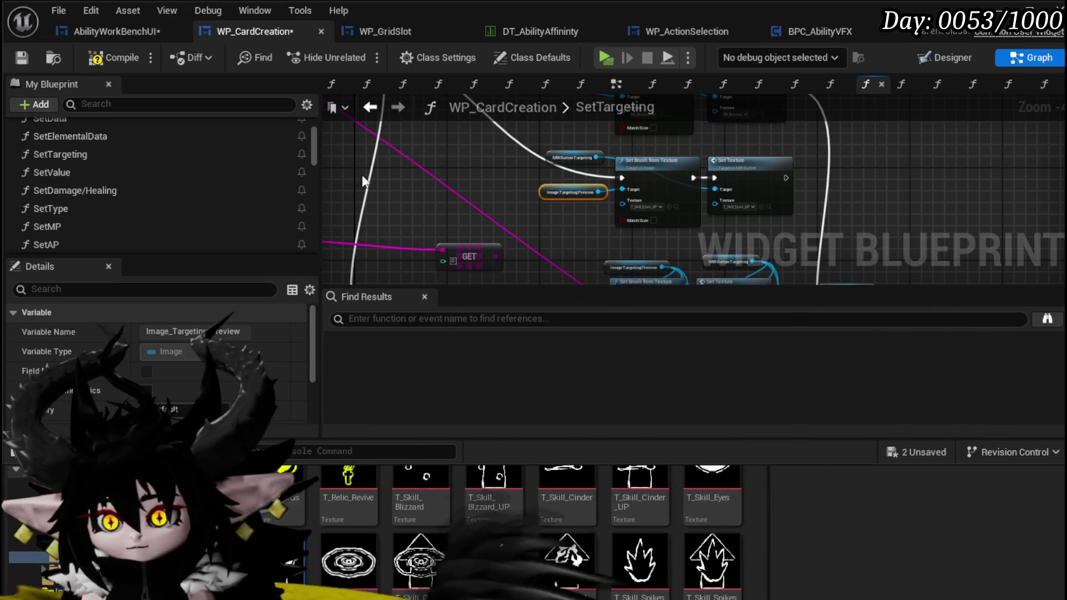
pyautogui.click(22, 58)
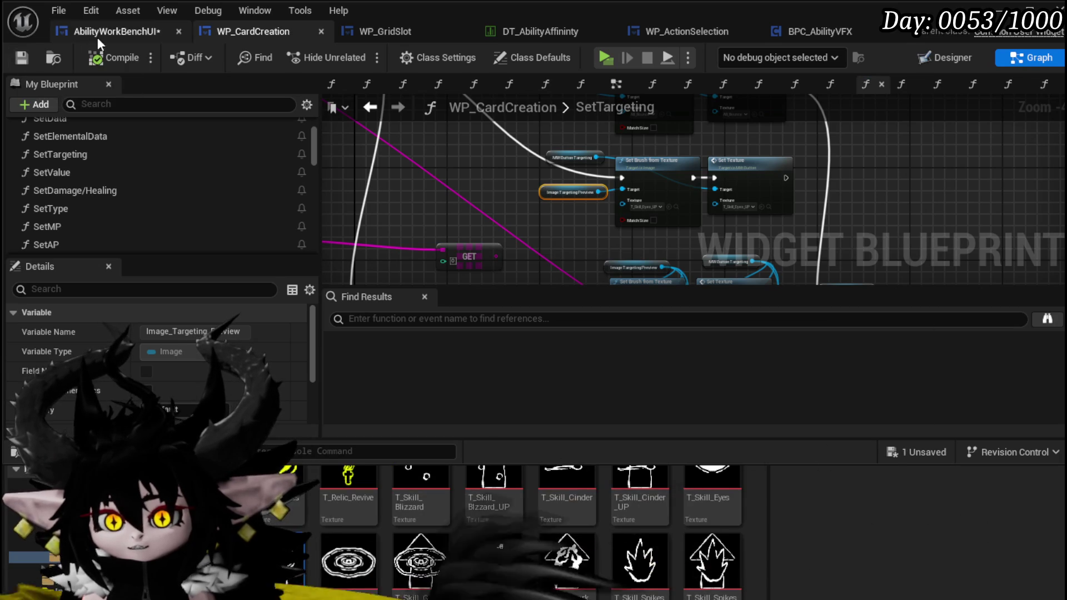
# Step: Wire Card Data into Set Targeting's Targeting ID, review SetTargeting, then compile and save AbilityWorkBenchUI
pyautogui.click(109, 34)
pyautogui.press('Home')
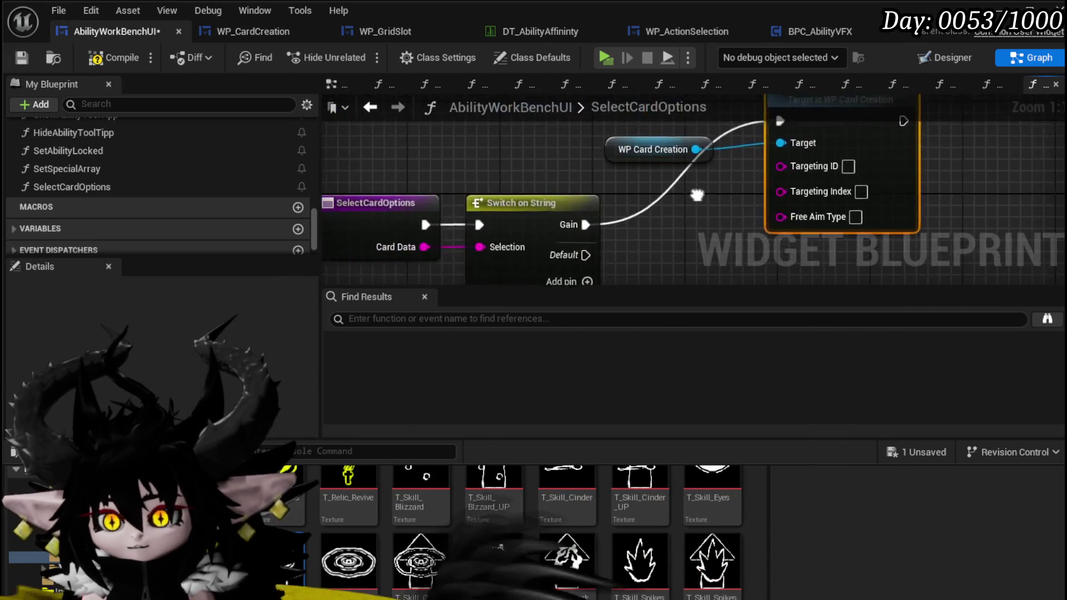
pyautogui.moveTo(661, 210); pyautogui.dragTo(909, 163)
pyautogui.press('Home')
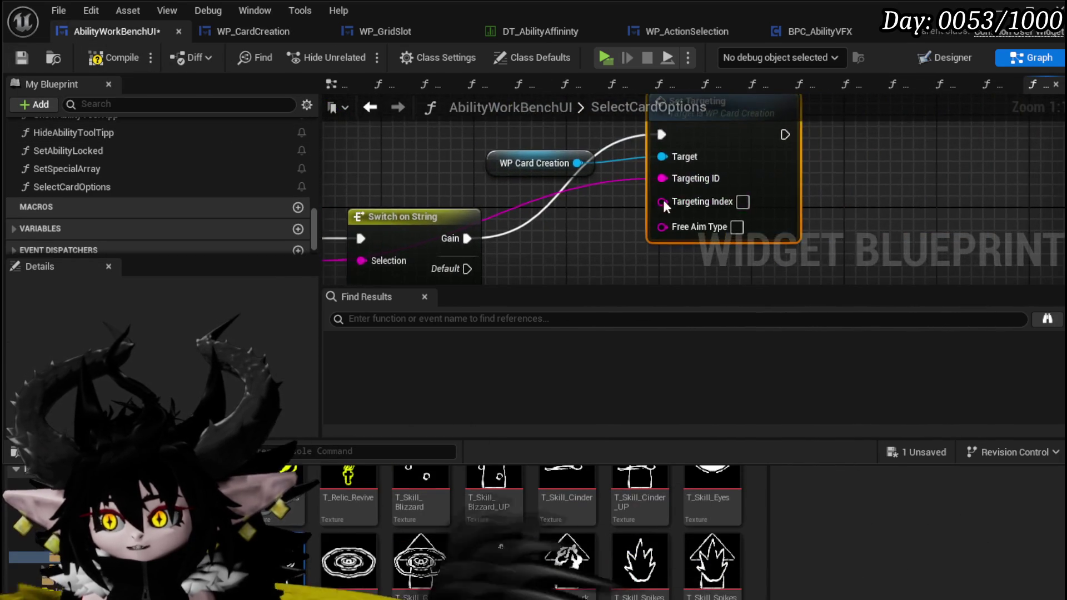
pyautogui.doubleClick(735, 172)
pyautogui.scroll(2, 386, 226)
pyautogui.moveTo(386, 228)
pyautogui.mouseDown()
pyautogui.moveTo(675, 220)
pyautogui.moveTo(512, 267)
pyautogui.moveTo(890, 179)
pyautogui.moveTo(557, 240)
pyautogui.moveTo(453, 239)
pyautogui.moveTo(555, 200)
pyautogui.moveTo(655, 248)
pyautogui.moveTo(579, 127)
pyautogui.mouseUp()
pyautogui.scroll(-1, 513, 267)
pyautogui.click(132, 31)
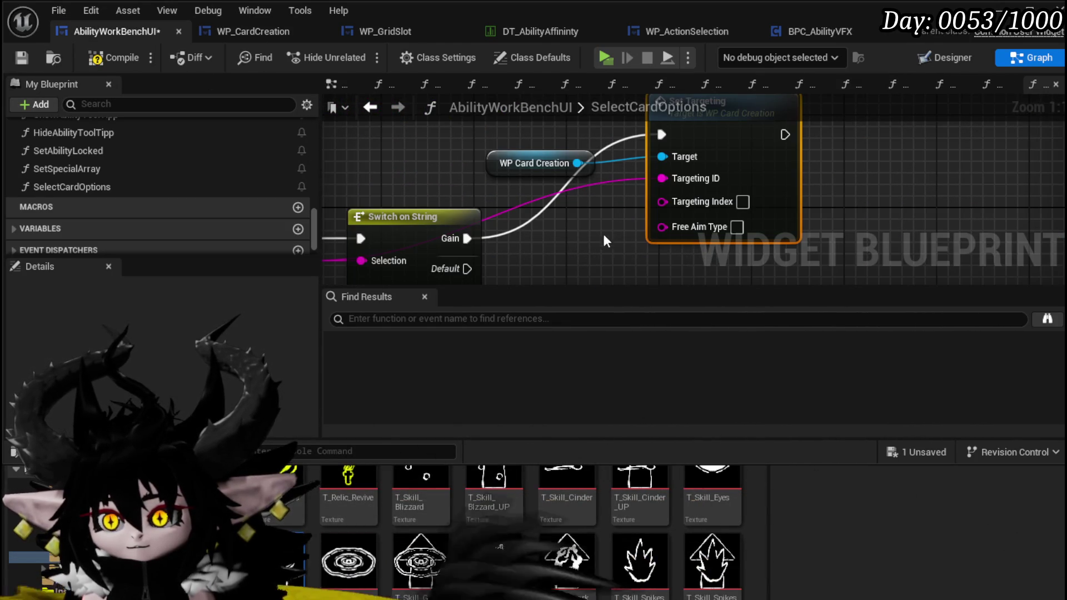
pyautogui.click(103, 57)
pyautogui.click(22, 57)
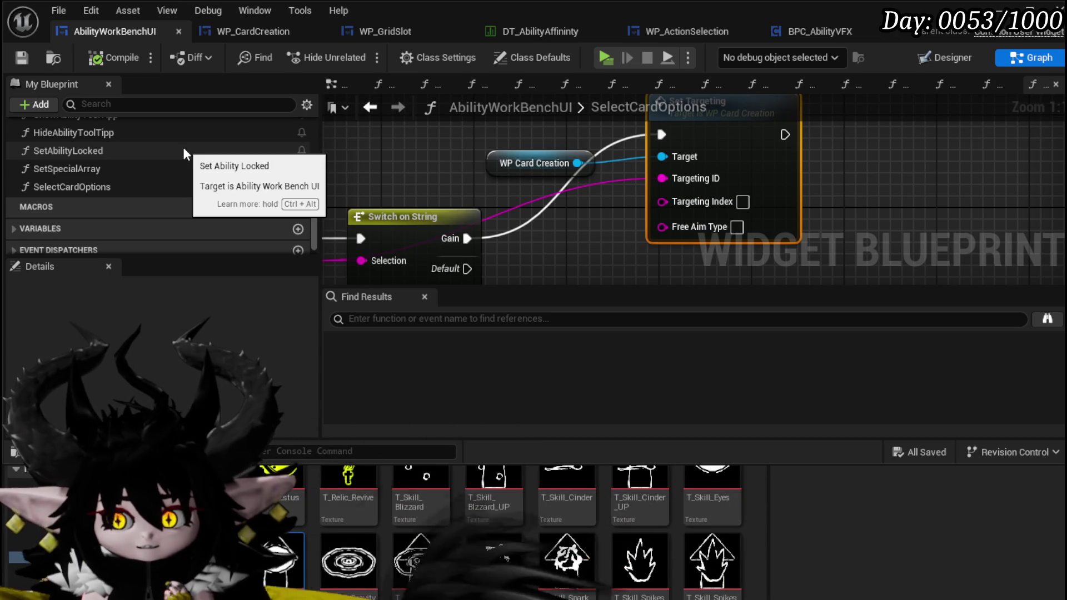
# Step: Add a SET Targeting Selected node chained into Set Targeting's execution in SelectCardOptions
pyautogui.scroll(5, 188, 167)
pyautogui.scroll(3, 188, 167)
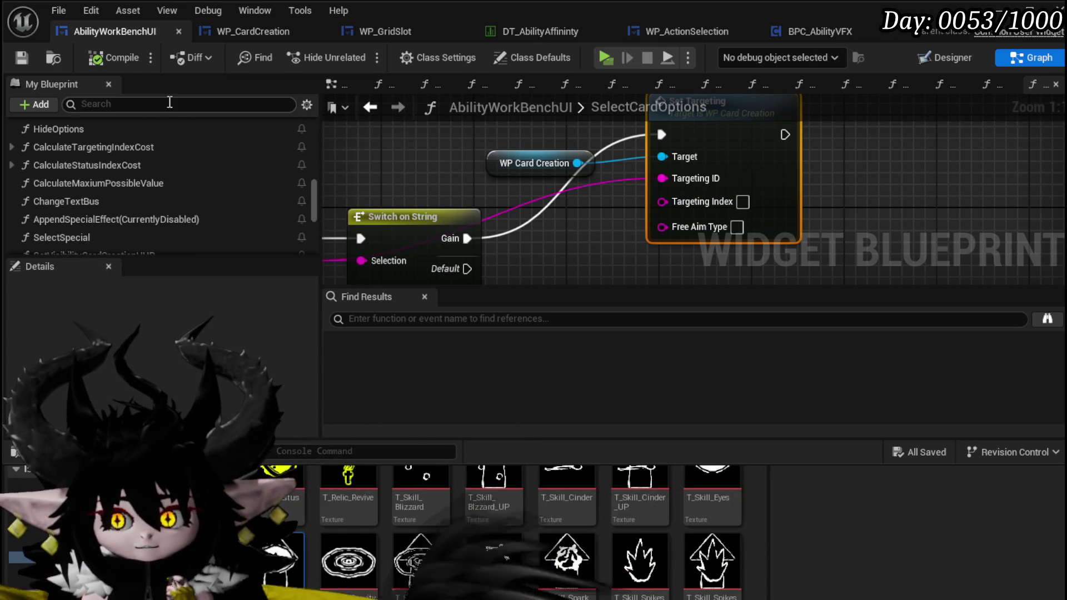
pyautogui.click(169, 105)
pyautogui.write('arget')
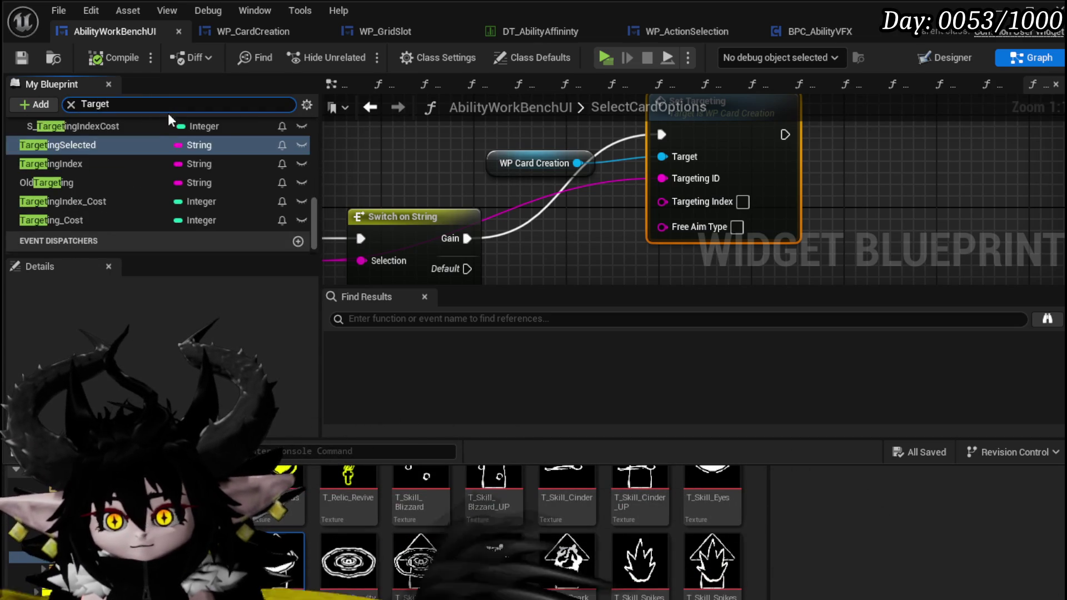
pyautogui.scroll(2, 70, 189)
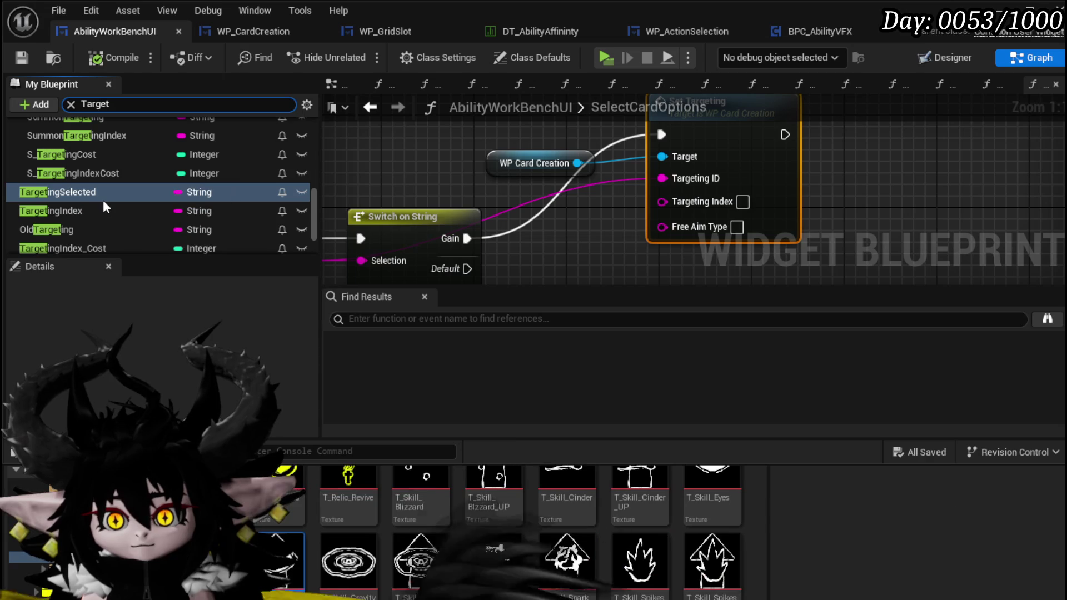
pyautogui.moveTo(102, 197)
pyautogui.mouseDown()
pyautogui.moveTo(586, 211)
pyautogui.moveTo(550, 233)
pyautogui.mouseUp()
pyautogui.click(576, 271)
pyautogui.moveTo(533, 163); pyautogui.dragTo(423, 206)
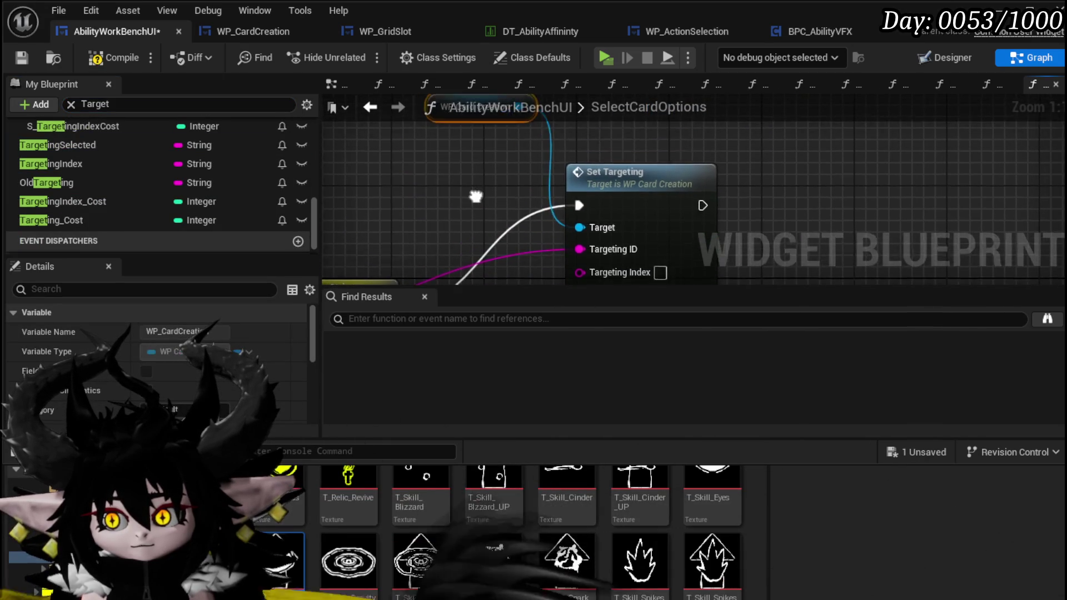
pyautogui.moveTo(553, 142); pyautogui.dragTo(668, 141)
pyautogui.moveTo(449, 231)
pyautogui.mouseDown()
pyautogui.moveTo(443, 140)
pyautogui.moveTo(459, 156)
pyautogui.mouseUp()
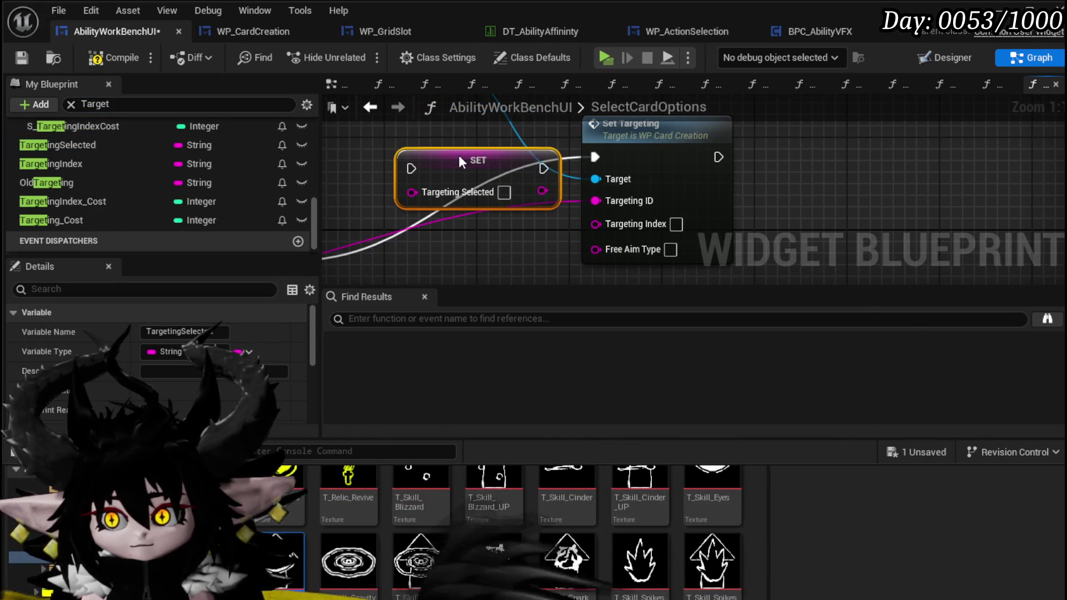
pyautogui.moveTo(614, 160); pyautogui.dragTo(612, 158)
pyautogui.moveTo(544, 168); pyautogui.dragTo(574, 162)
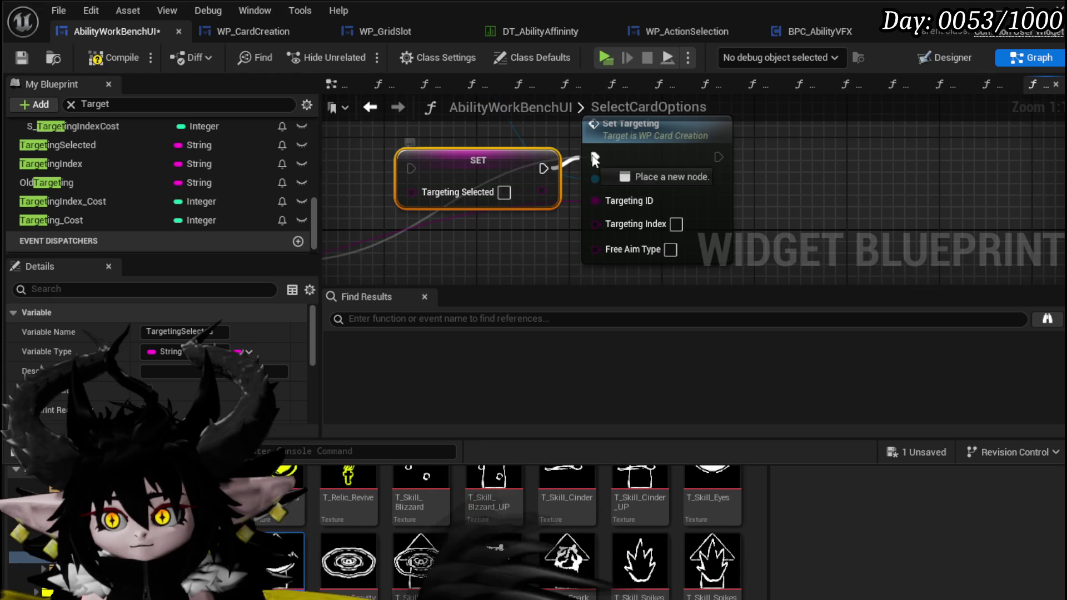
# Step: Feed Targeting Selected into Set Targeting's Targeting ID and save the blueprint
pyautogui.moveTo(317, 240)
pyautogui.mouseDown()
pyautogui.moveTo(595, 198)
pyautogui.moveTo(458, 205)
pyautogui.mouseUp()
pyautogui.scroll(-1, 701, 135)
pyautogui.moveTo(633, 152); pyautogui.dragTo(687, 172)
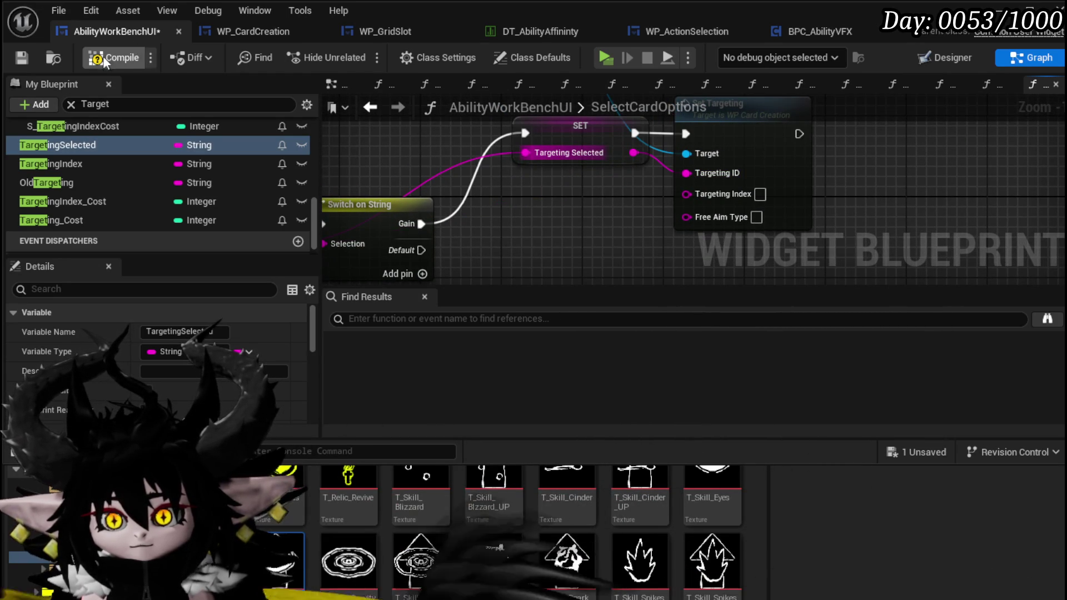
pyautogui.click(21, 57)
pyautogui.moveTo(782, 139); pyautogui.dragTo(692, 191)
pyautogui.moveTo(663, 147); pyautogui.dragTo(683, 187)
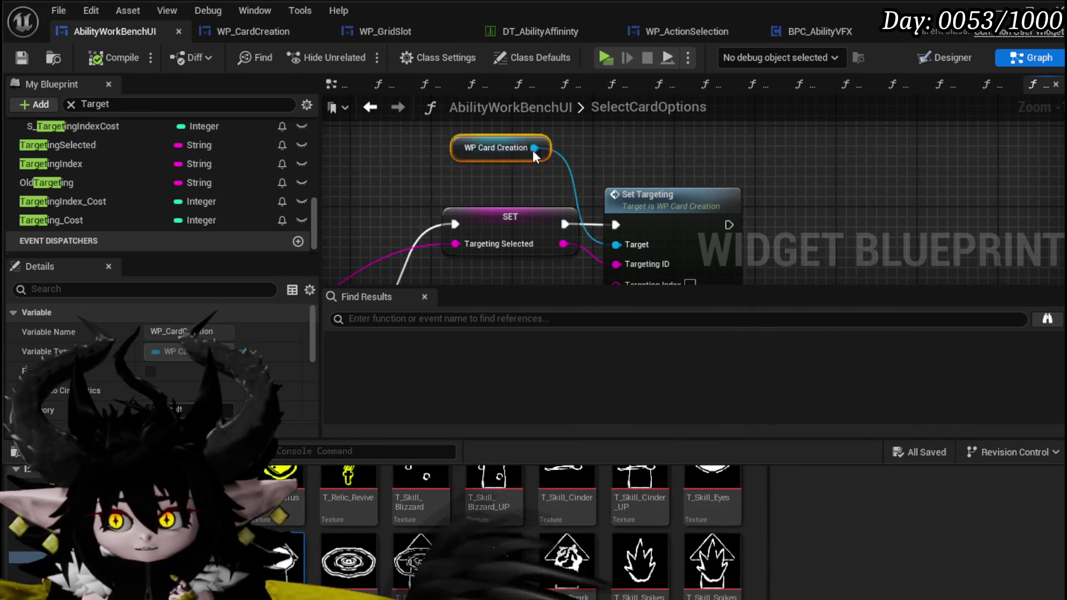
pyautogui.click(22, 57)
pyautogui.moveTo(522, 278); pyautogui.dragTo(513, 191)
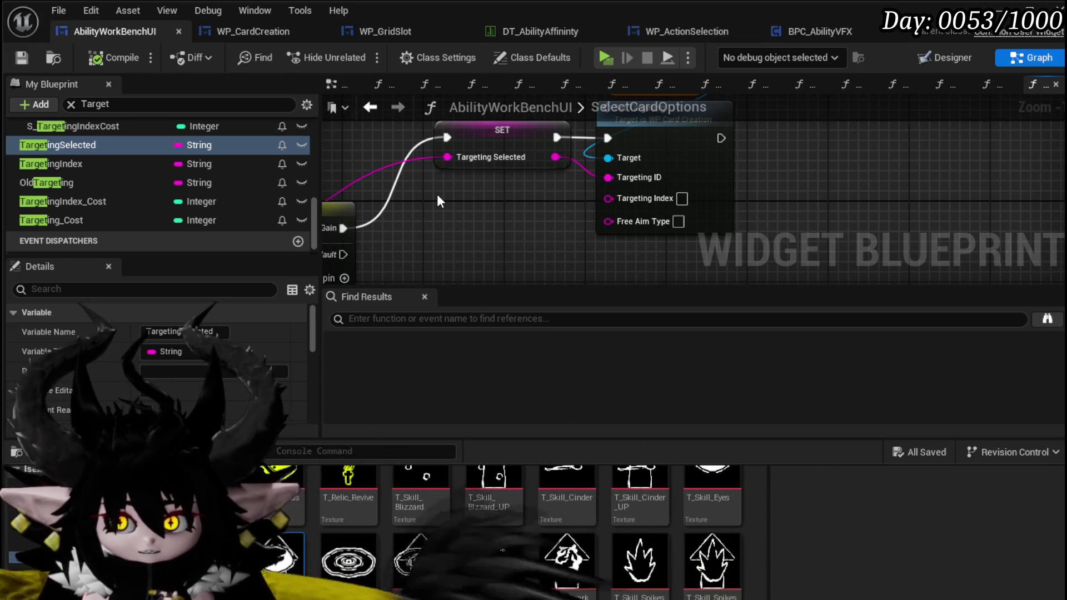
pyautogui.scroll(5, 155, 162)
pyautogui.scroll(3, 156, 162)
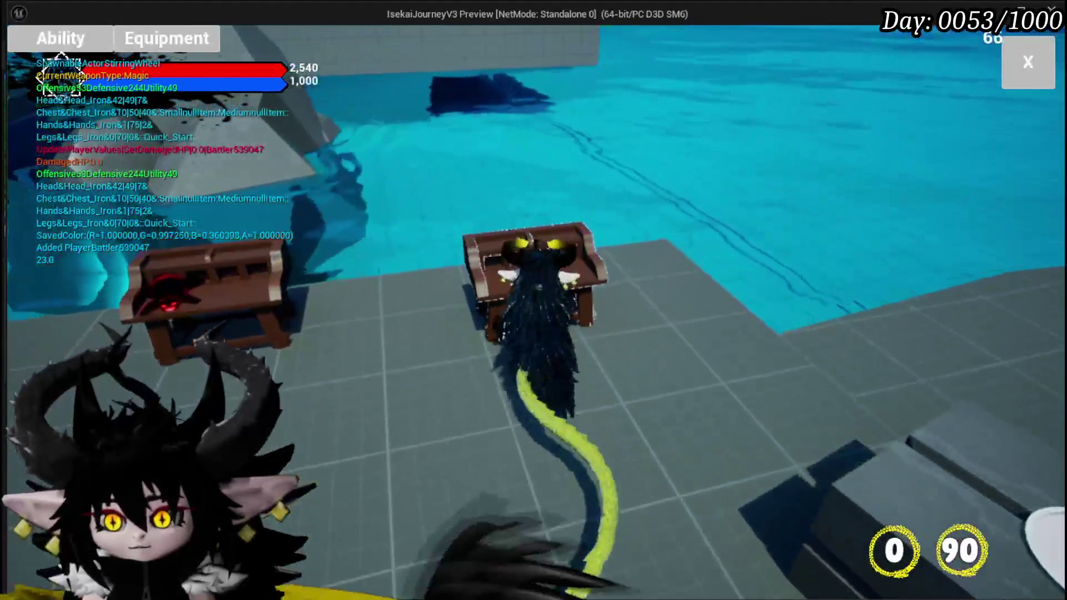
# Step: In the running game, open an ability's card editor and show its targeting options
pyautogui.click(163, 42)
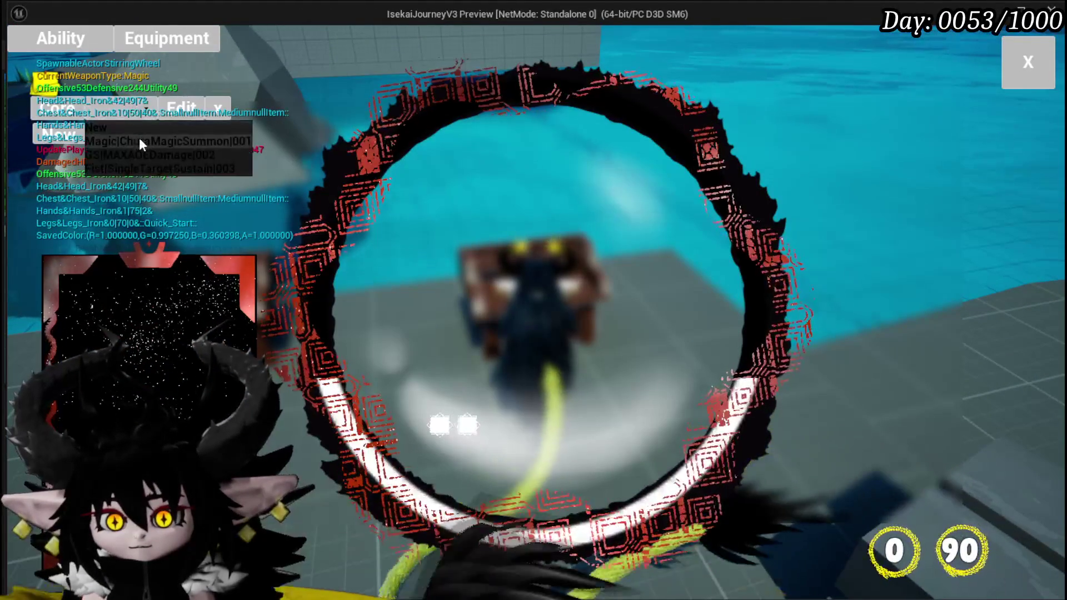
pyautogui.moveTo(150, 289)
pyautogui.scroll(-4, 150, 289)
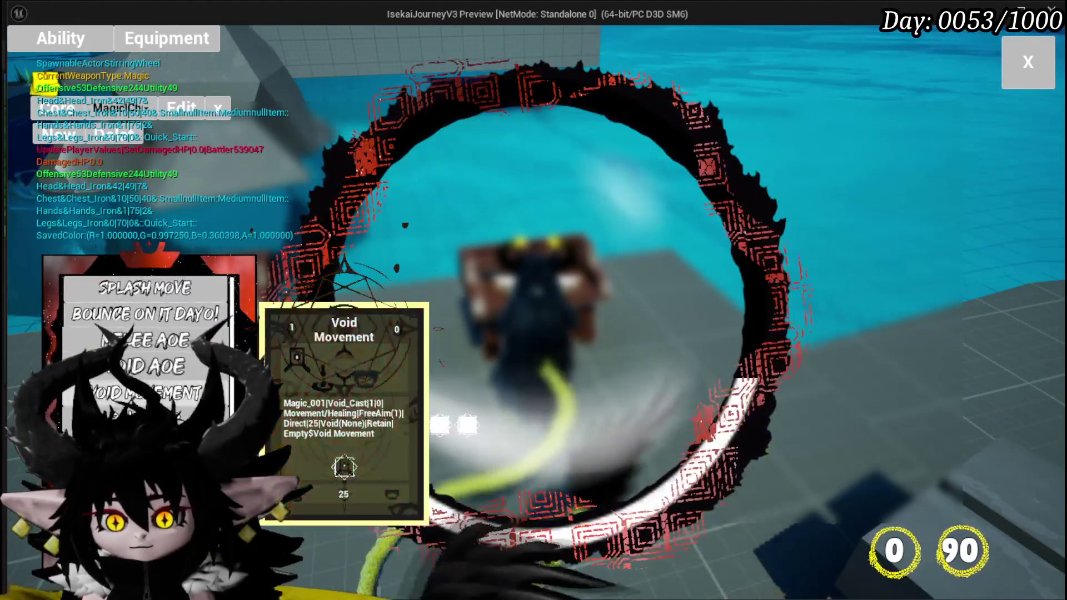
pyautogui.click(144, 331)
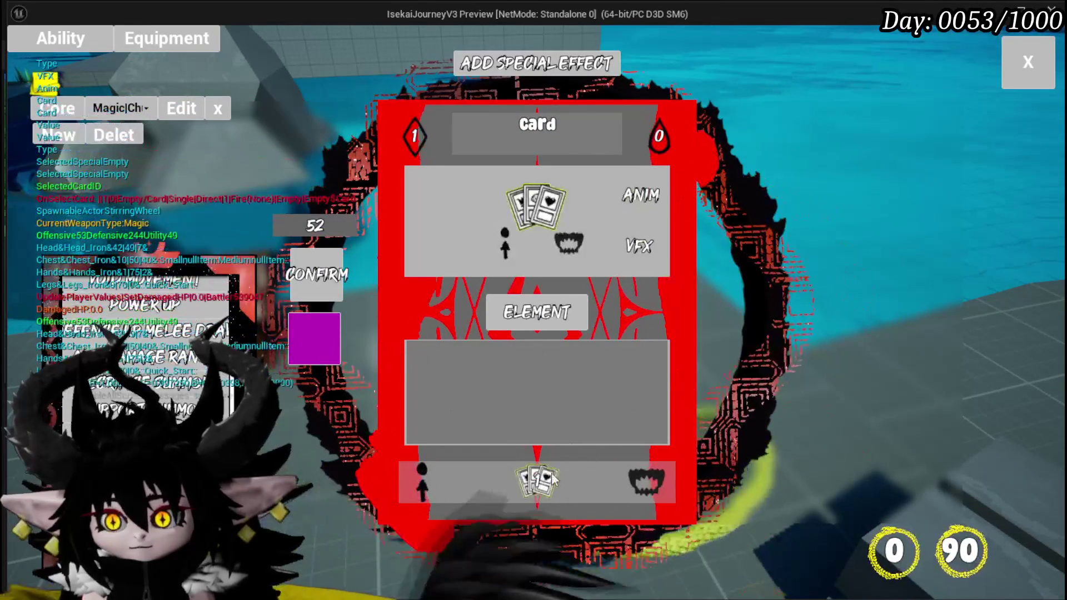
pyautogui.click(417, 471)
pyautogui.moveTo(439, 214)
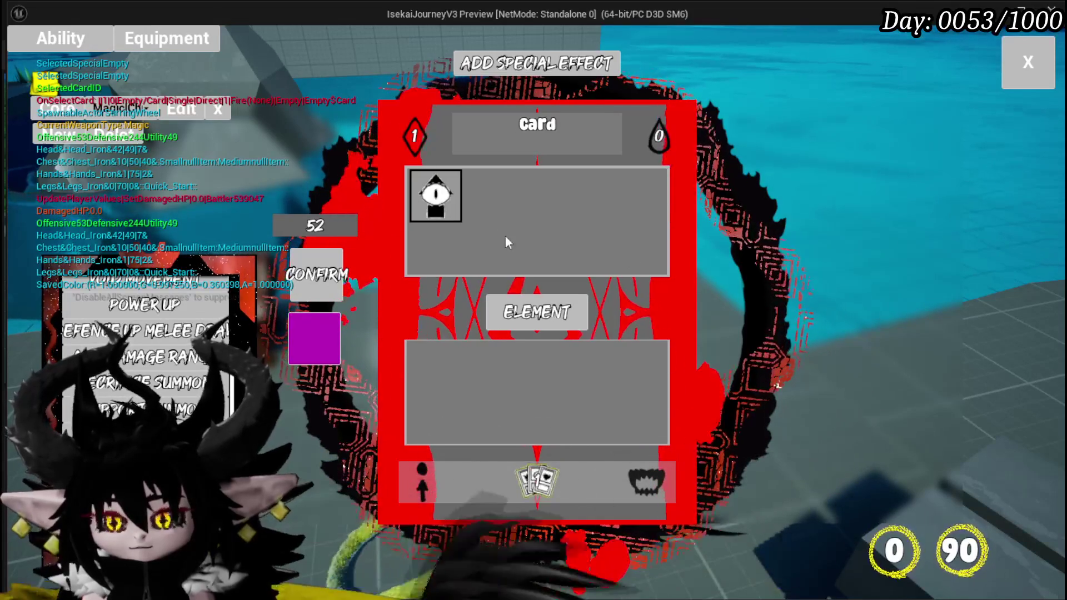
pyautogui.moveTo(456, 192)
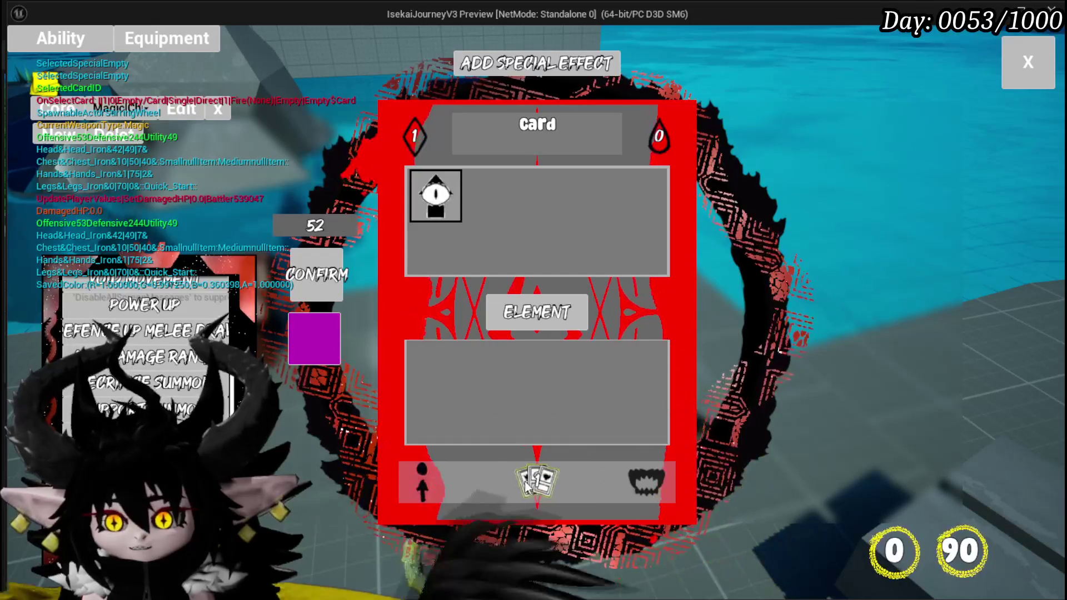
# Step: Cycle through the card's type, damage/healing effect and targeting options to check the targeting icons
pyautogui.click(618, 485)
pyautogui.click(650, 483)
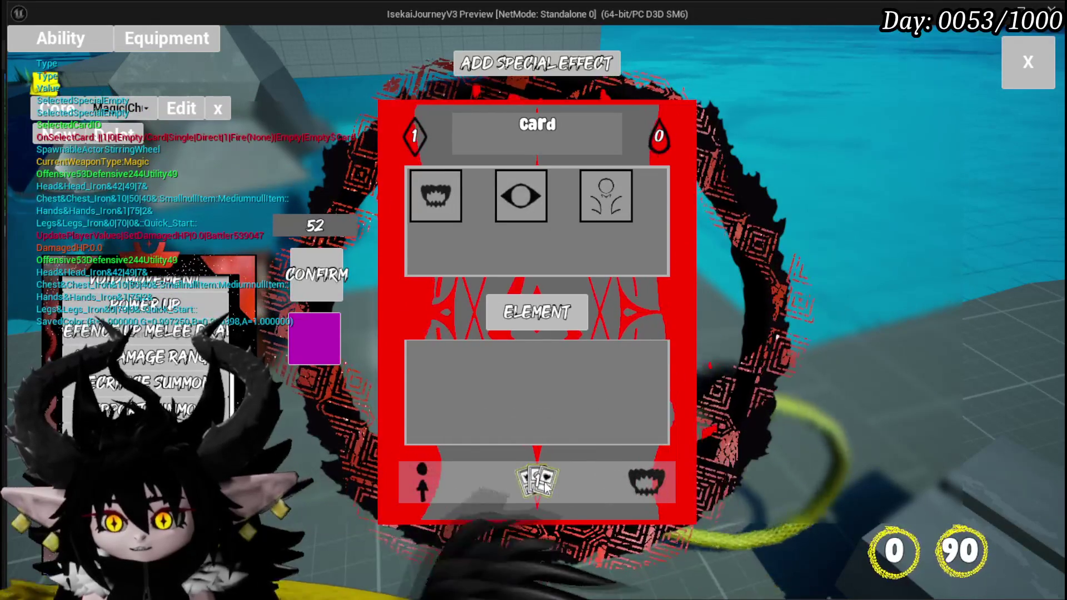
pyautogui.click(503, 487)
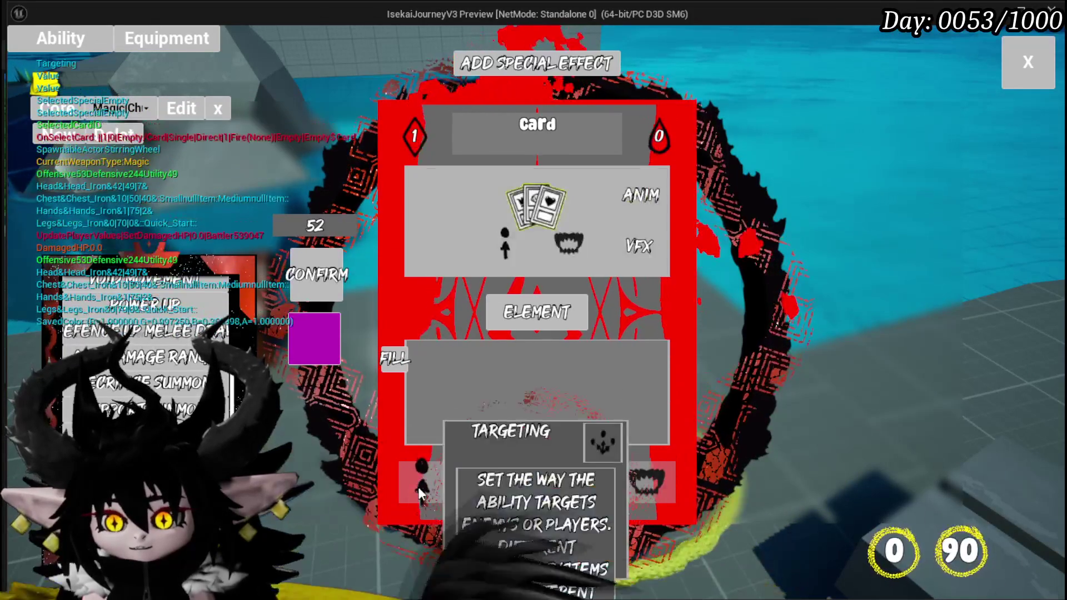
pyautogui.click(525, 491)
pyautogui.click(541, 492)
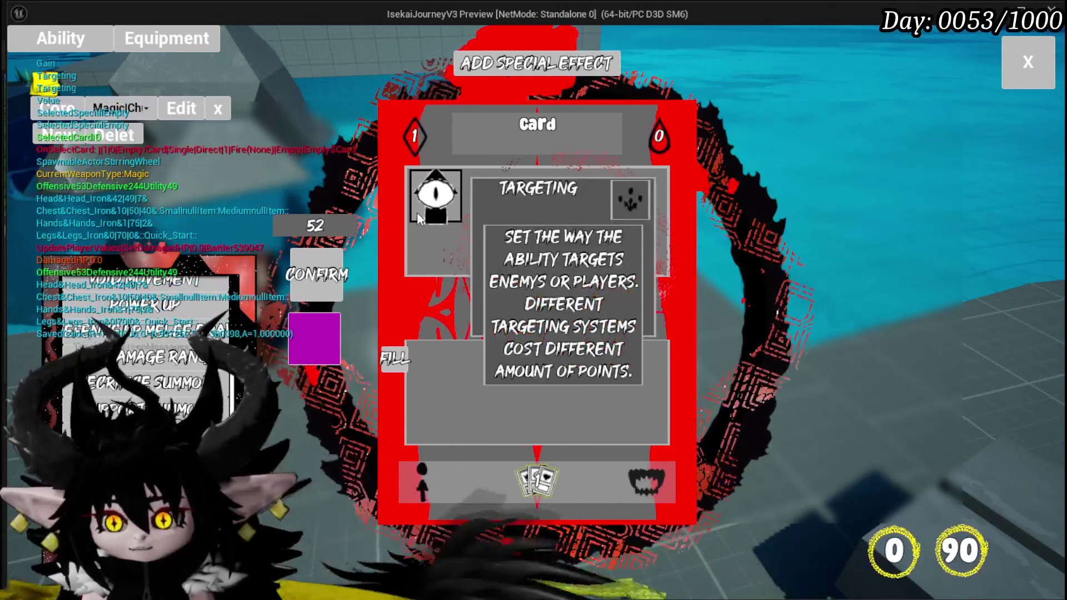
pyautogui.click(550, 491)
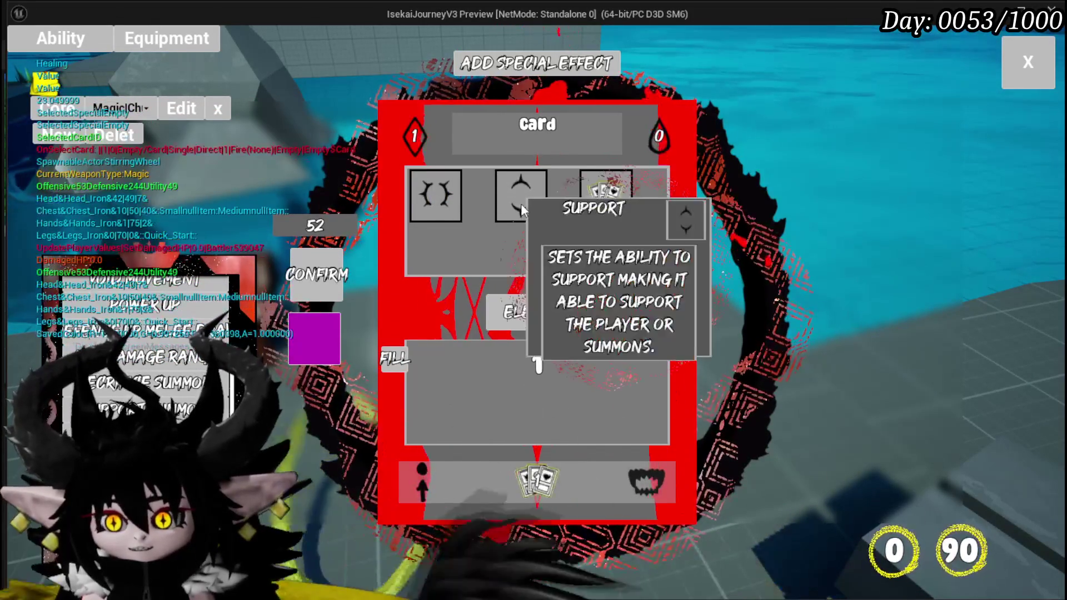
pyautogui.click(421, 207)
pyautogui.click(442, 477)
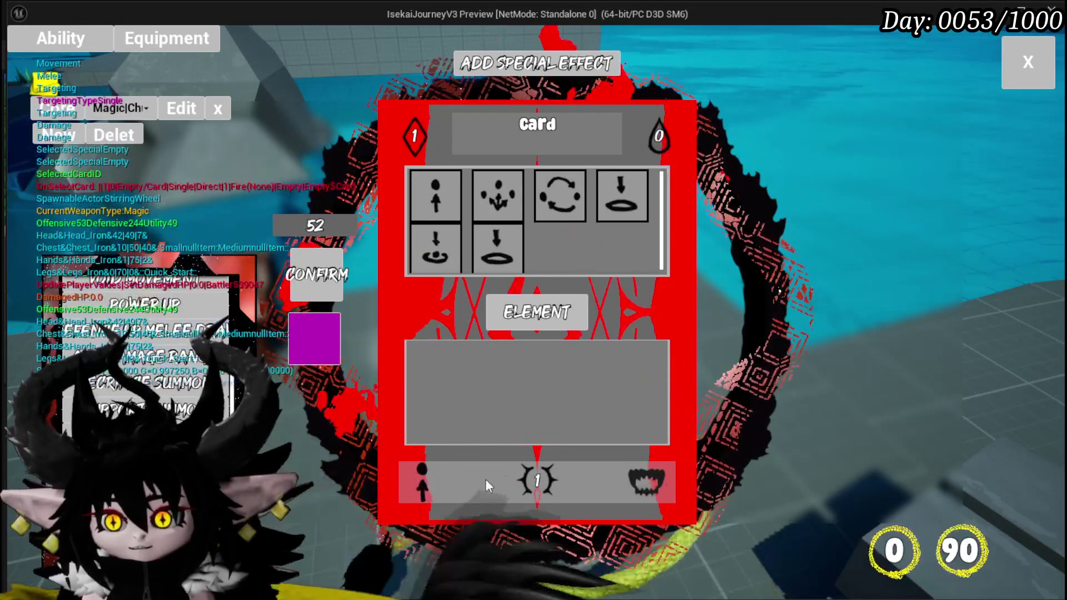
pyautogui.click(540, 482)
pyautogui.click(542, 484)
pyautogui.click(607, 198)
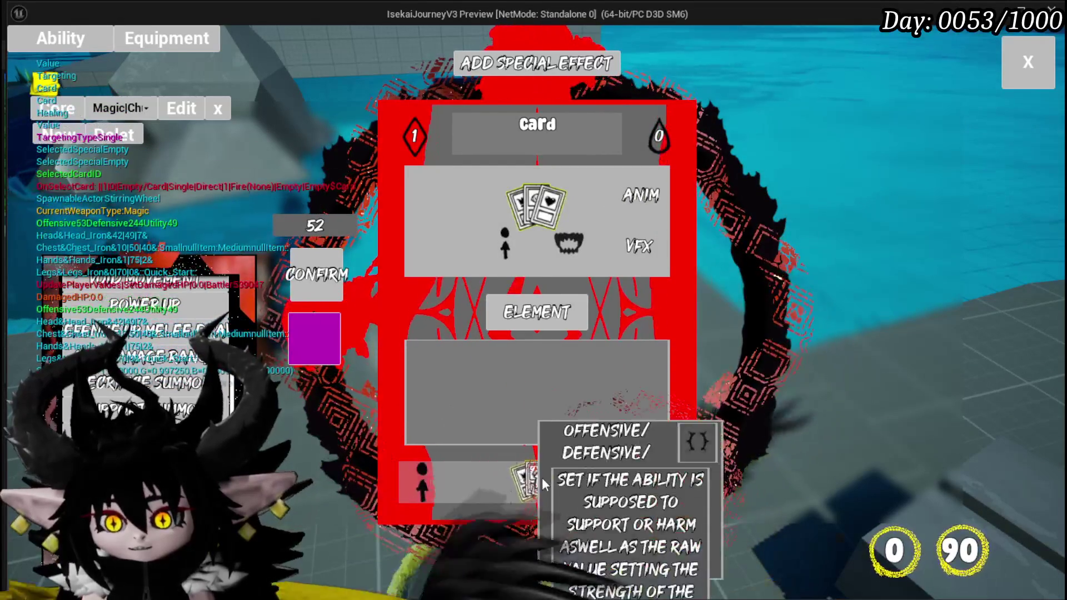
pyautogui.click(409, 479)
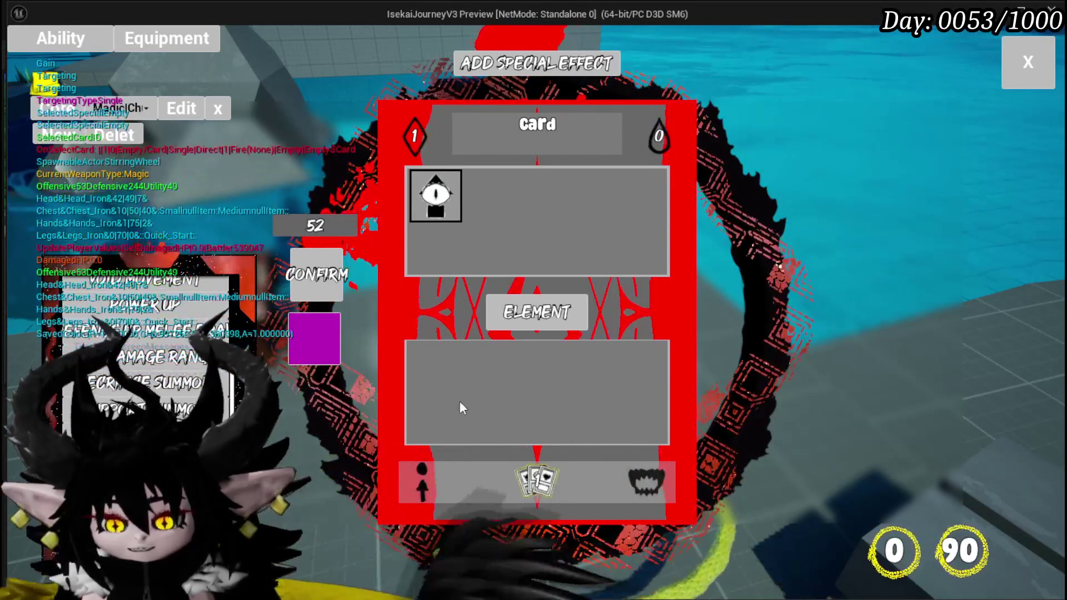
# Step: Stop the play test and open the SetTargeting function in WP_CardCreation
pyautogui.press('Escape')
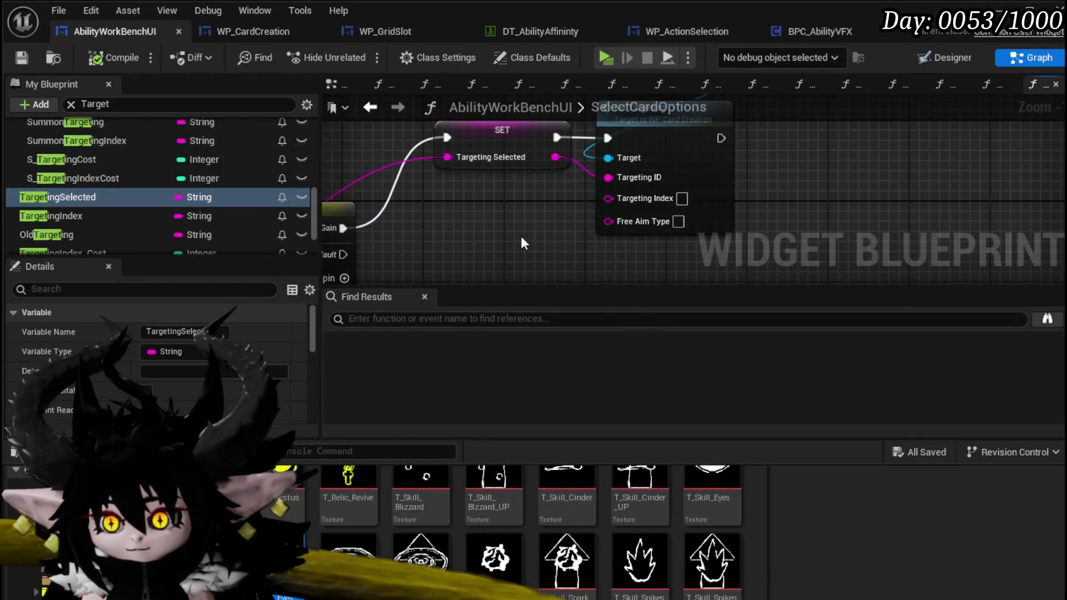
pyautogui.moveTo(521, 235)
pyautogui.mouseDown()
pyautogui.moveTo(650, 210)
pyautogui.moveTo(514, 290)
pyautogui.mouseUp()
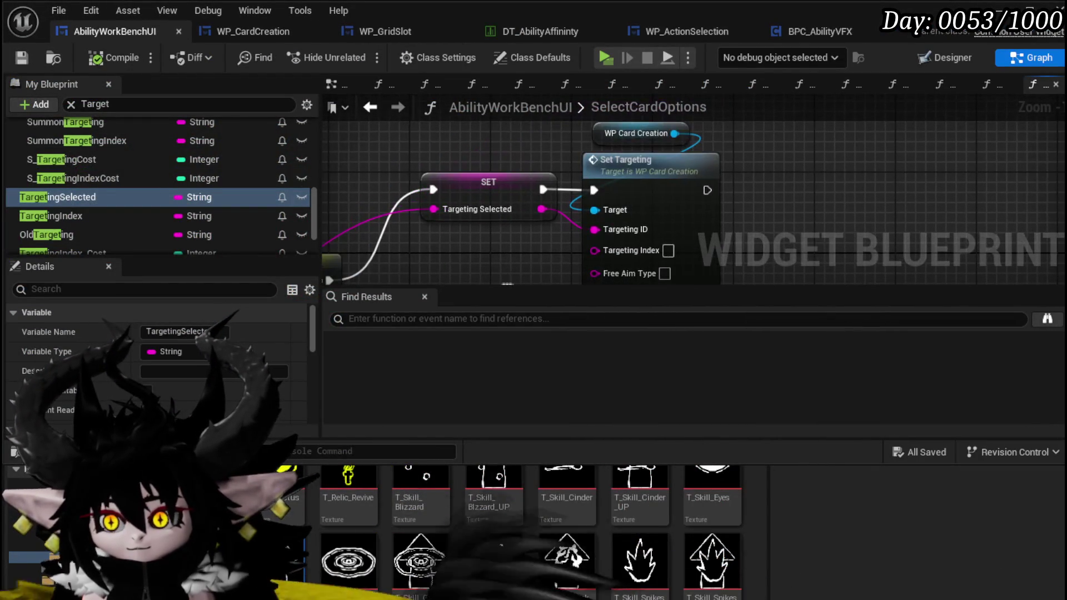
pyautogui.moveTo(598, 135); pyautogui.dragTo(571, 135)
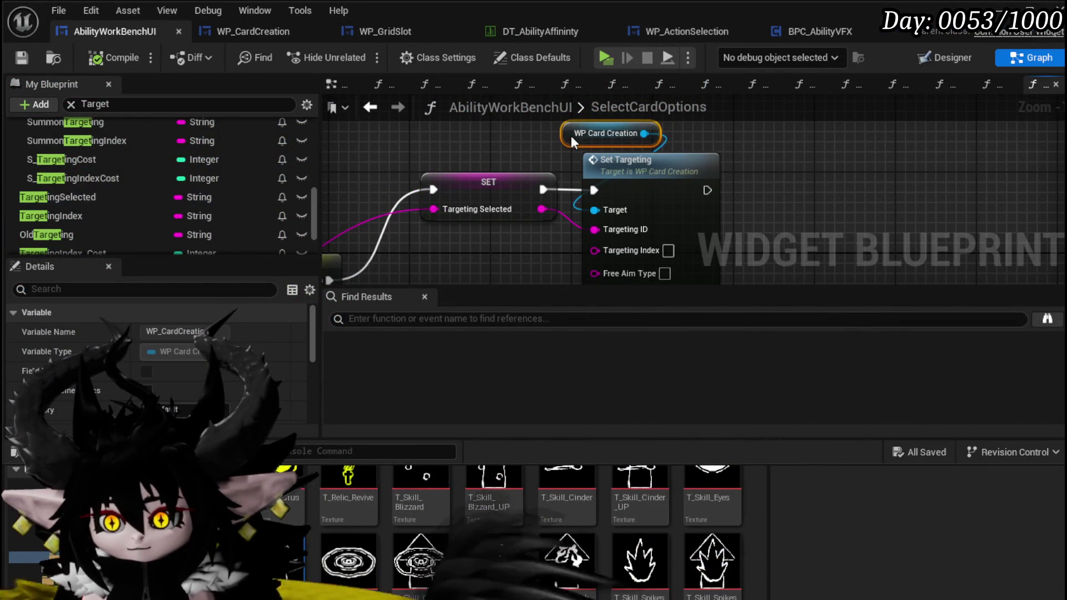
pyautogui.moveTo(710, 176); pyautogui.dragTo(634, 153)
pyautogui.doubleClick(634, 153)
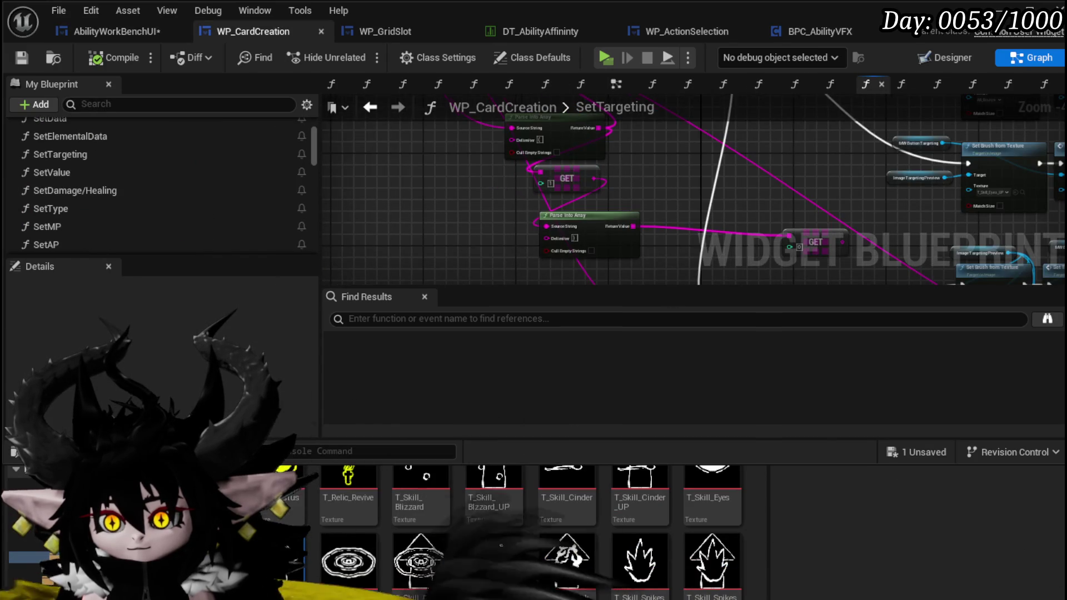
# Step: Follow SetTargeting's Gain output and put a breakpoint on its Set Brush from Texture node
pyautogui.scroll(3, 446, 177)
pyautogui.moveTo(495, 204); pyautogui.dragTo(590, 219)
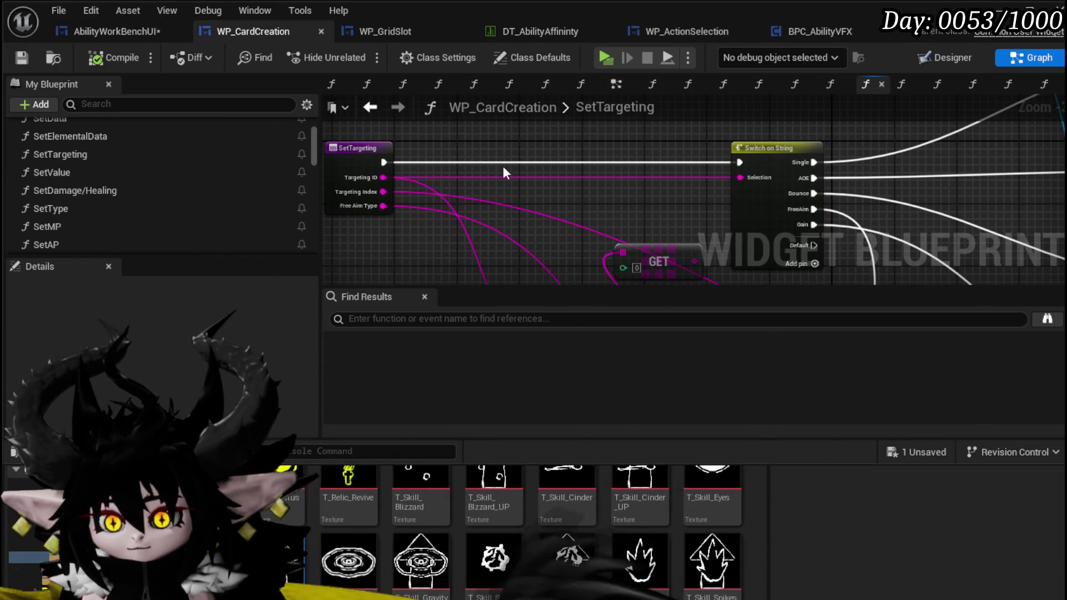
pyautogui.moveTo(621, 225); pyautogui.dragTo(321, 149)
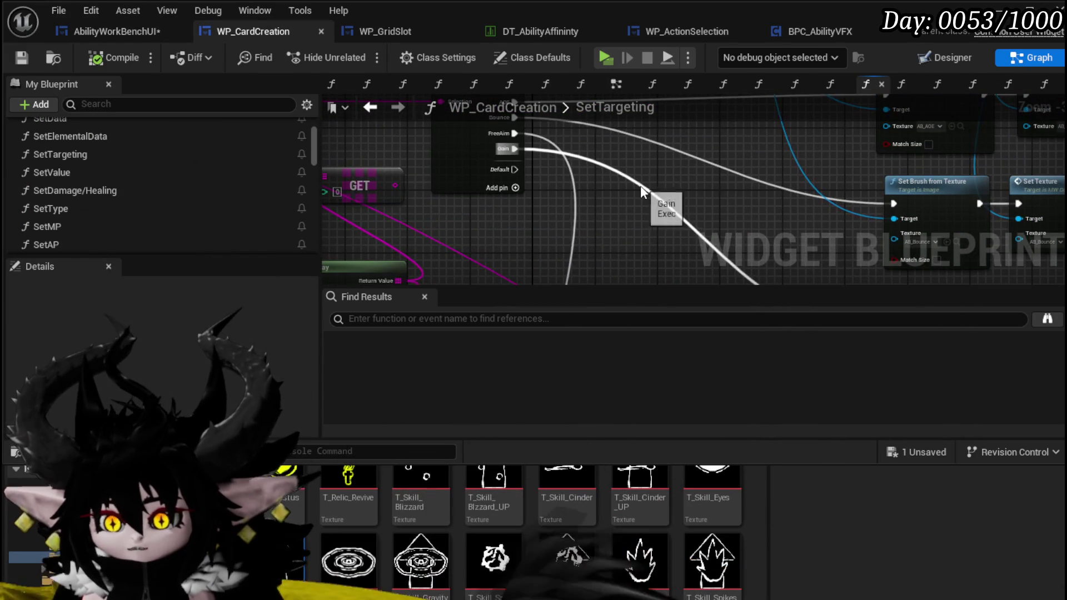
pyautogui.moveTo(729, 210)
pyautogui.mouseDown()
pyautogui.moveTo(457, 191)
pyautogui.moveTo(454, 224)
pyautogui.moveTo(519, 253)
pyautogui.mouseUp()
pyautogui.rightClick(625, 194)
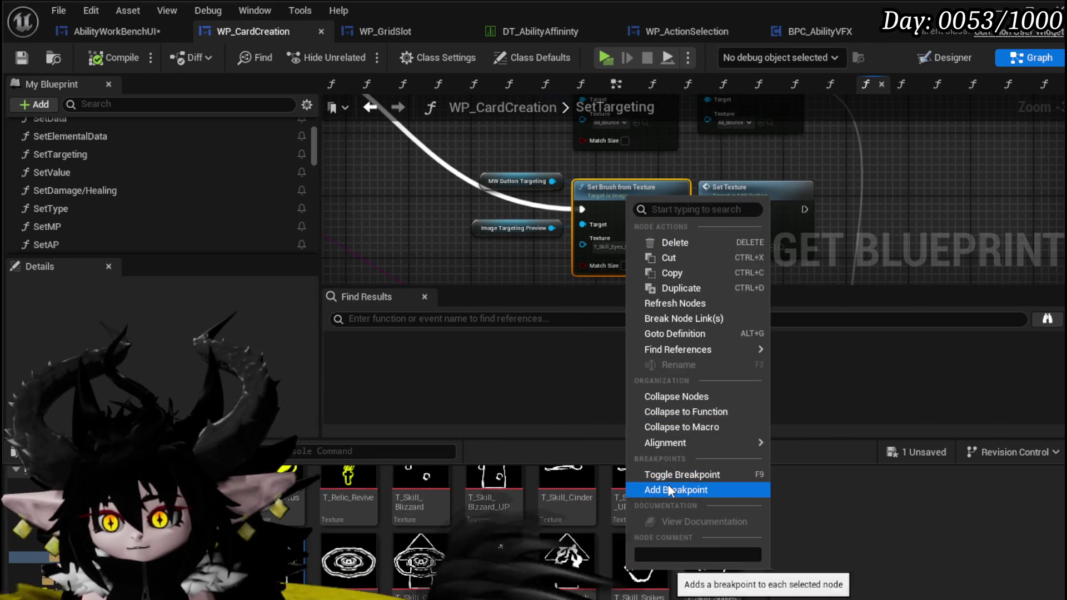
pyautogui.click(677, 554)
# Step: Look over the GET and Parse Into Array nodes, then return to AbilityWorkBenchUI
pyautogui.scroll(-2, 417, 219)
pyautogui.moveTo(417, 219)
pyautogui.mouseDown()
pyautogui.moveTo(645, 201)
pyautogui.moveTo(512, 209)
pyautogui.mouseUp()
pyautogui.scroll(3, 473, 200)
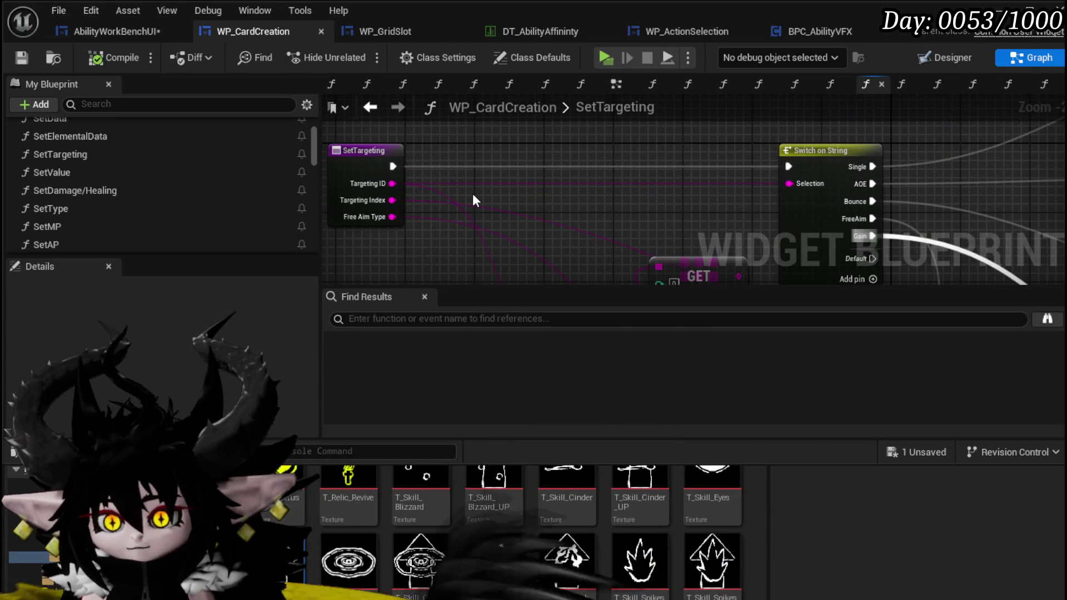
pyautogui.click(142, 34)
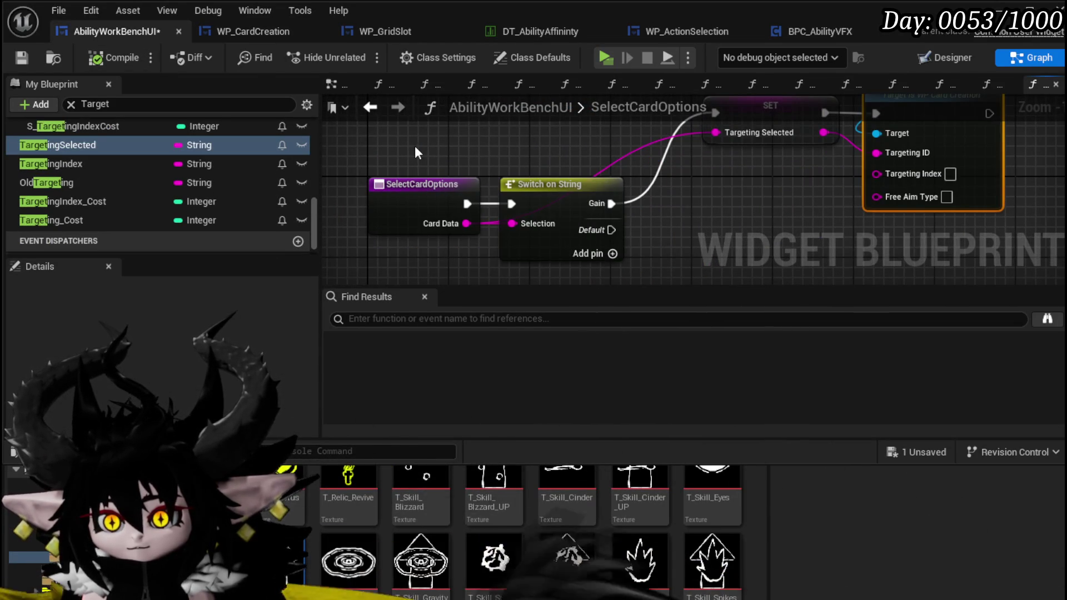
# Step: Save AbilityWorkBenchUI and open its SelectButtonFromGrid function graph
pyautogui.click(11, 57)
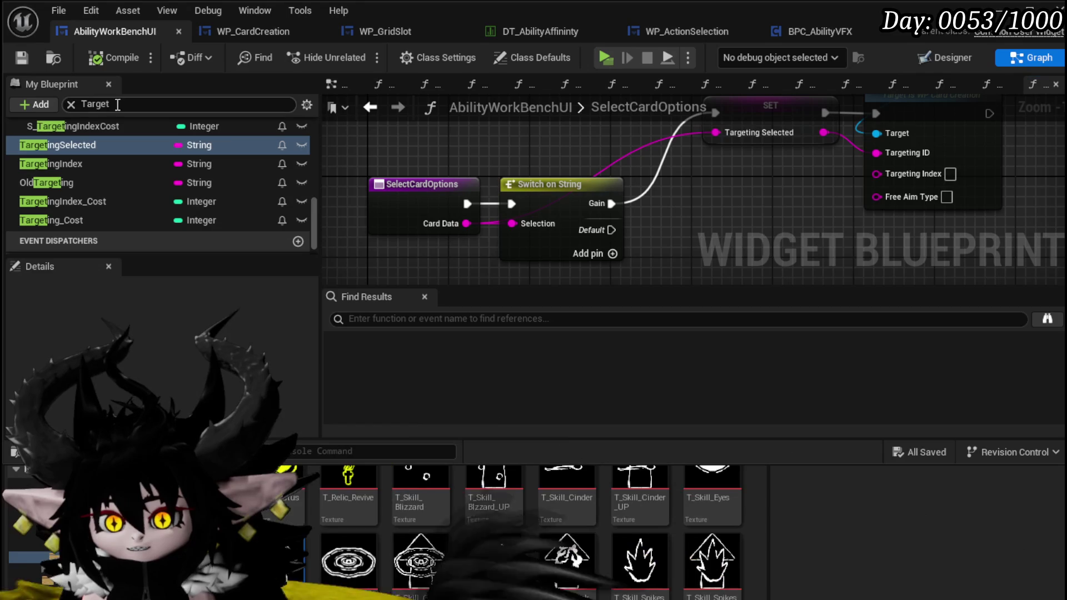
pyautogui.write('Option')
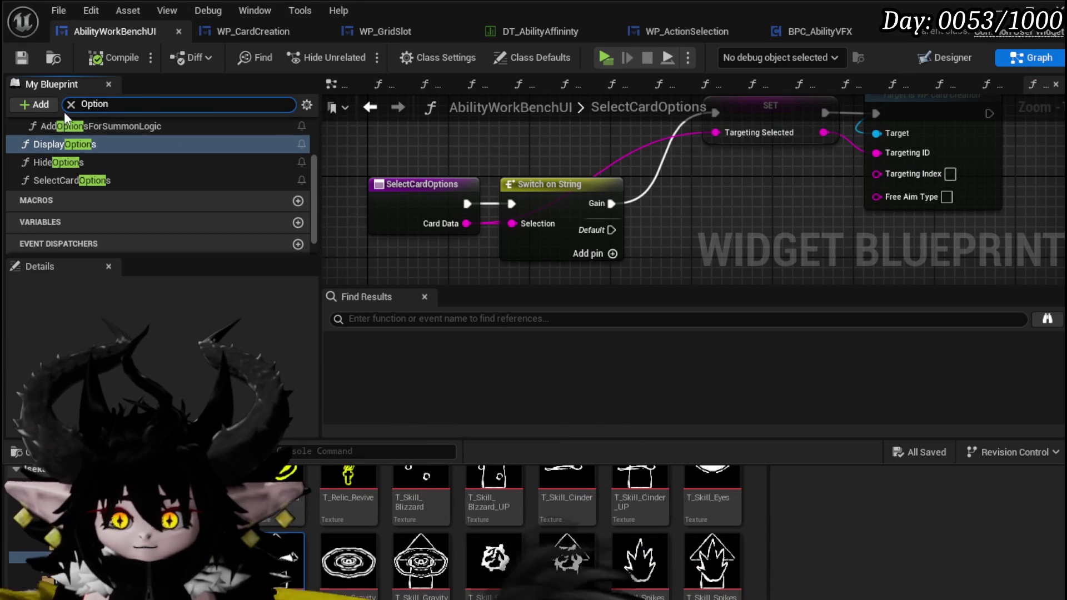
pyautogui.write('Gr')
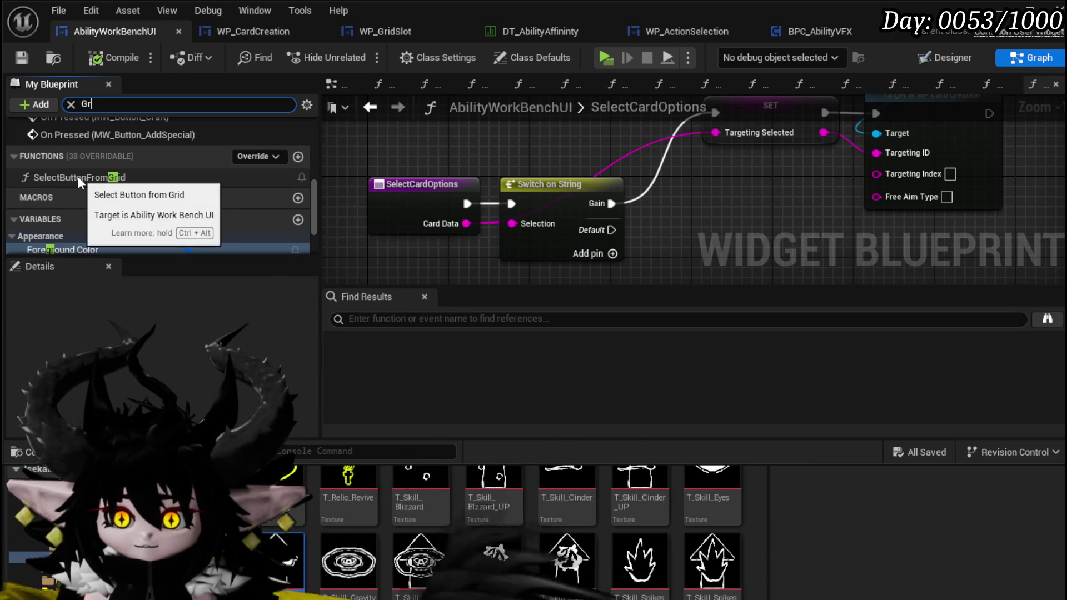
pyautogui.doubleClick(78, 176)
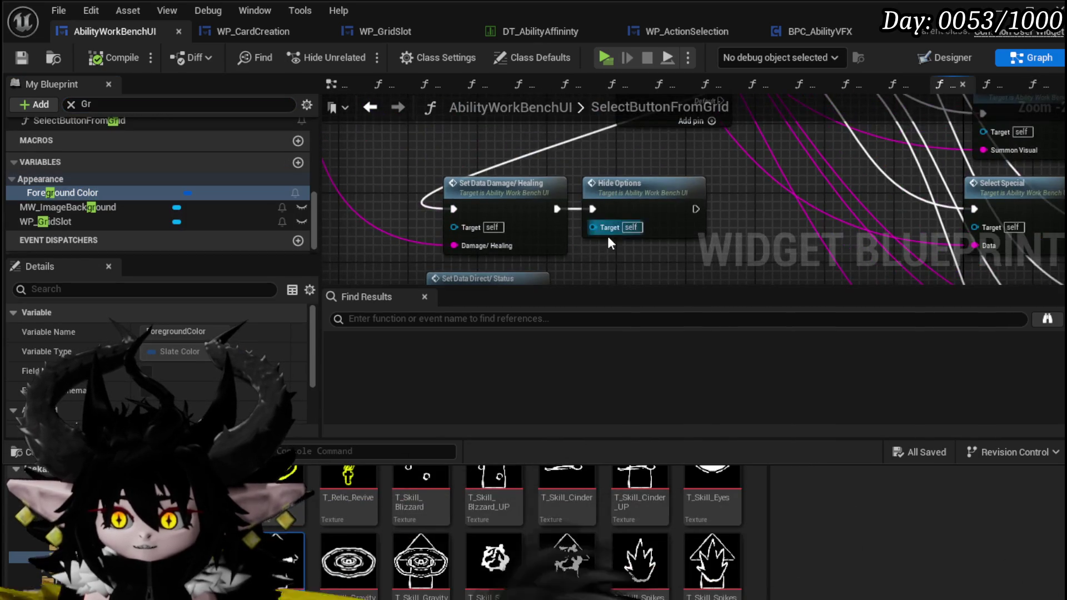
pyautogui.moveTo(643, 170); pyautogui.dragTo(554, 286)
# Step: Add a Select Card Options call with its exec and Card Data wired, then compile and save
pyautogui.moveTo(626, 217)
pyautogui.mouseDown()
pyautogui.moveTo(389, 261)
pyautogui.moveTo(684, 11)
pyautogui.moveTo(574, 311)
pyautogui.moveTo(540, 107)
pyautogui.moveTo(619, 221)
pyautogui.moveTo(675, 241)
pyautogui.mouseUp()
pyautogui.press('Escape')
pyautogui.rightClick(628, 229)
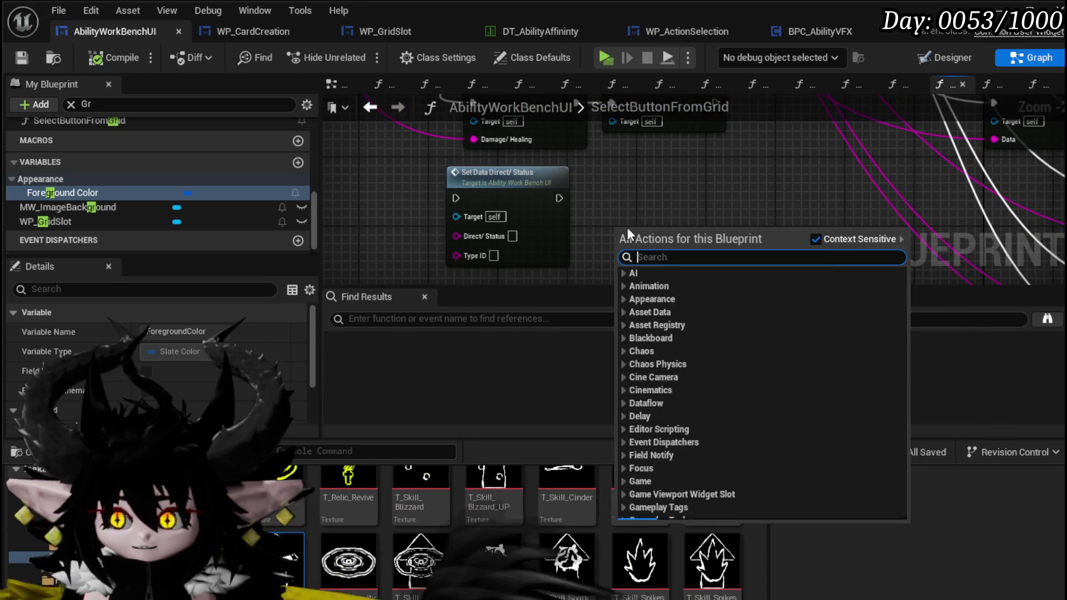
pyautogui.write('Select')
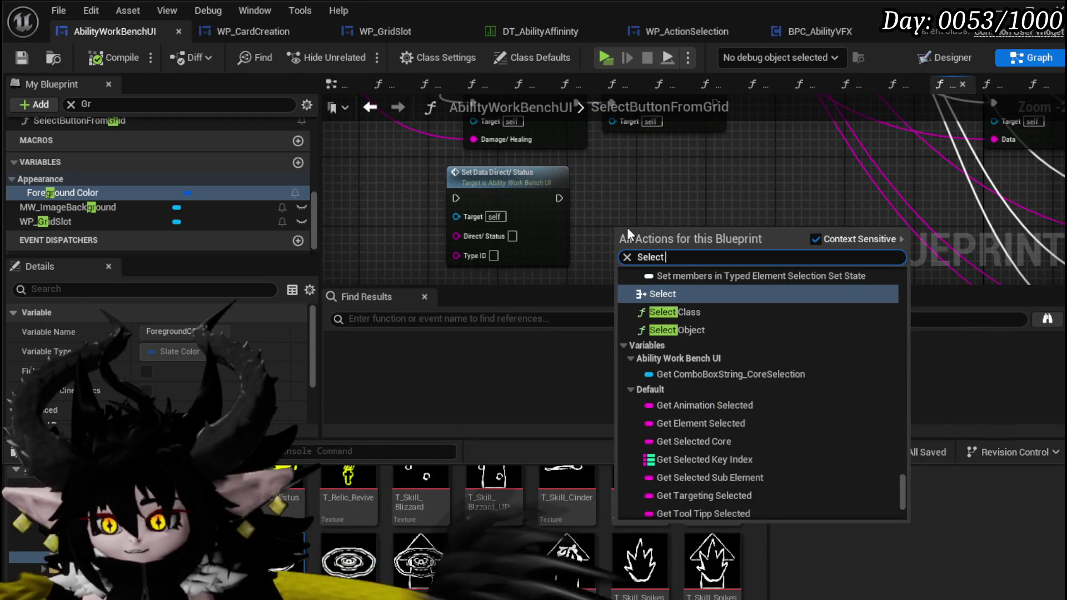
pyautogui.write(' Car')
pyautogui.click(705, 289)
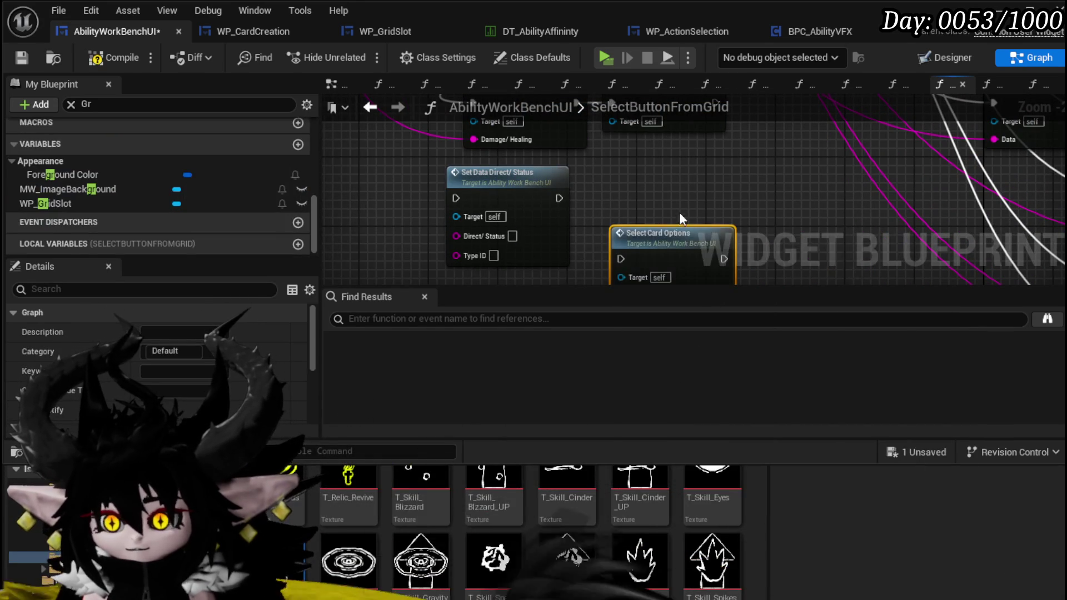
pyautogui.moveTo(639, 165)
pyautogui.mouseDown()
pyautogui.moveTo(518, 209)
pyautogui.moveTo(518, 255)
pyautogui.moveTo(522, 171)
pyautogui.mouseUp()
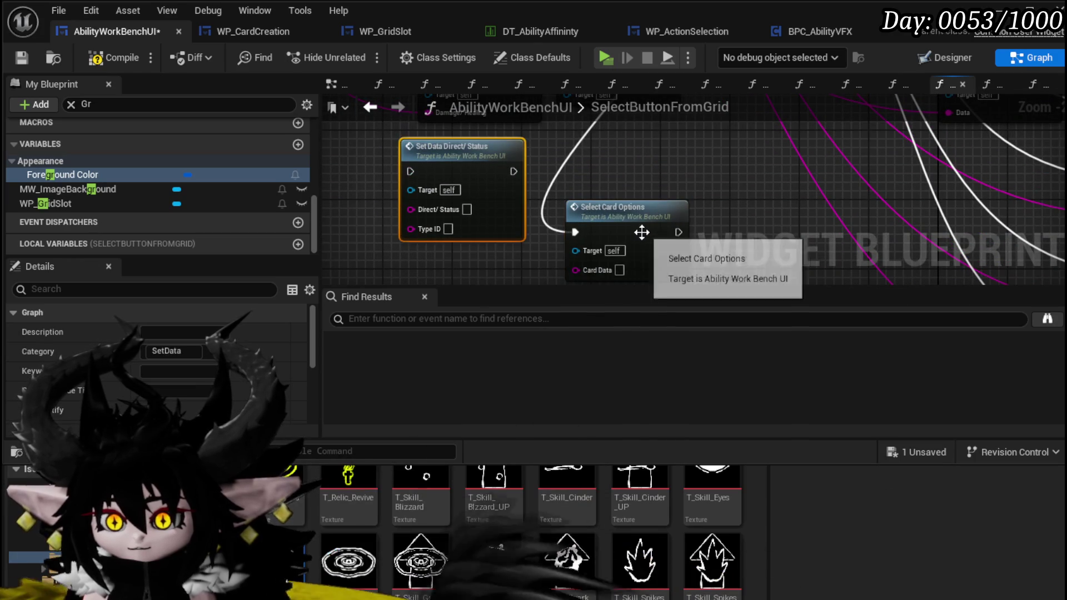
pyautogui.moveTo(626, 225)
pyautogui.mouseDown()
pyautogui.moveTo(547, 173)
pyautogui.moveTo(609, 253)
pyautogui.moveTo(472, 326)
pyautogui.moveTo(488, 153)
pyautogui.mouseUp()
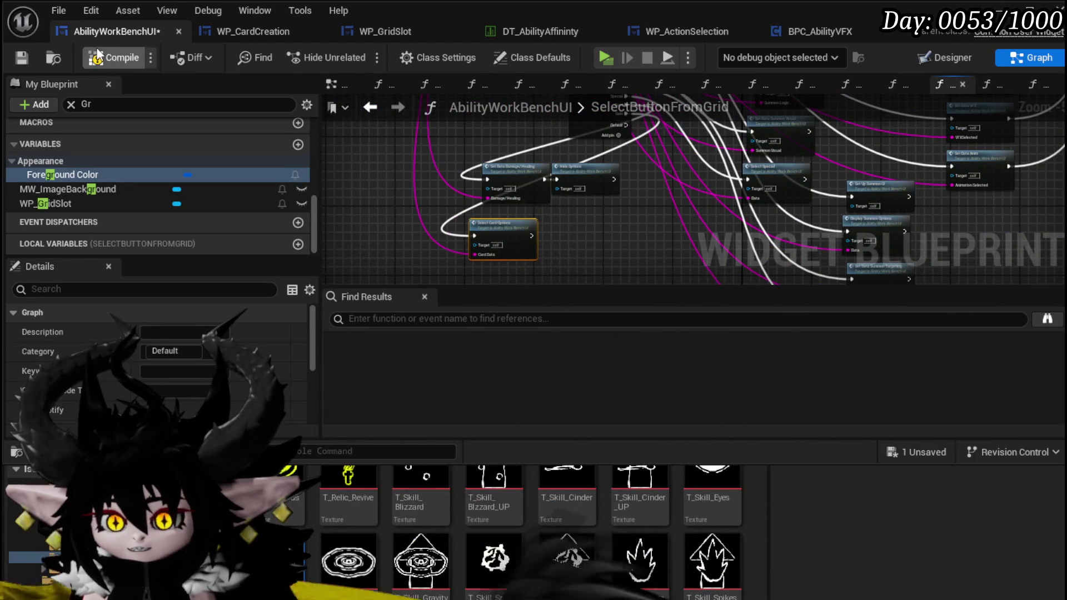
pyautogui.click(22, 57)
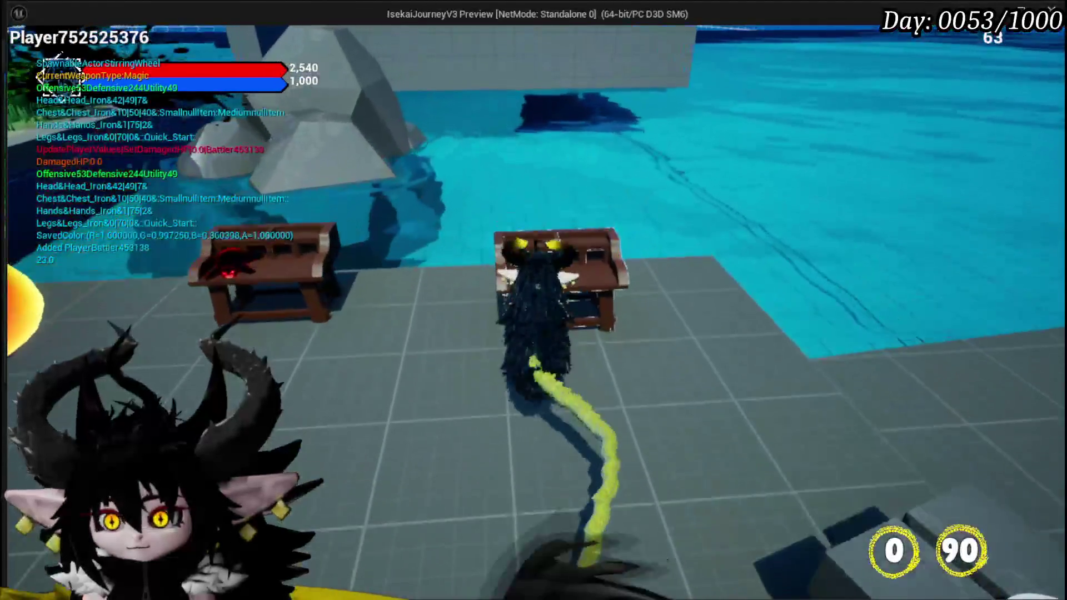
# Step: In the running game, open the ability workbench with E, edit a card and choose its targeting
pyautogui.press('e')
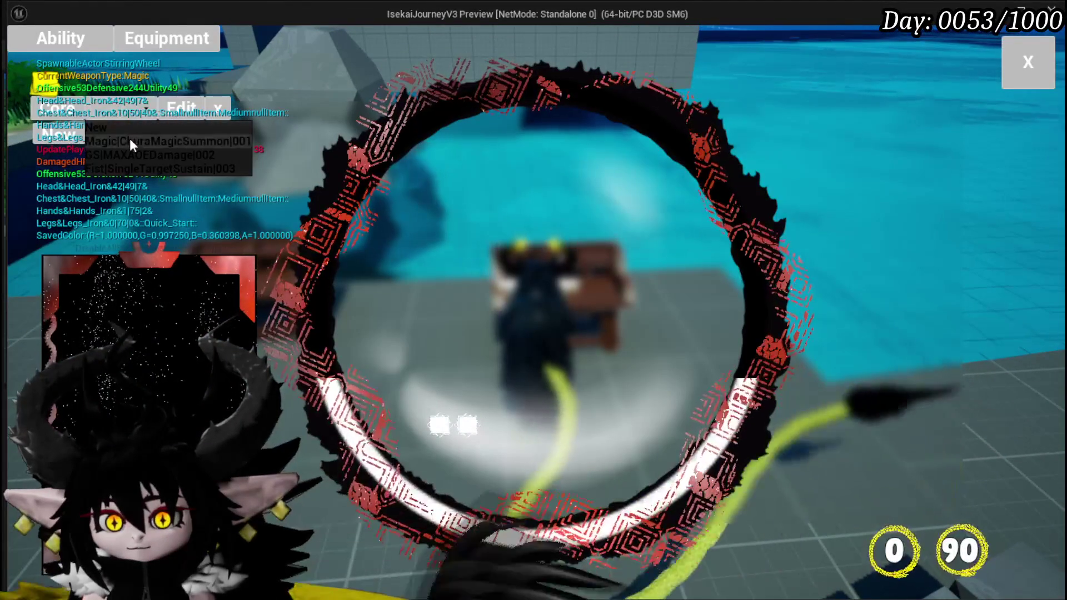
pyautogui.scroll(-3, 167, 344)
pyautogui.click(167, 334)
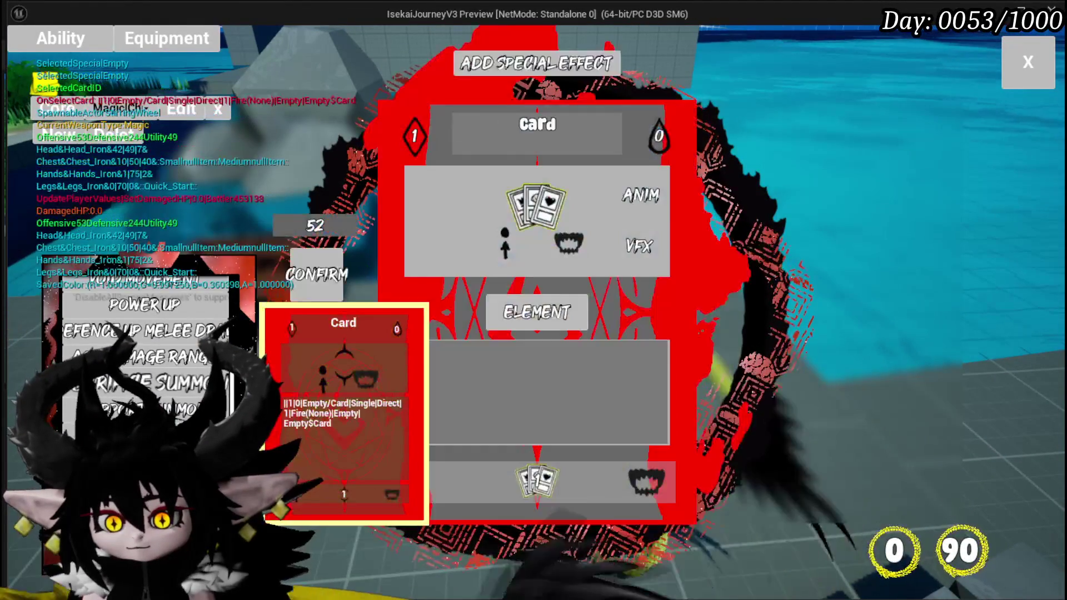
pyautogui.moveTo(556, 487)
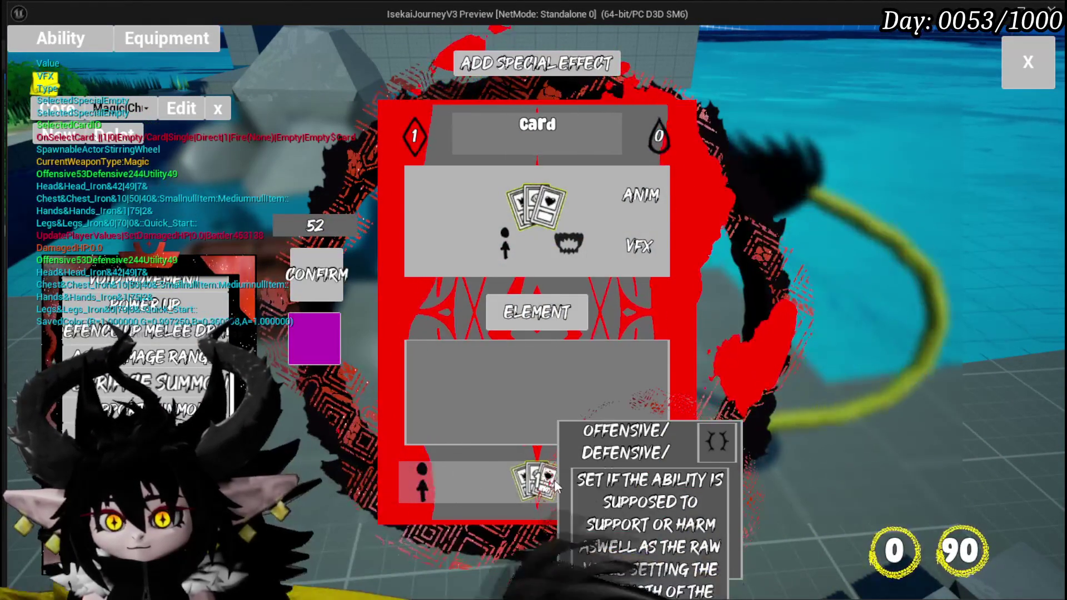
pyautogui.click(431, 485)
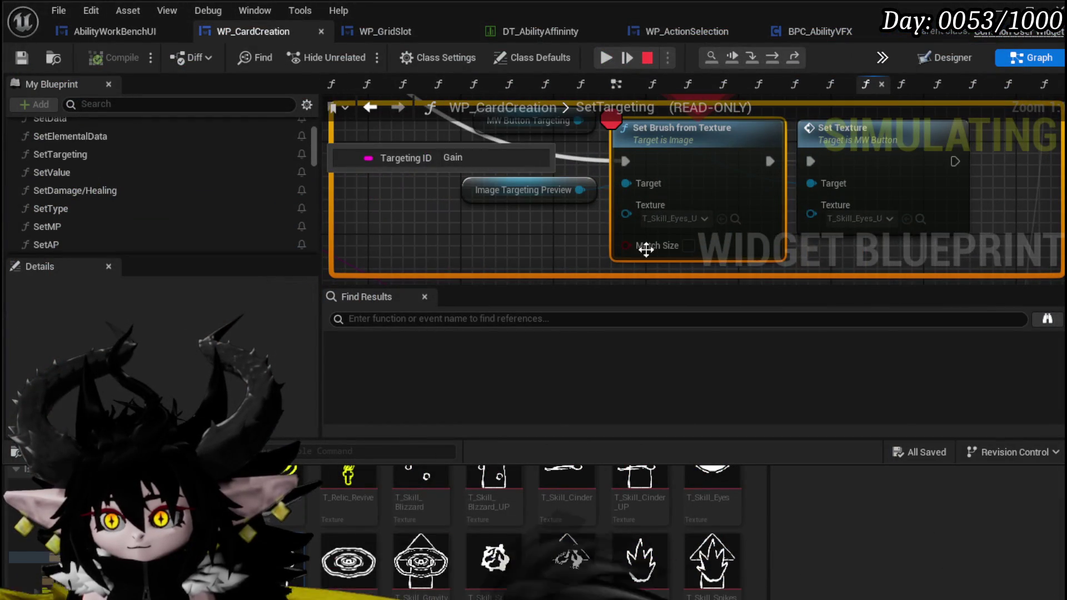
# Step: Resume past the SetTargeting breakpoints and remove the breakpoint from Set Brush from Texture
pyautogui.click(597, 64)
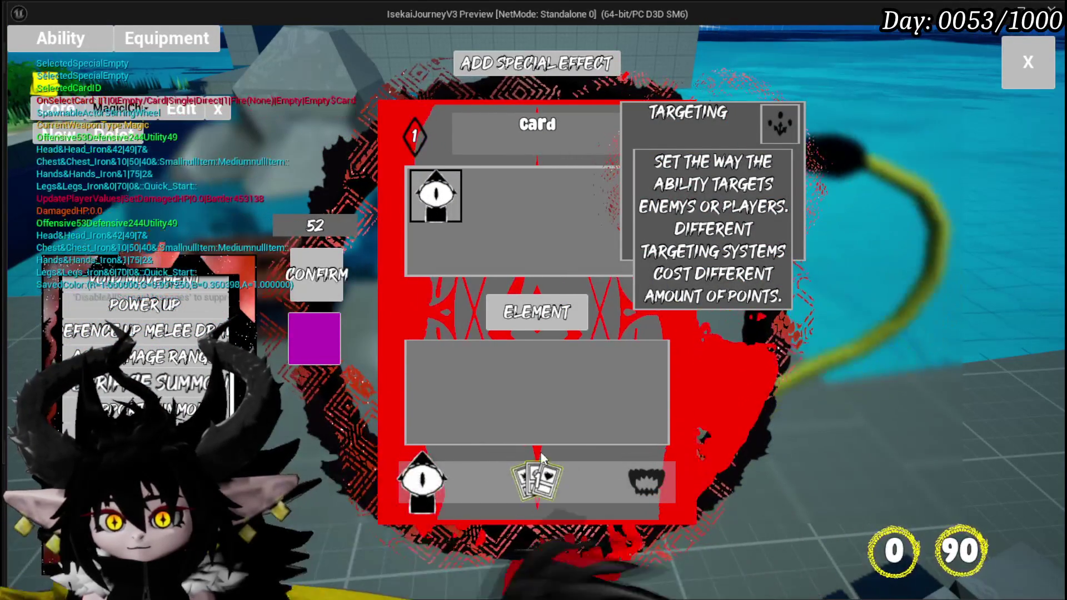
pyautogui.click(719, 261)
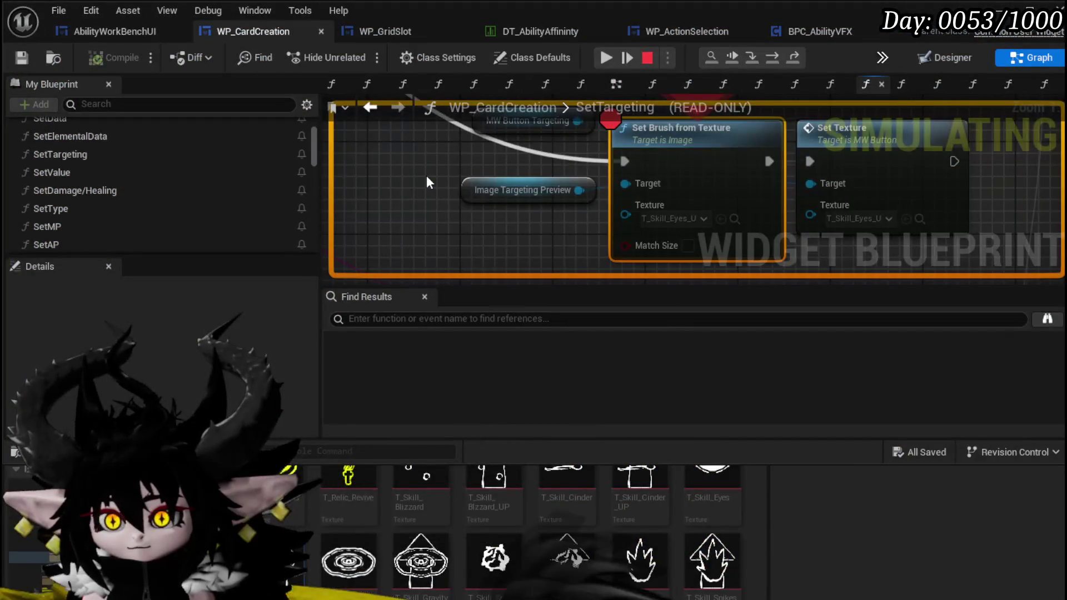
pyautogui.click(608, 59)
pyautogui.click(533, 475)
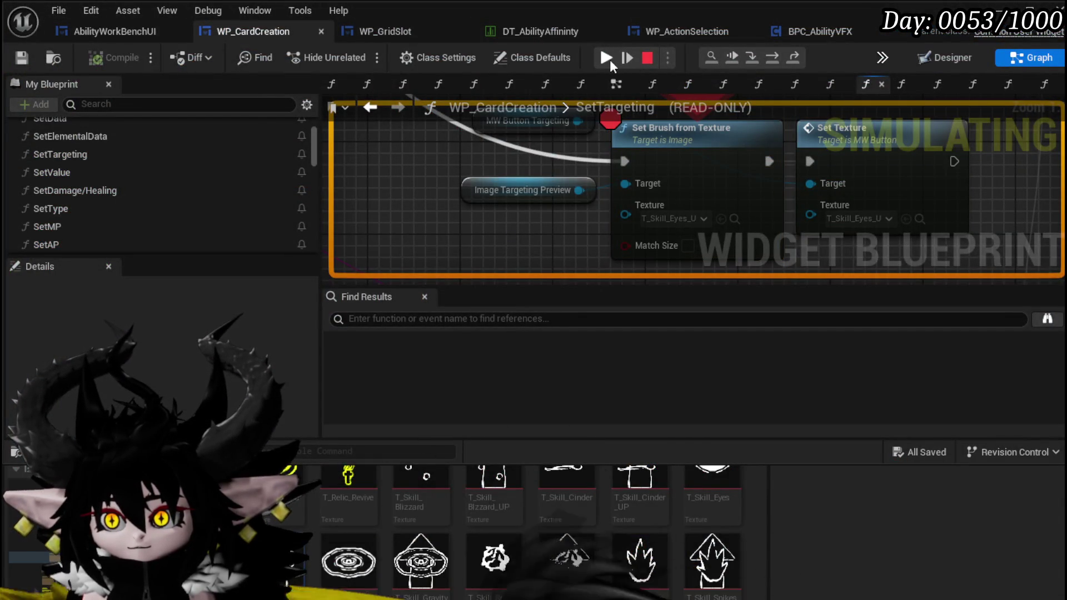
pyautogui.click(607, 58)
pyautogui.click(538, 479)
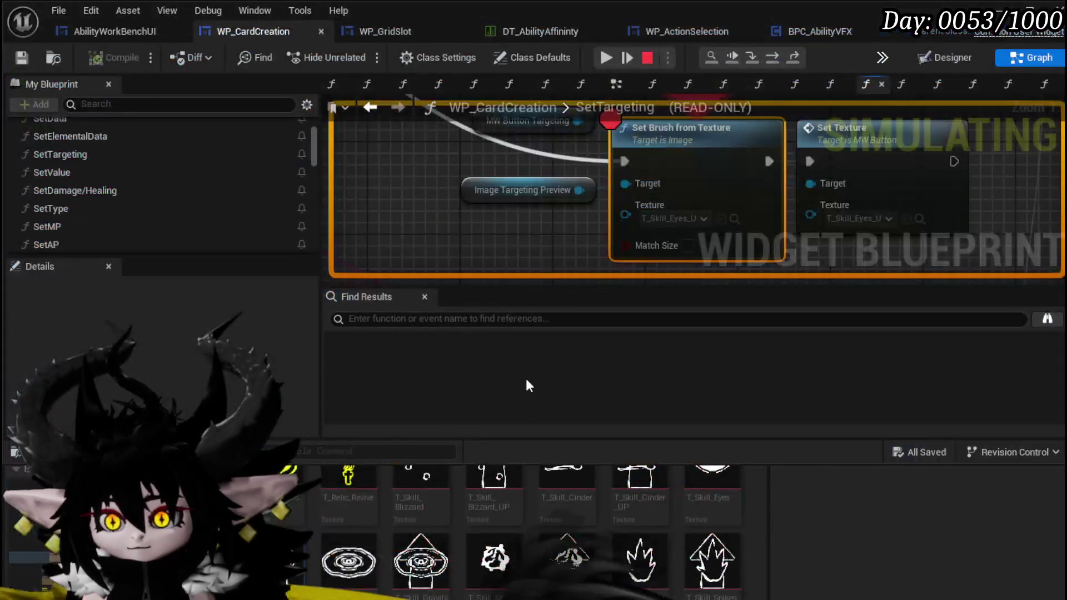
pyautogui.rightClick(662, 140)
pyautogui.click(718, 251)
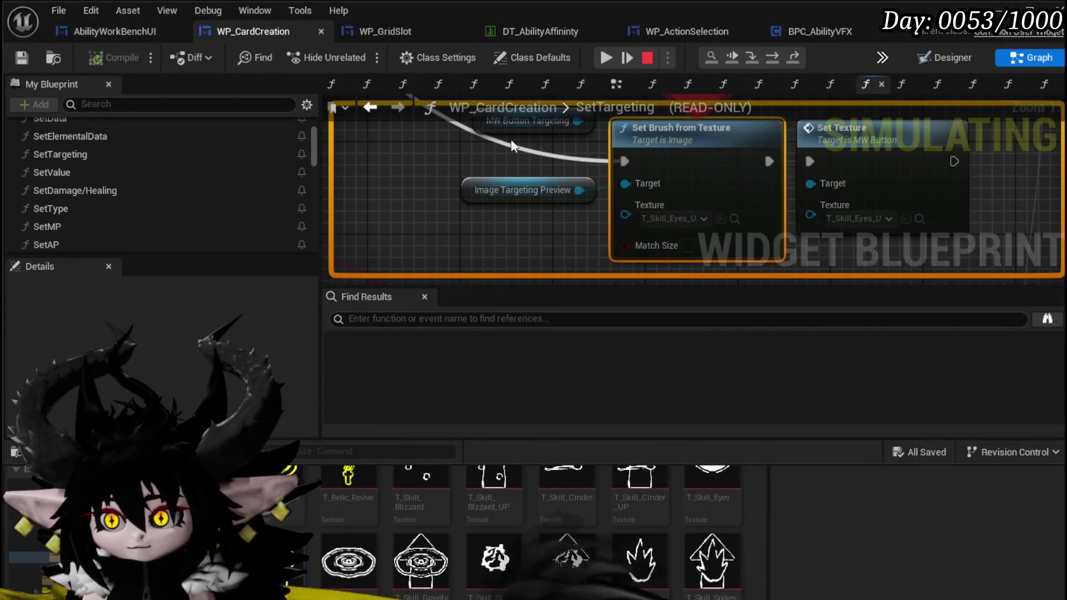
pyautogui.click(606, 57)
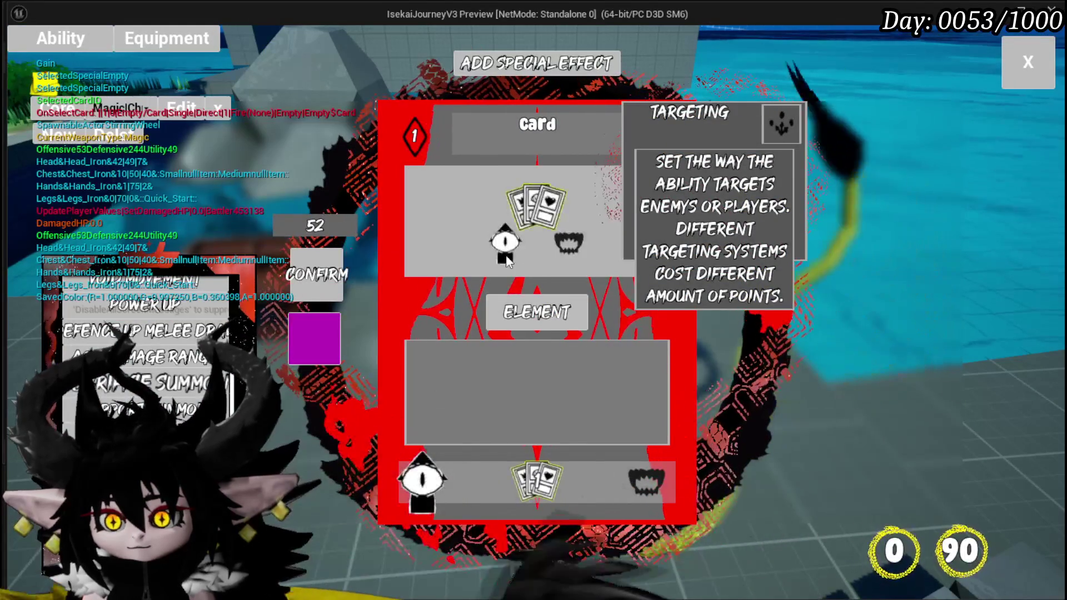
# Step: Set the card's type to Support and apply the Gain targeting
pyautogui.click(535, 215)
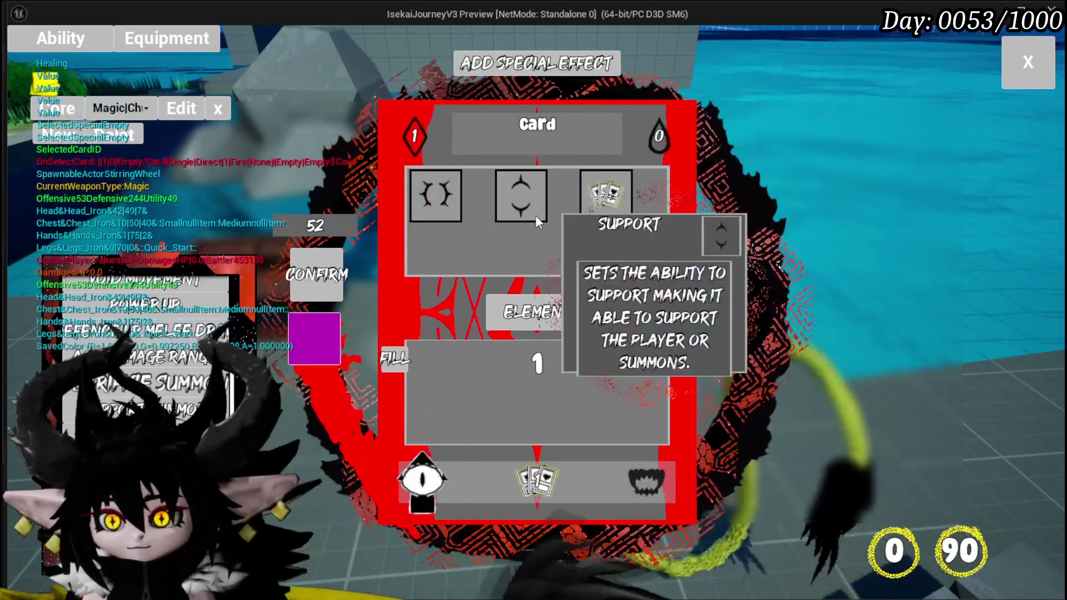
pyautogui.click(602, 199)
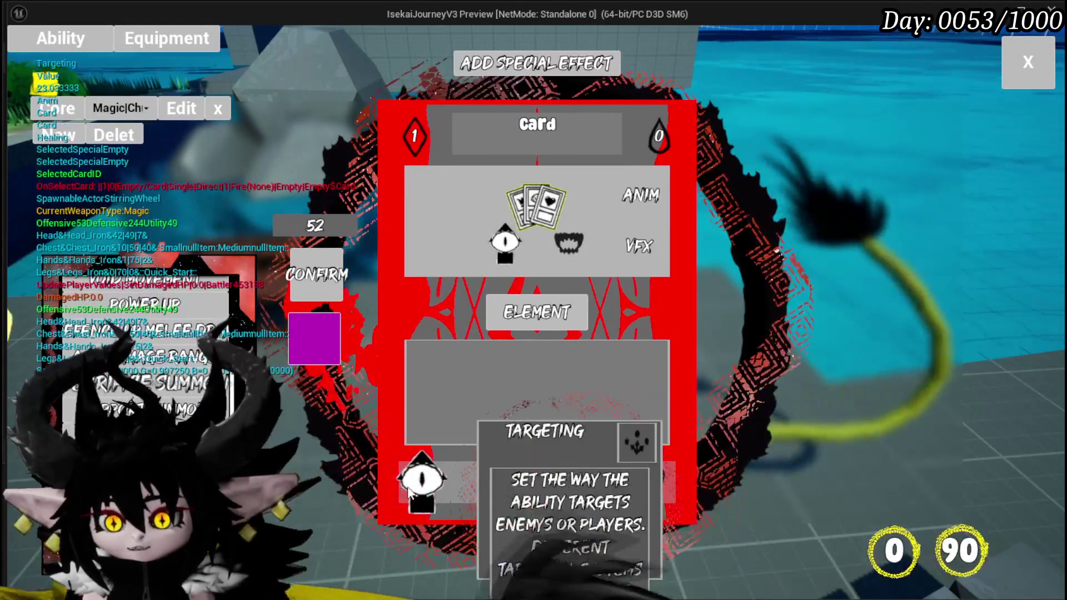
pyautogui.click(423, 481)
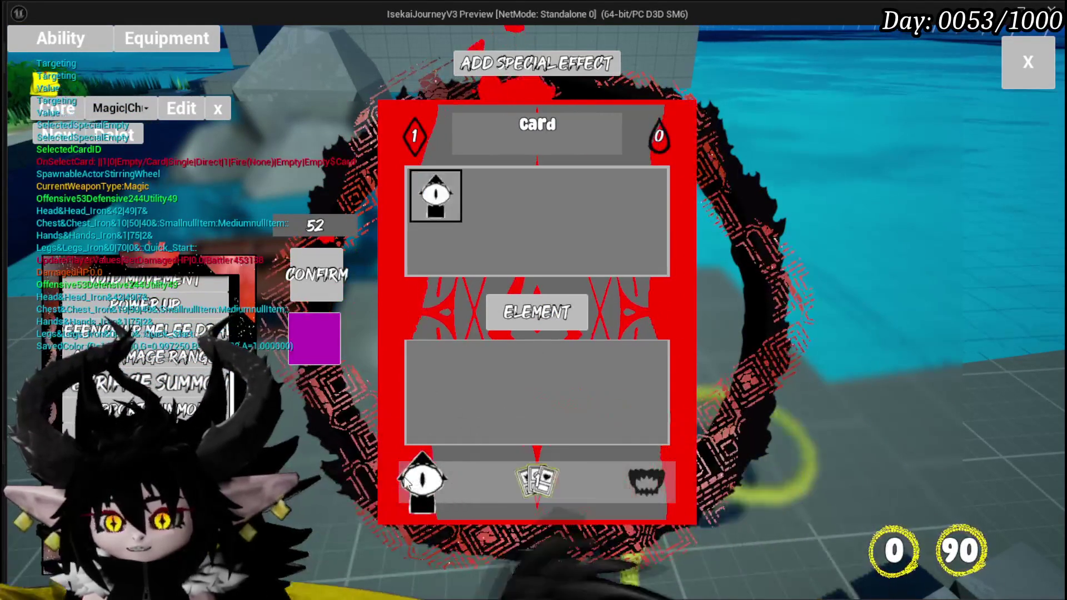
pyautogui.click(455, 432)
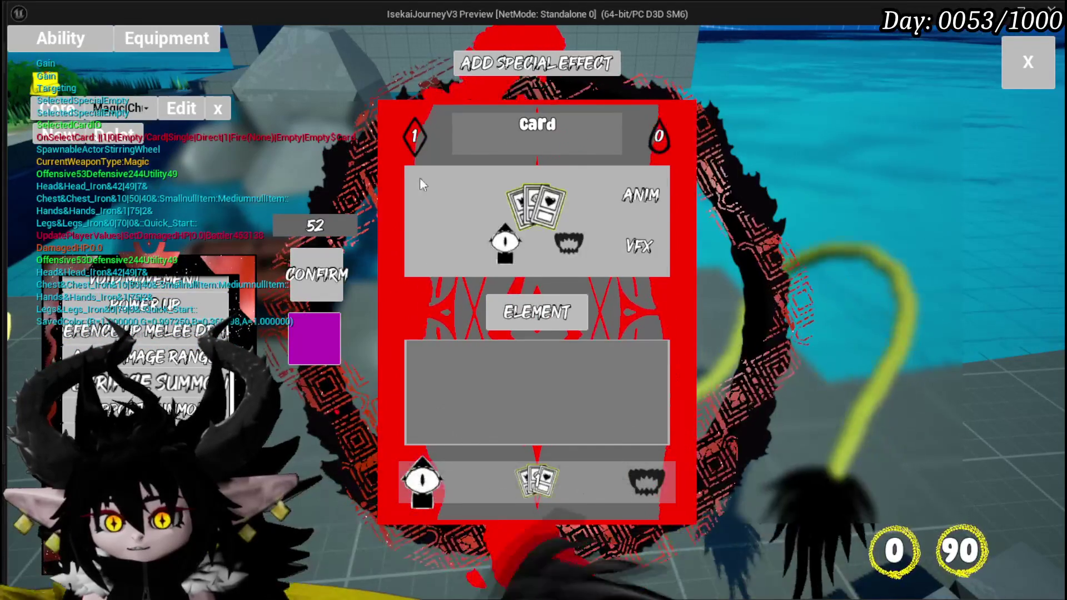
pyautogui.click(181, 108)
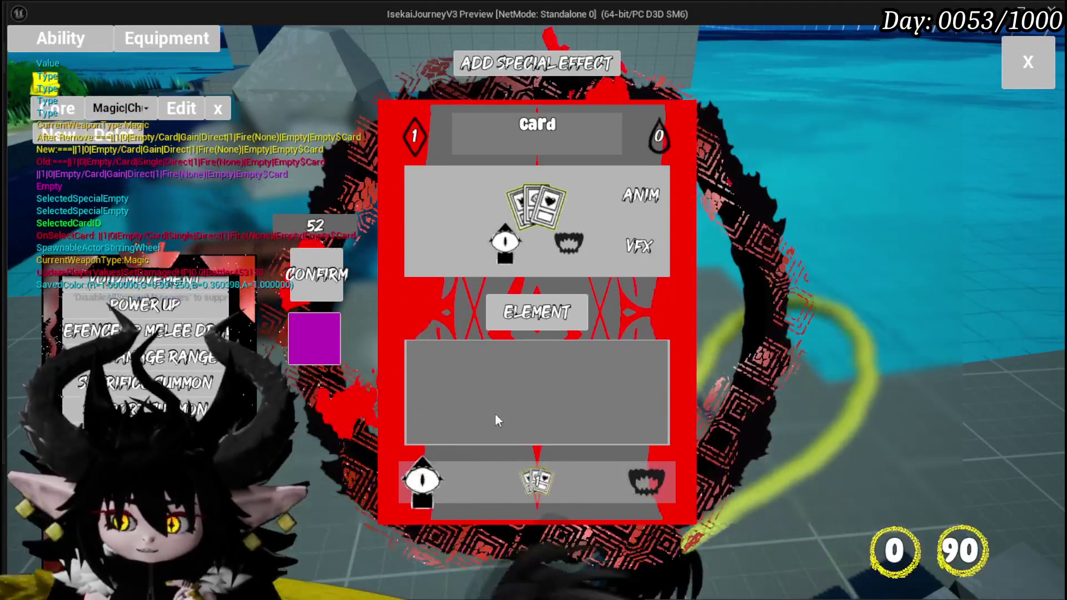
# Step: Close the card editing UI with the X in its top-right corner
pyautogui.click(1031, 58)
# Step: Stop the play session and save WP_CardCreation
pyautogui.press('Escape')
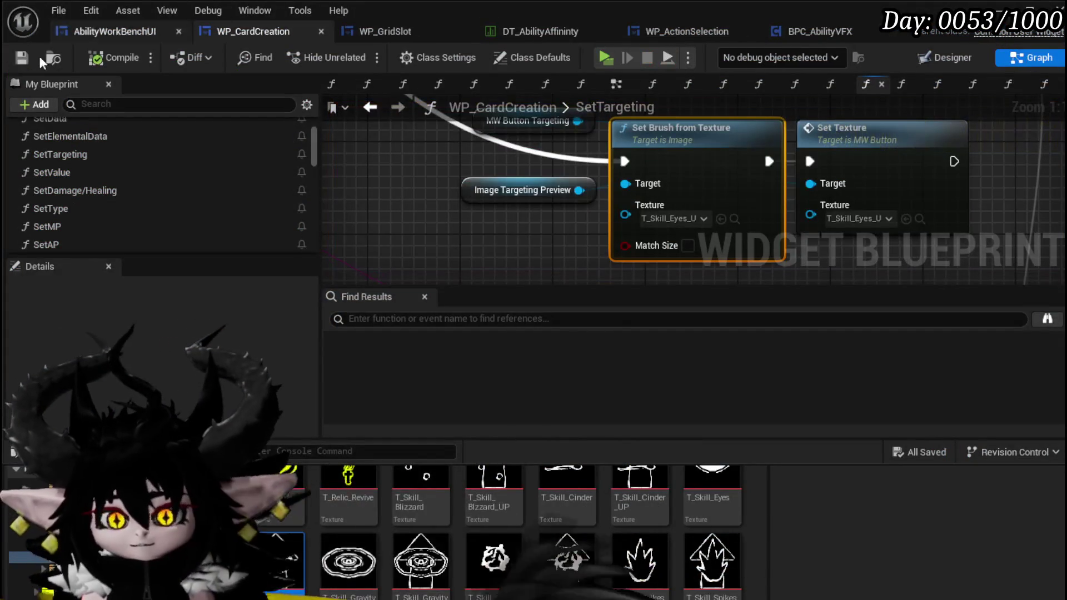
pyautogui.click(11, 58)
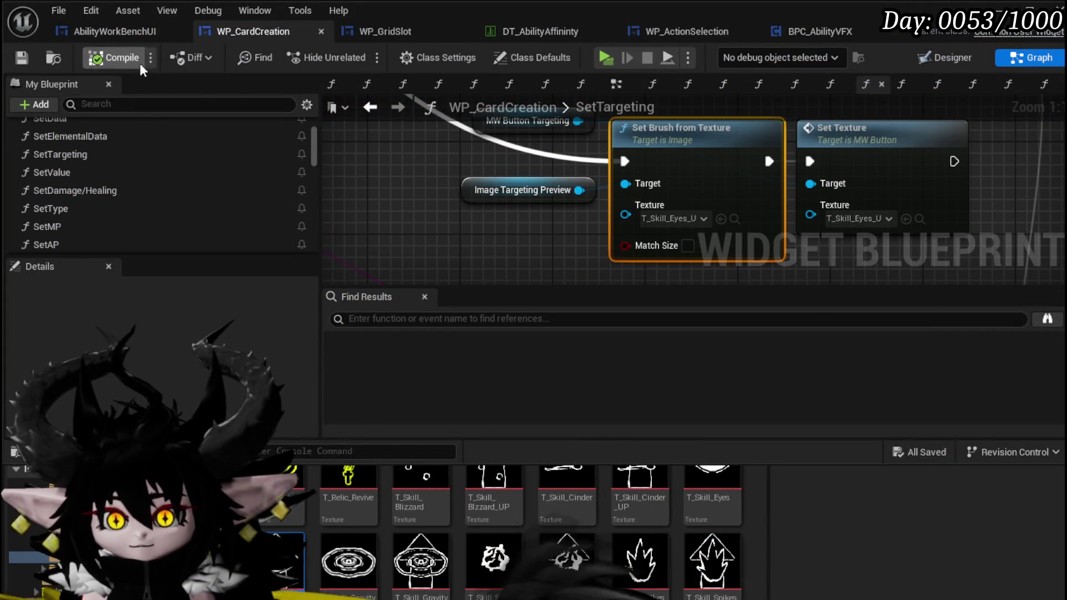
pyautogui.scroll(1, 106, 127)
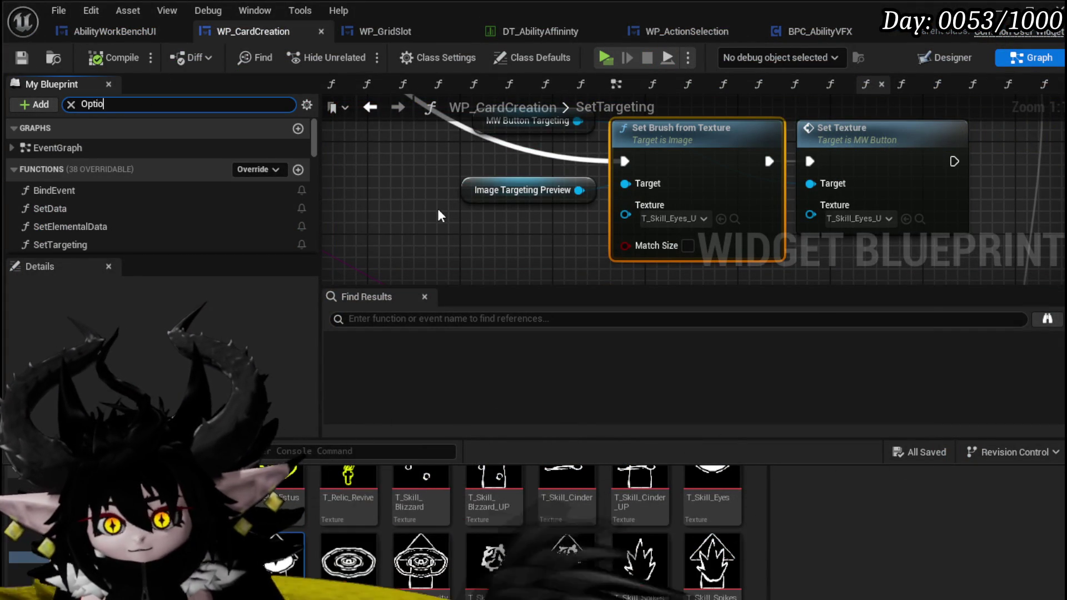
# Step: In the AbilityWorkBenchUI blueprint, open the SelectCardOptions function graph
pyautogui.write('n')
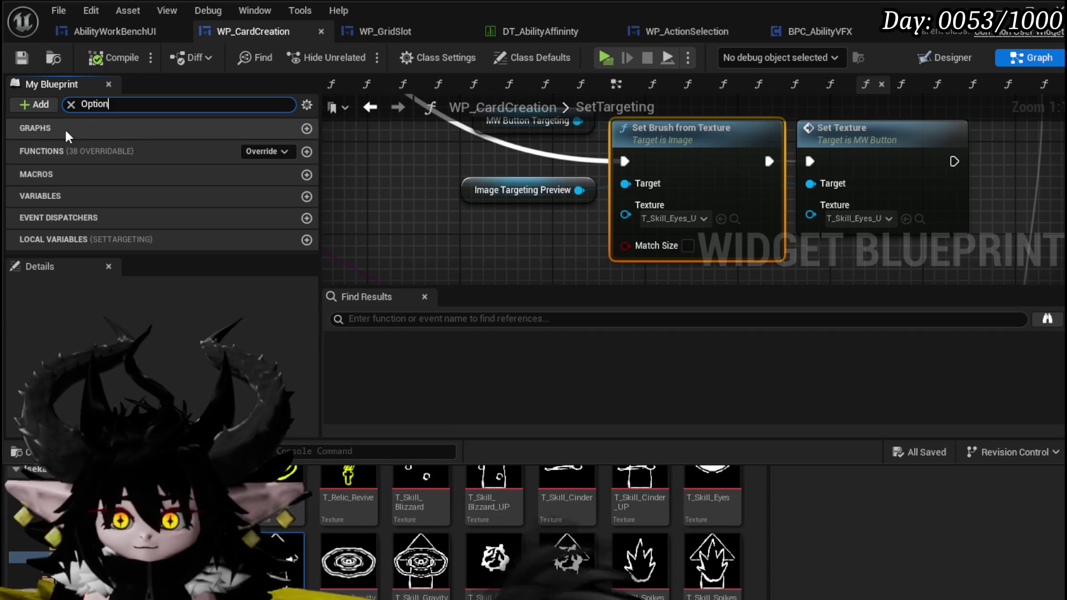
pyautogui.click(106, 34)
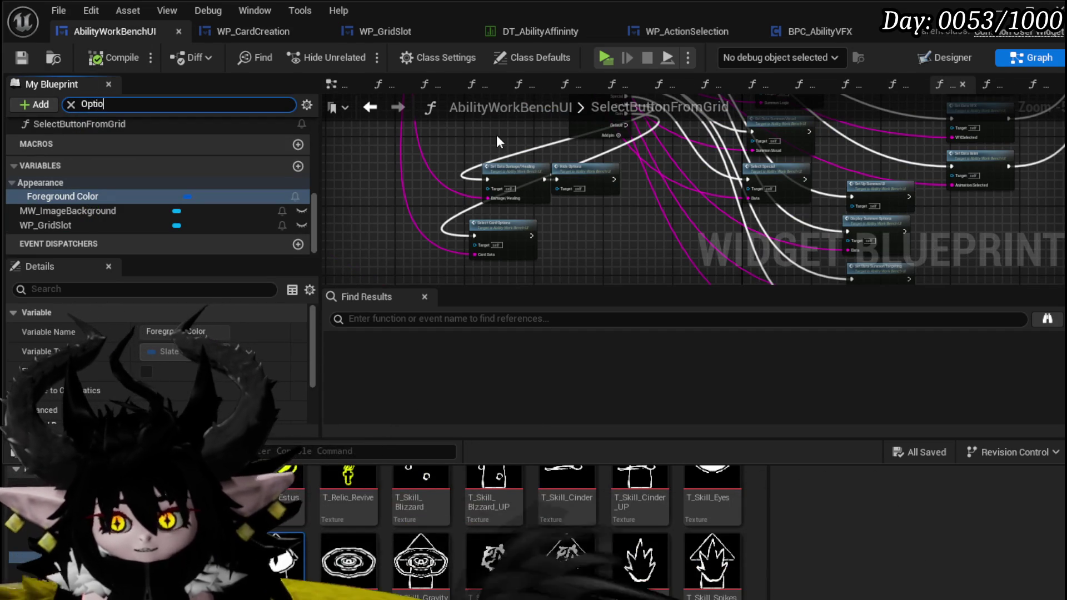
pyautogui.scroll(1, 103, 155)
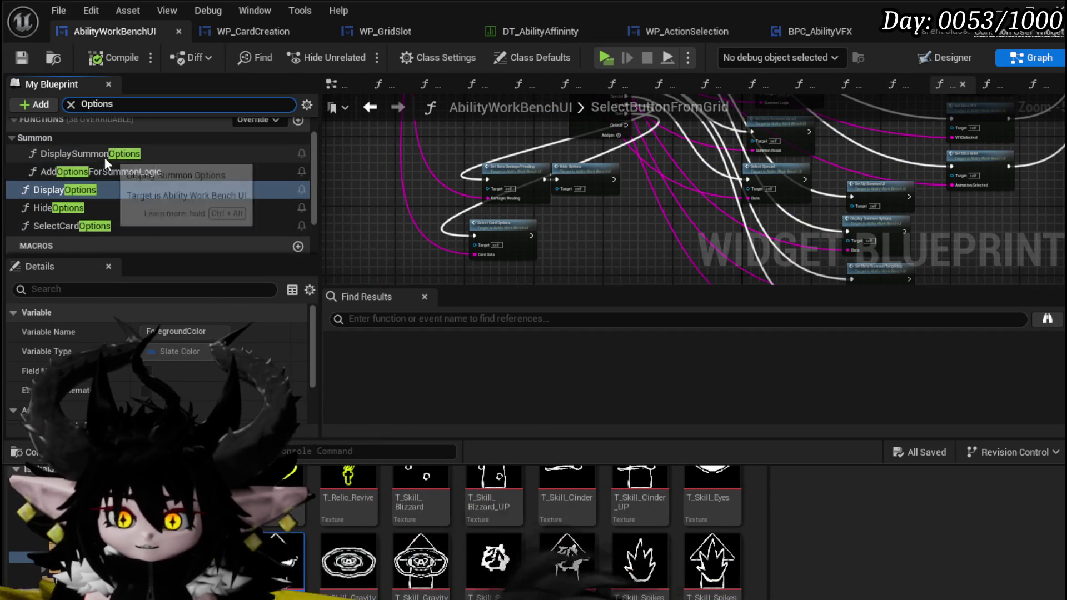
pyautogui.doubleClick(88, 226)
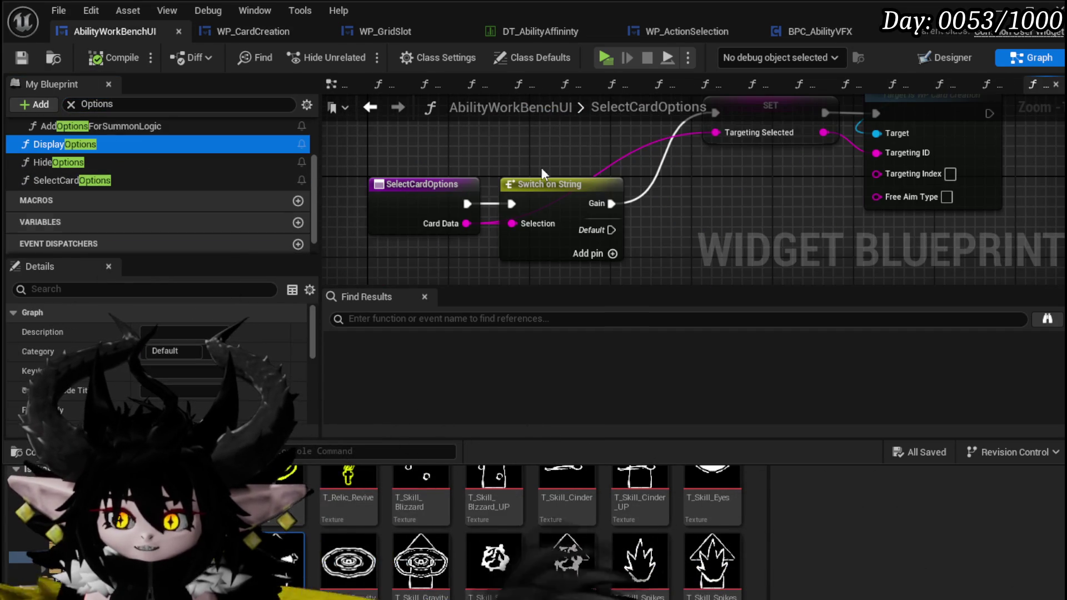